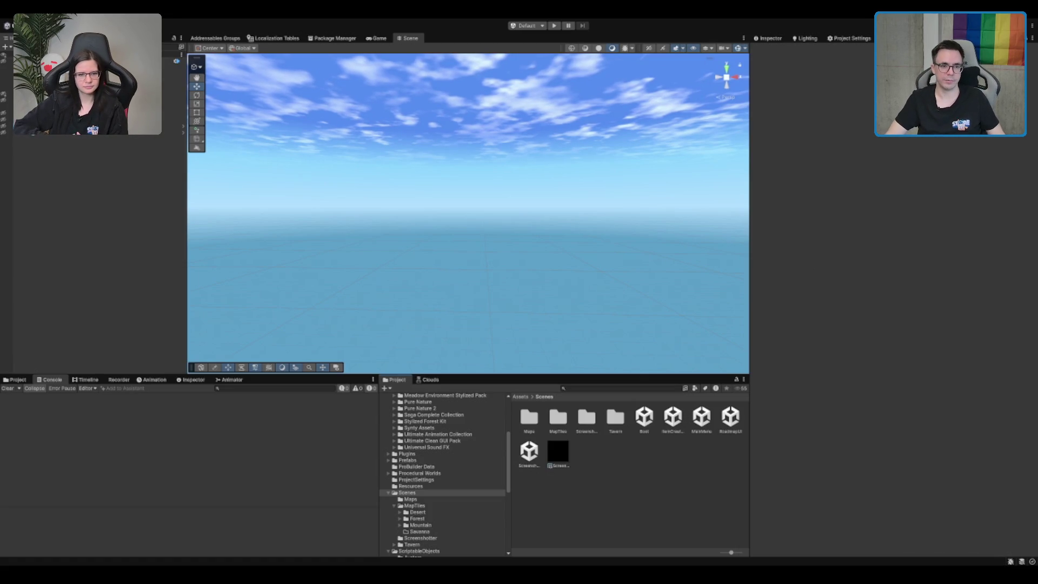
Start Play mode, clear the Console, host a multiplayer lobby and maximize the Game view.
{"action": "left_click", "coordinate": [553, 26]}
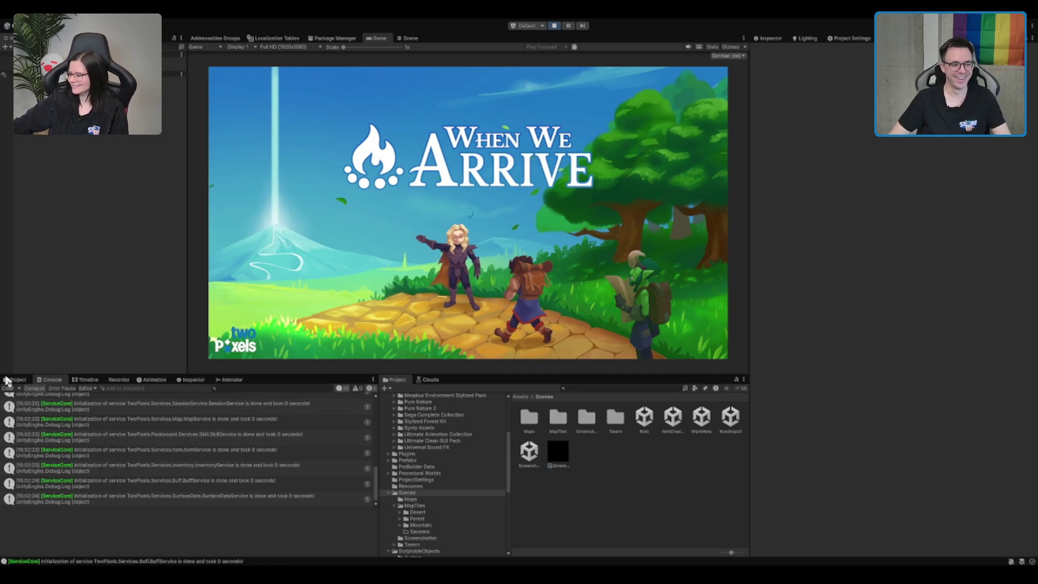
{"action": "left_click", "coordinate": [8, 388]}
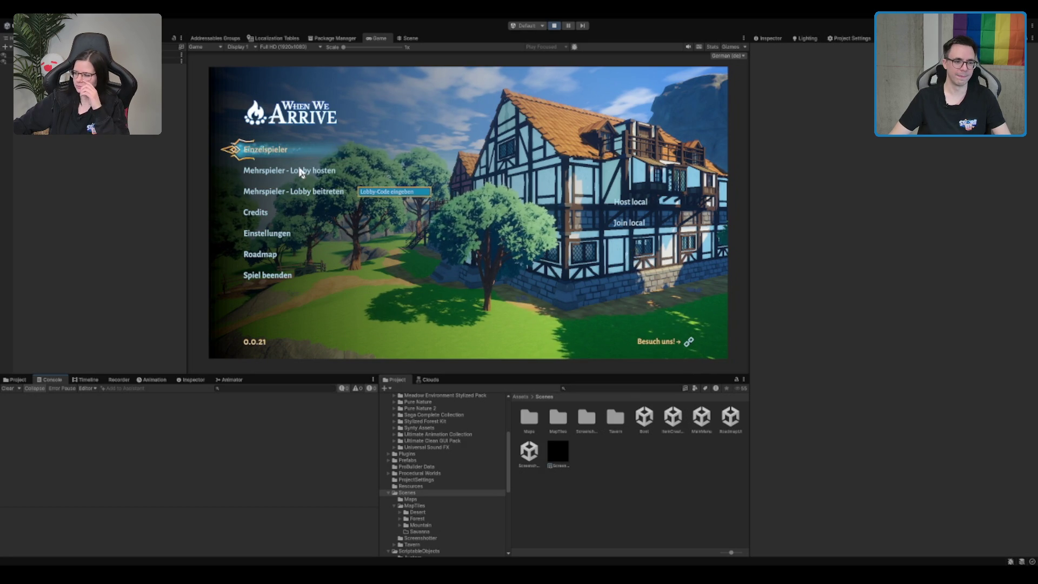
{"action": "left_click", "coordinate": [300, 172]}
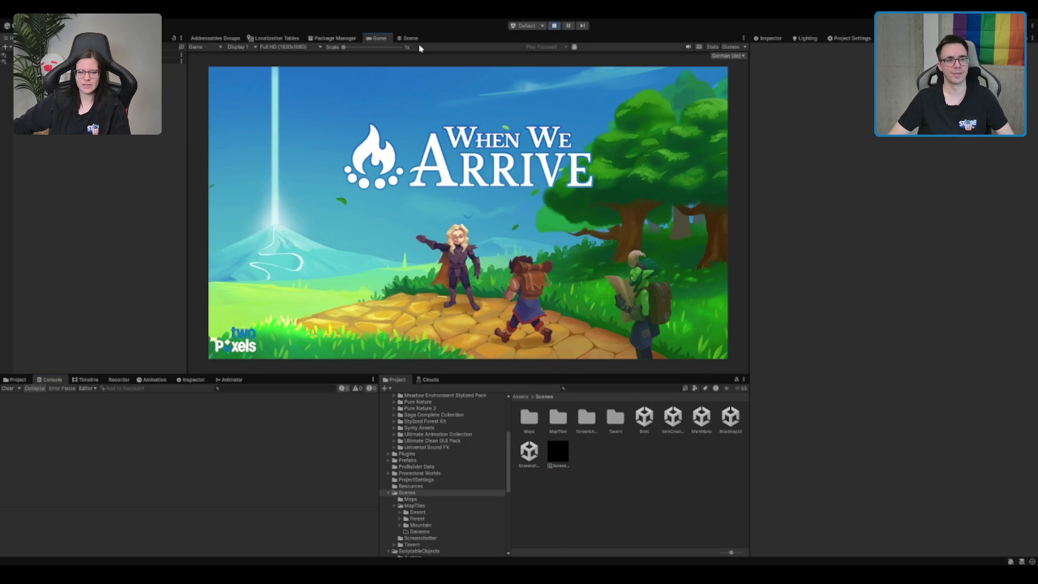
{"action": "double_click", "coordinate": [371, 38]}
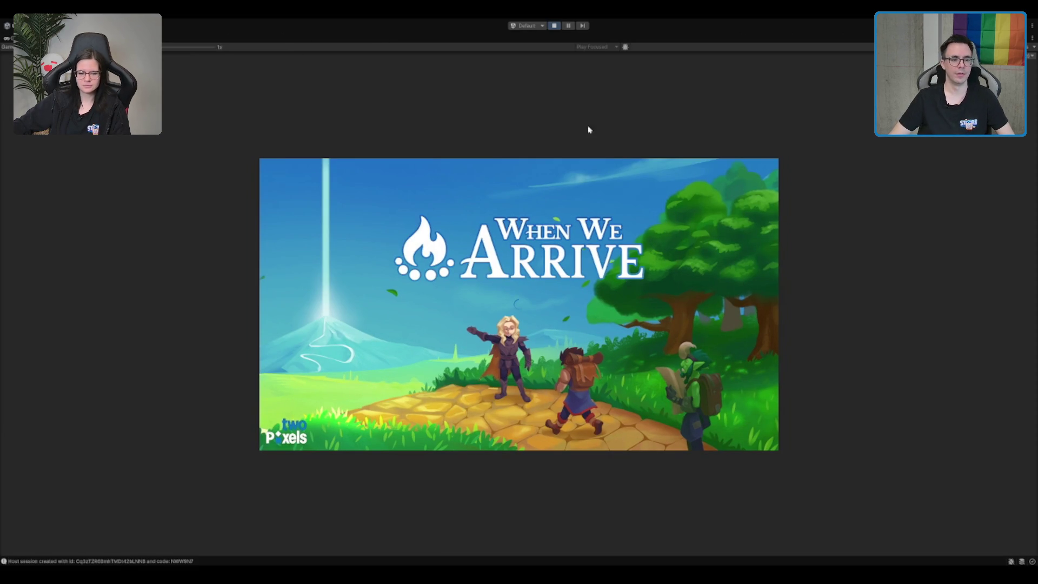
Scale the game picture to 1.7x, walk toward the desk and copy the lobby code from the pause menu.
{"action": "left_click_drag", "start_coordinate": [164, 47], "coordinate": [171, 51]}
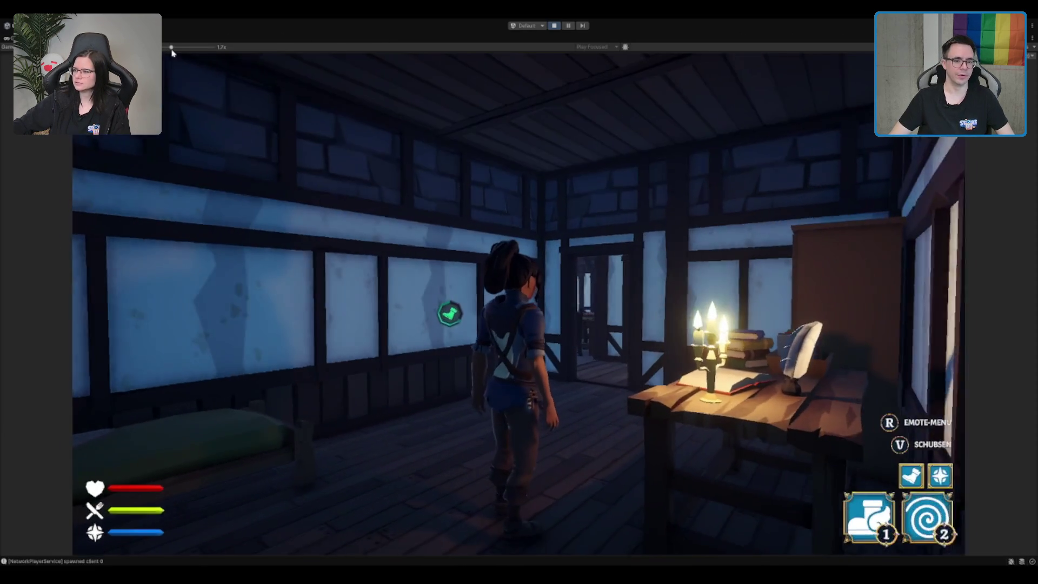
{"action": "key", "text": "w"}
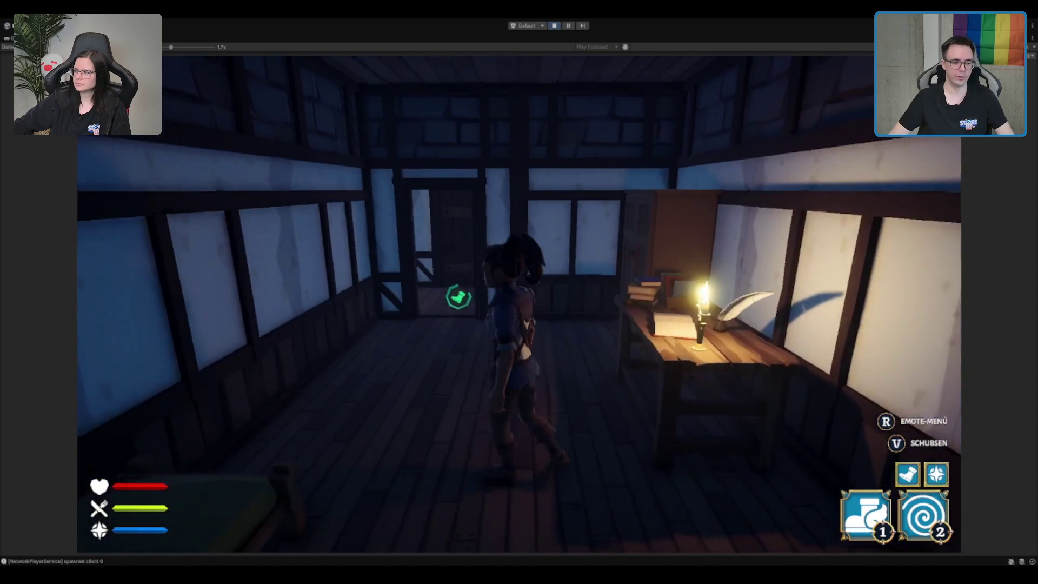
{"action": "key", "text": "Escape"}
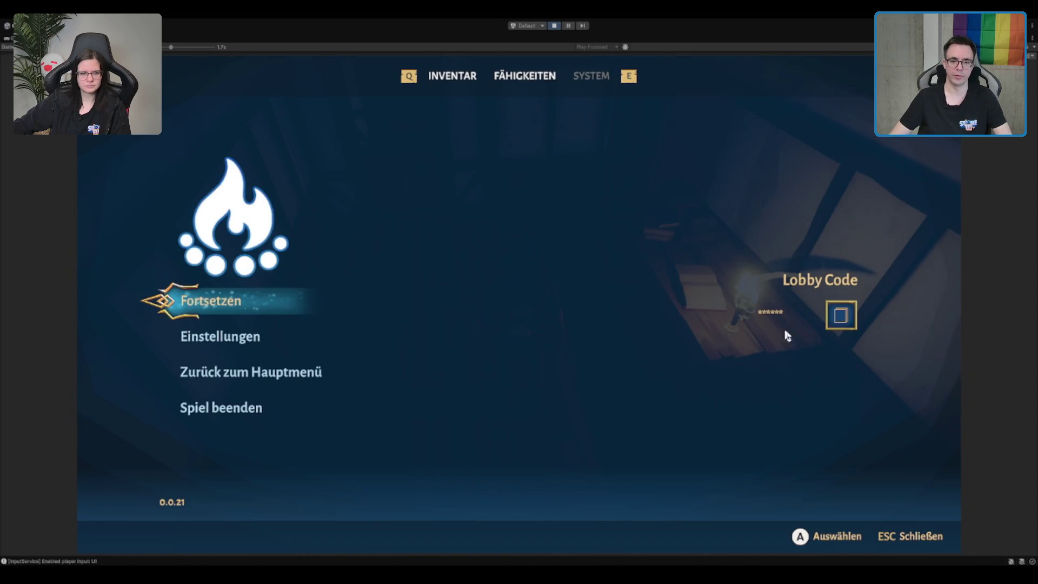
{"action": "left_click", "coordinate": [841, 314]}
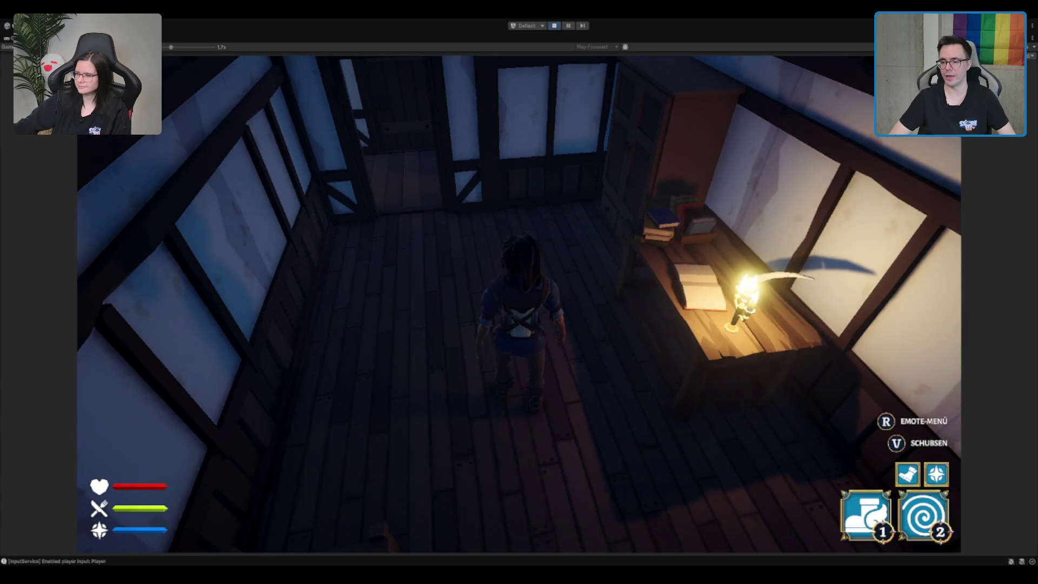
Rotate the game camera around the character with Q, then back with E.
{"action": "scroll", "coordinate": [518, 292], "scroll_direction": "down", "scroll_amount": 5}
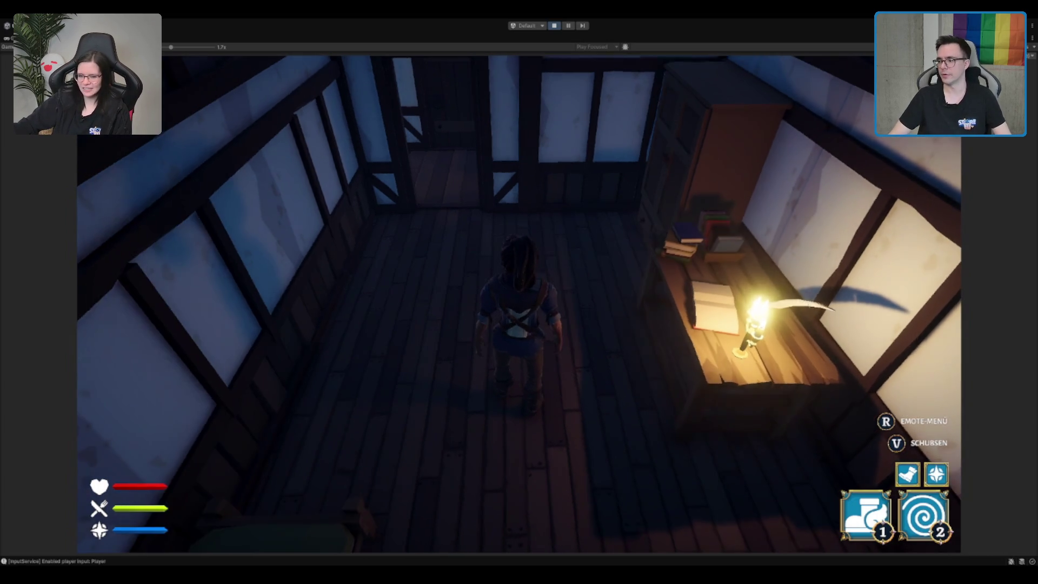
{"action": "key", "text": "q"}
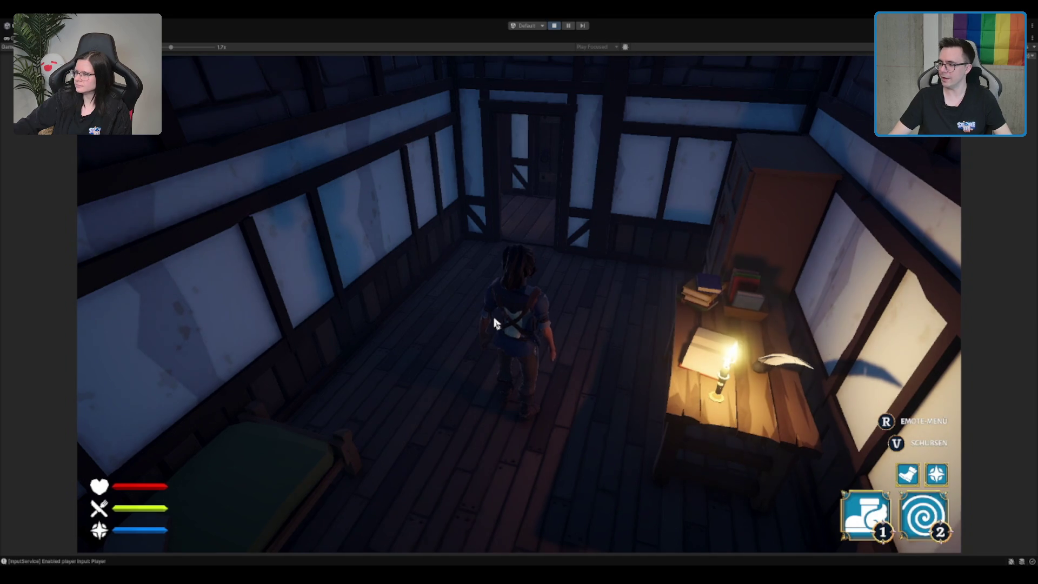
{"action": "key", "text": "e"}
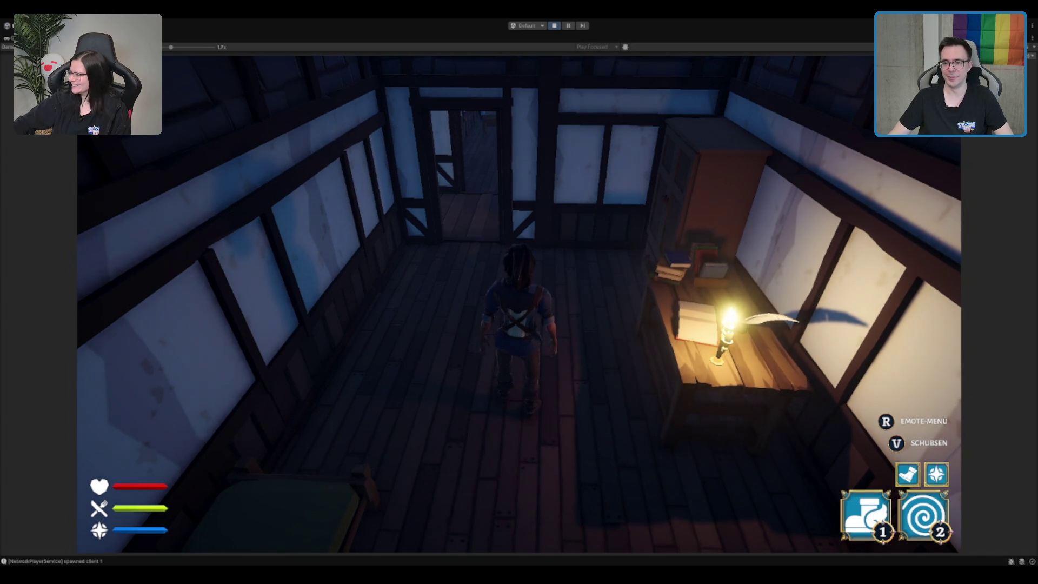
Walk the character through the doorway into the tavern hall and across the floor to the left.
{"action": "key", "text": "w"}
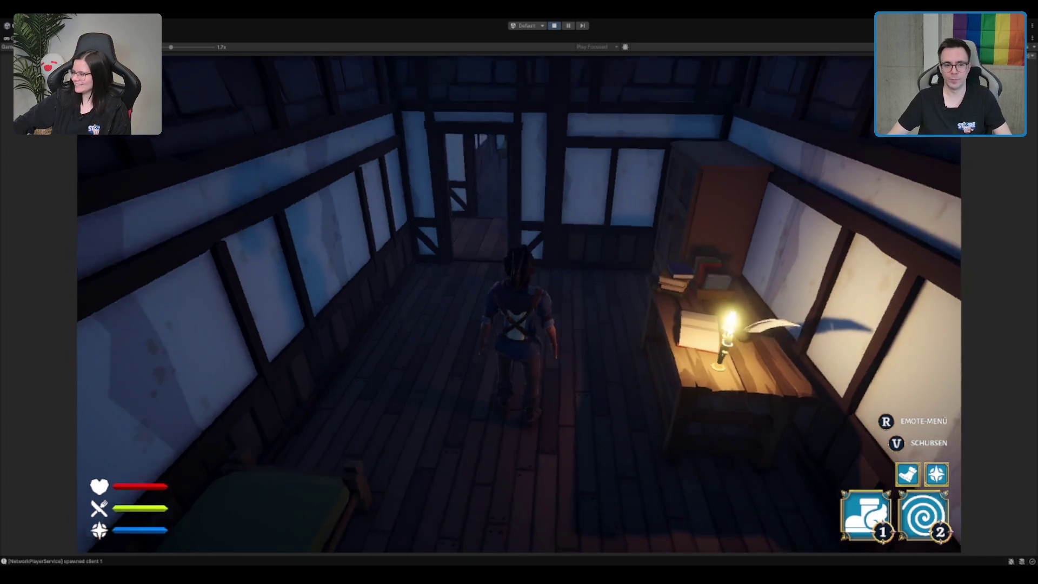
{"action": "key", "text": "w"}
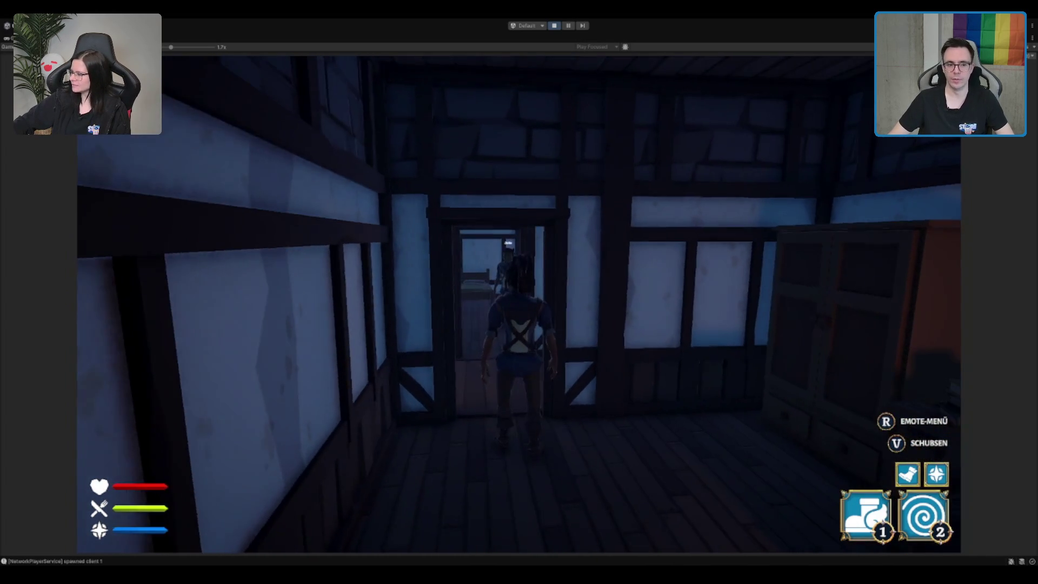
{"action": "key", "text": "w"}
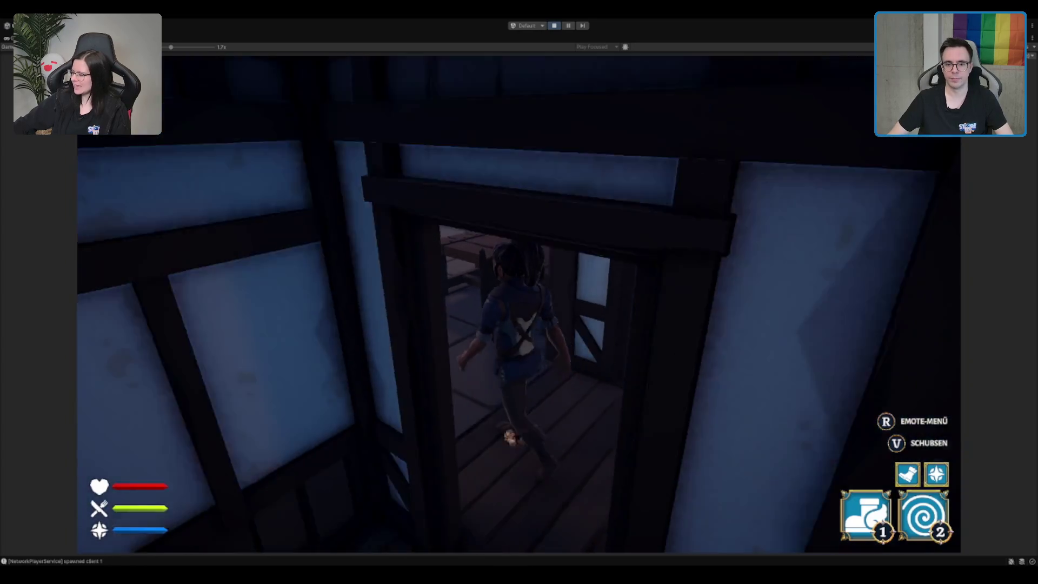
{"action": "key", "text": "w"}
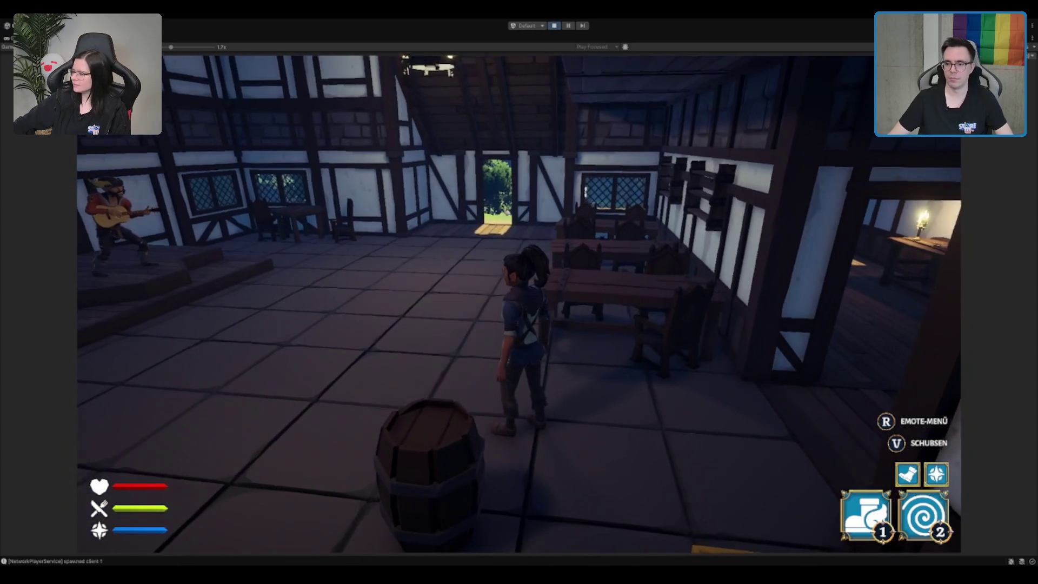
{"action": "key", "text": "a"}
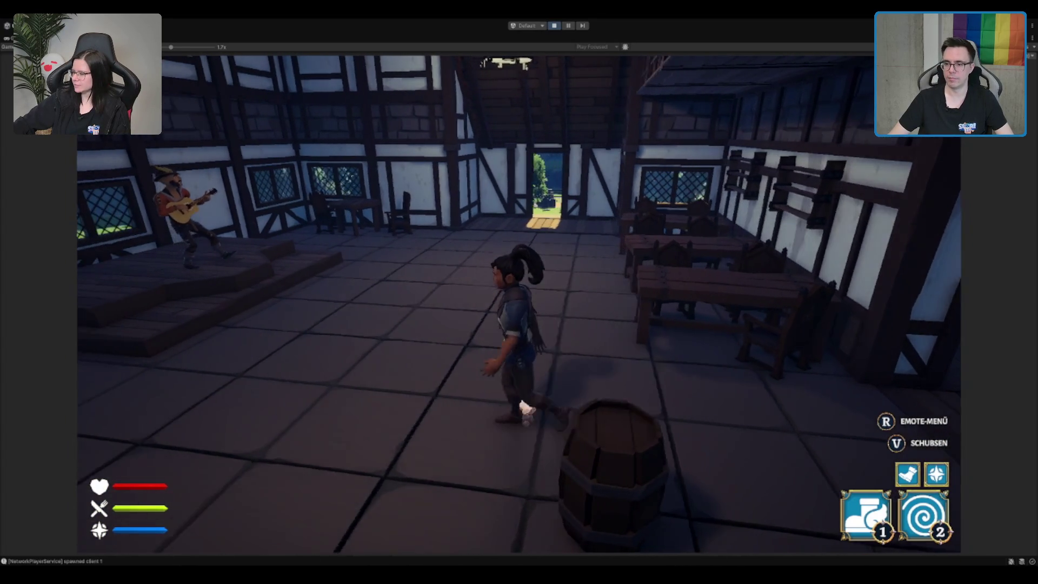
{"action": "key", "text": "a"}
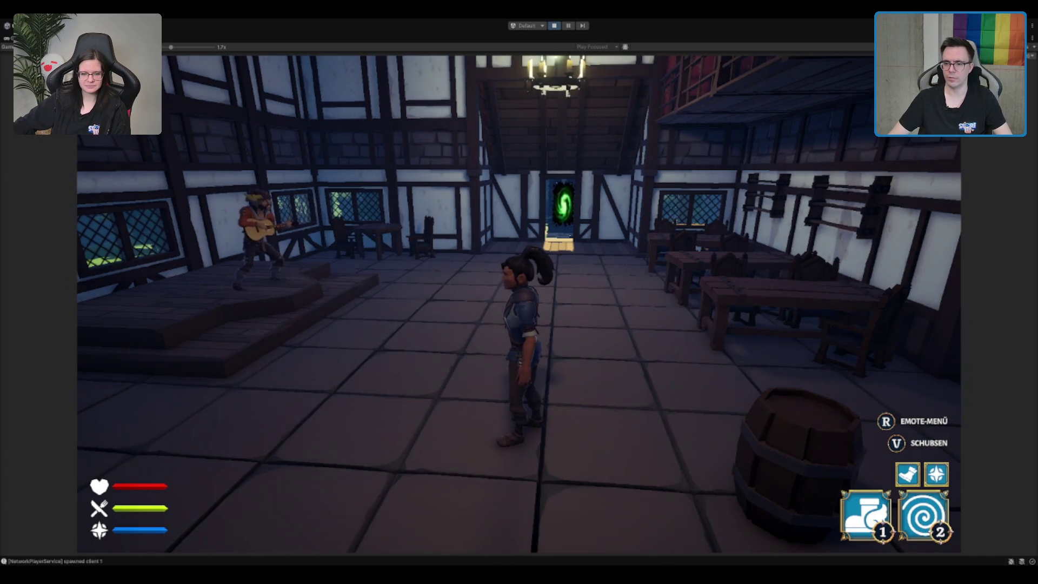
Approach the crate and barrel by the bar, pick up the barrel and carry it across the tavern.
{"action": "key", "text": "w"}
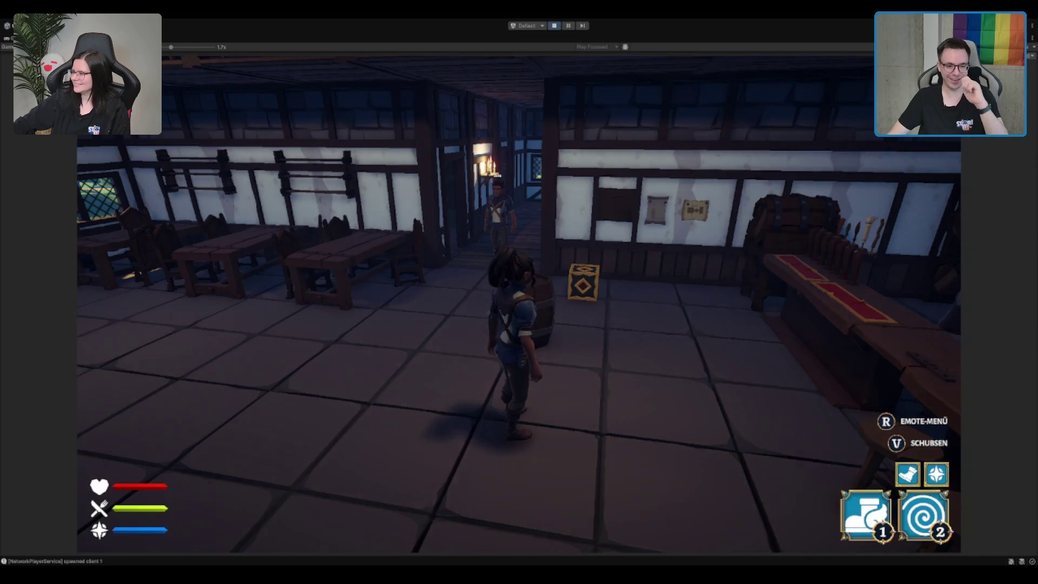
{"action": "key", "text": "w"}
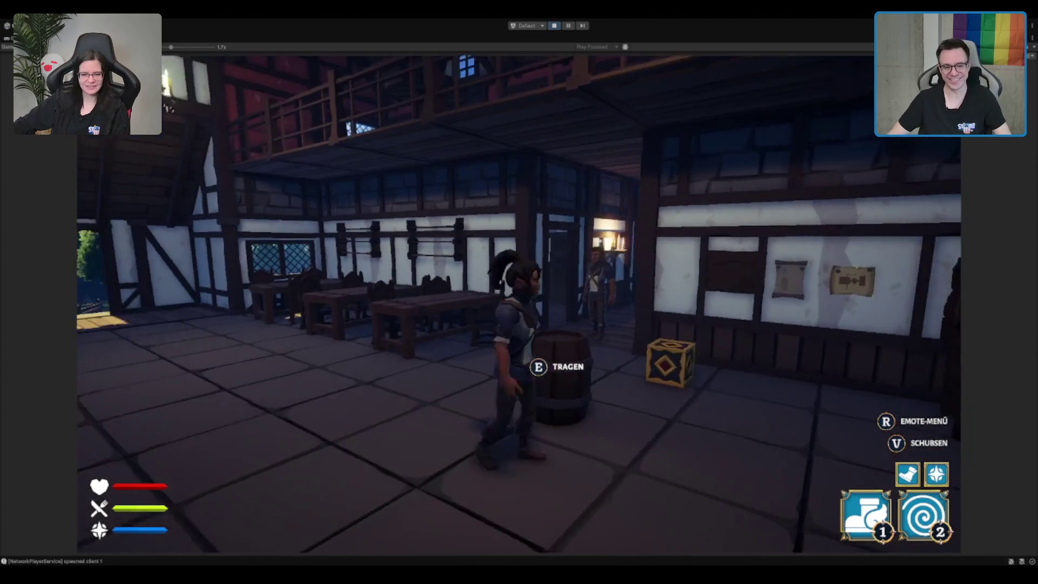
{"action": "key", "text": "w"}
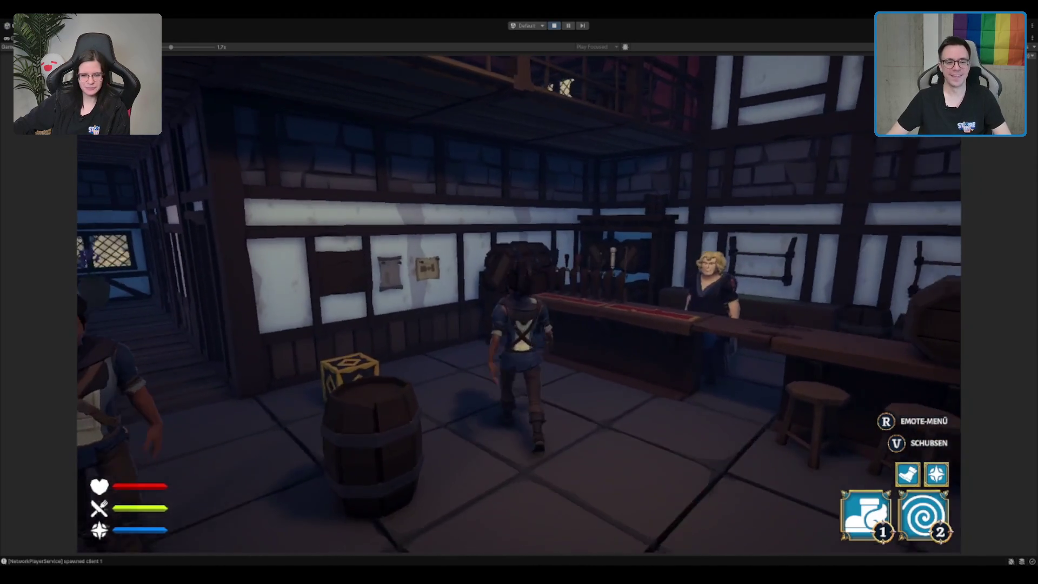
{"action": "key", "text": "w"}
{"action": "key", "text": "e"}
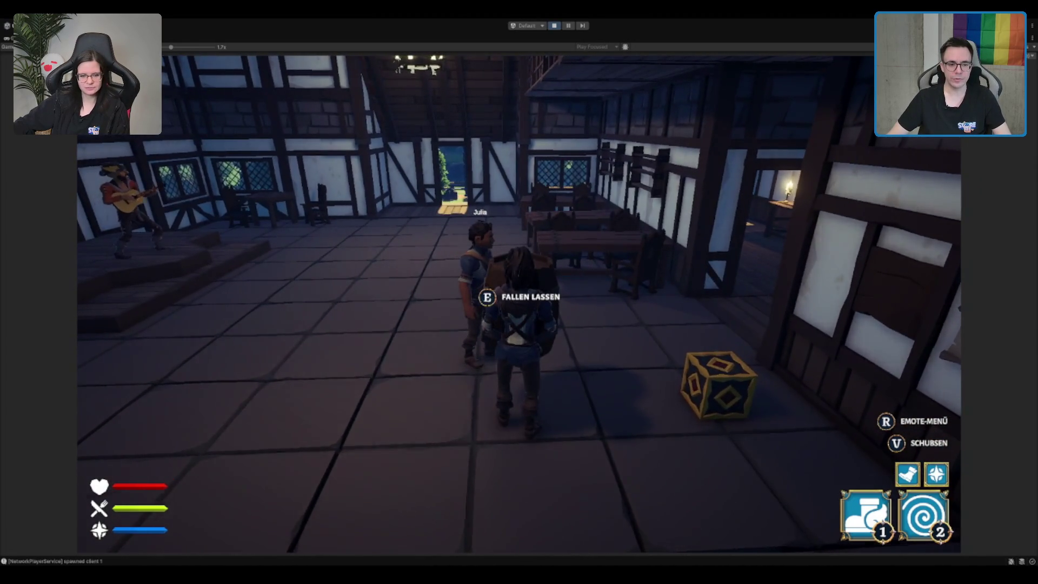
{"action": "key", "text": "w"}
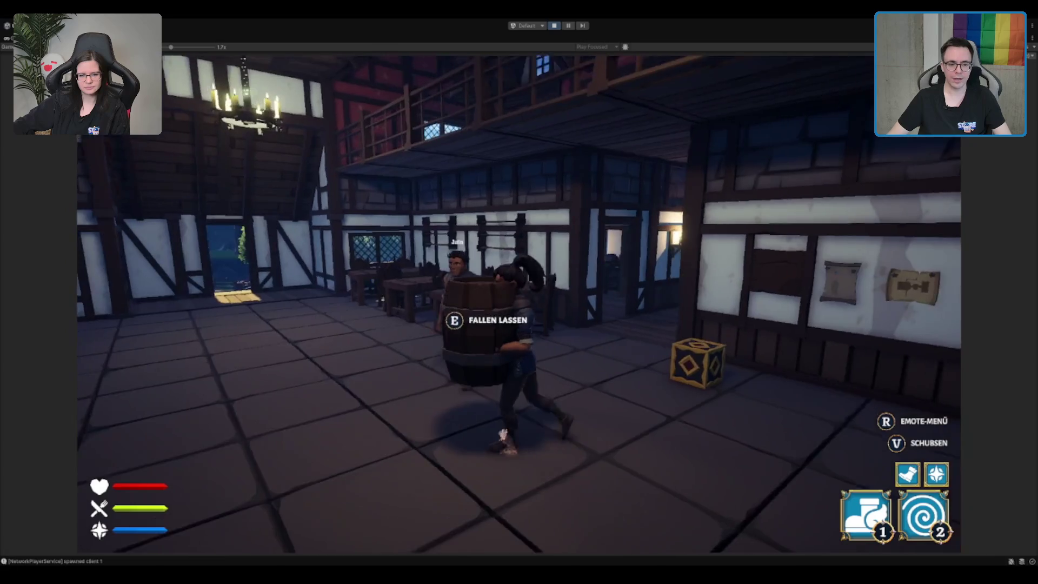
{"action": "key", "text": "w"}
{"action": "key", "text": "w"}
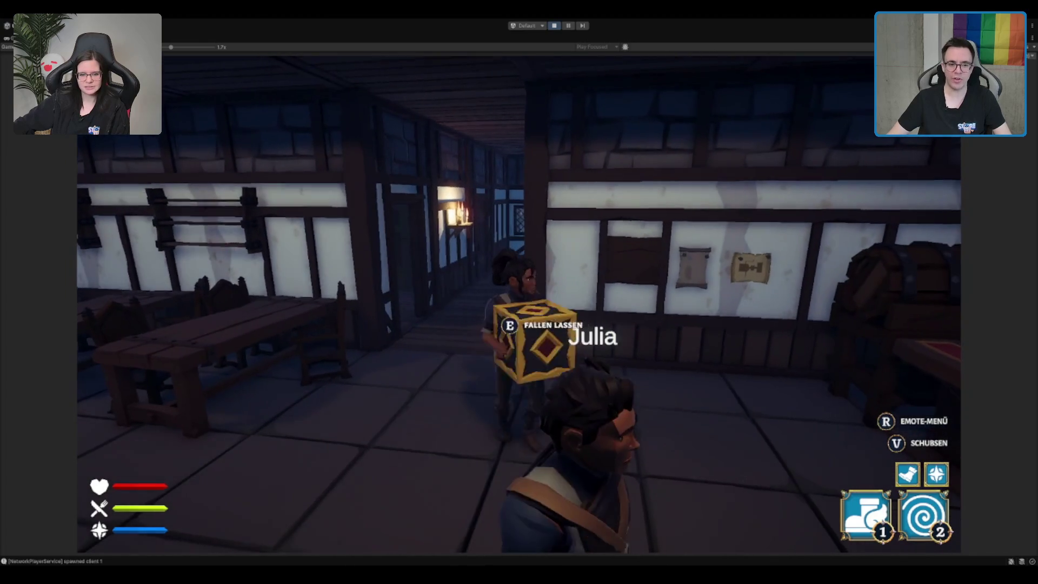
Switch to carrying the crate and run left, right and down the tavern hall with it.
{"action": "key", "text": "s"}
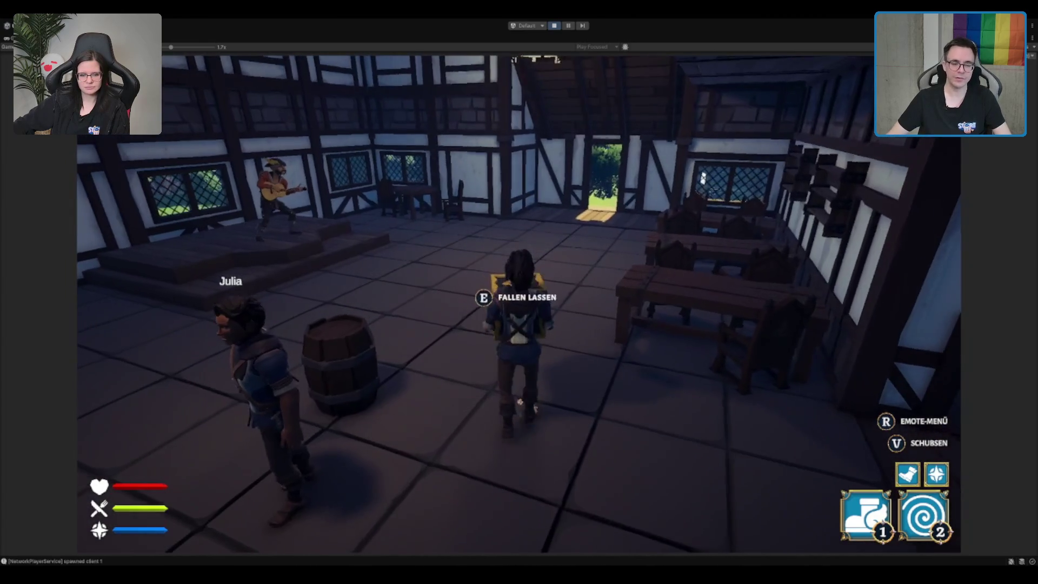
{"action": "key", "text": "e"}
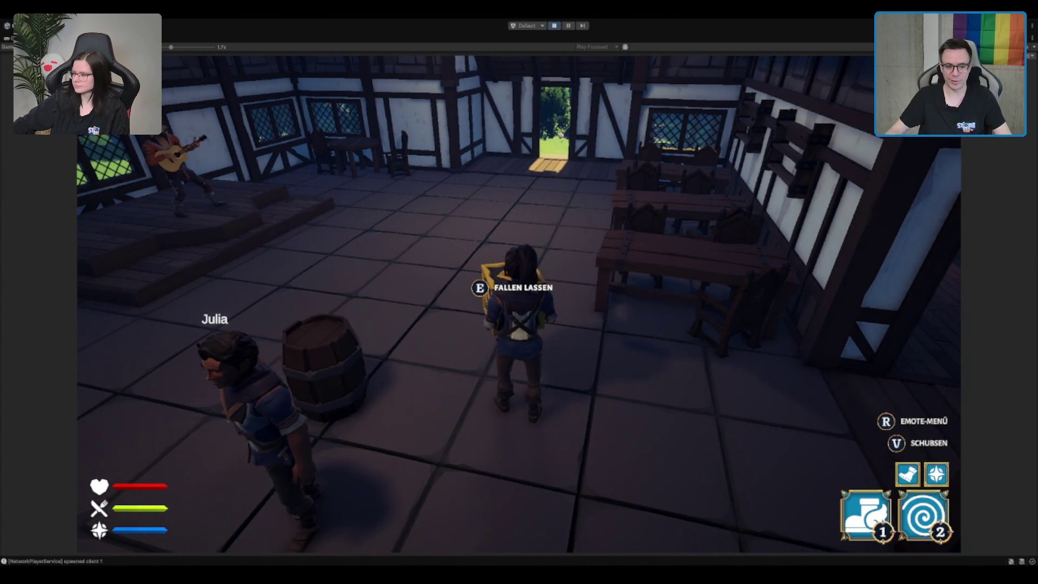
{"action": "key", "text": "a"}
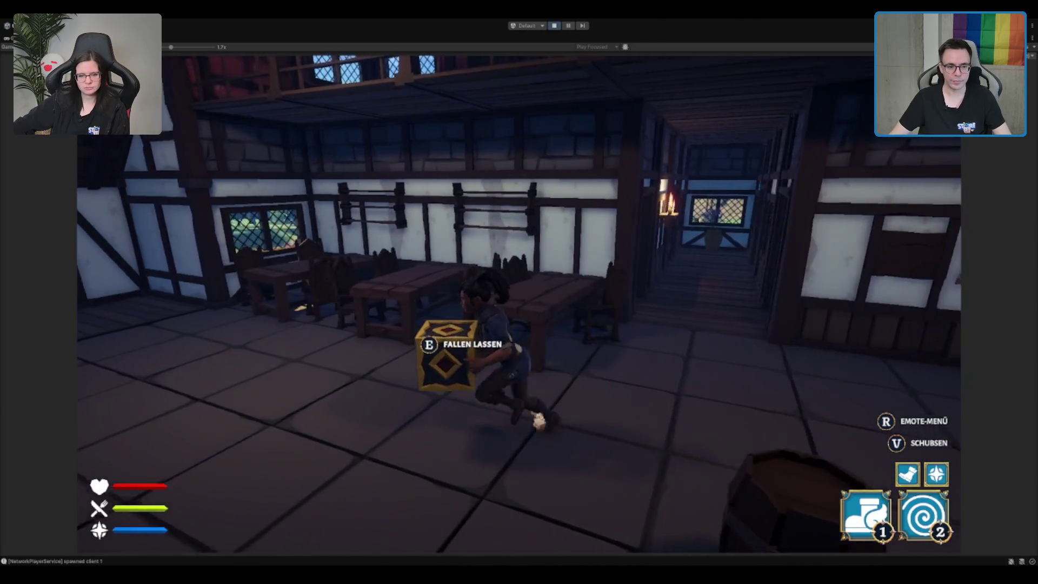
{"action": "key", "text": "d"}
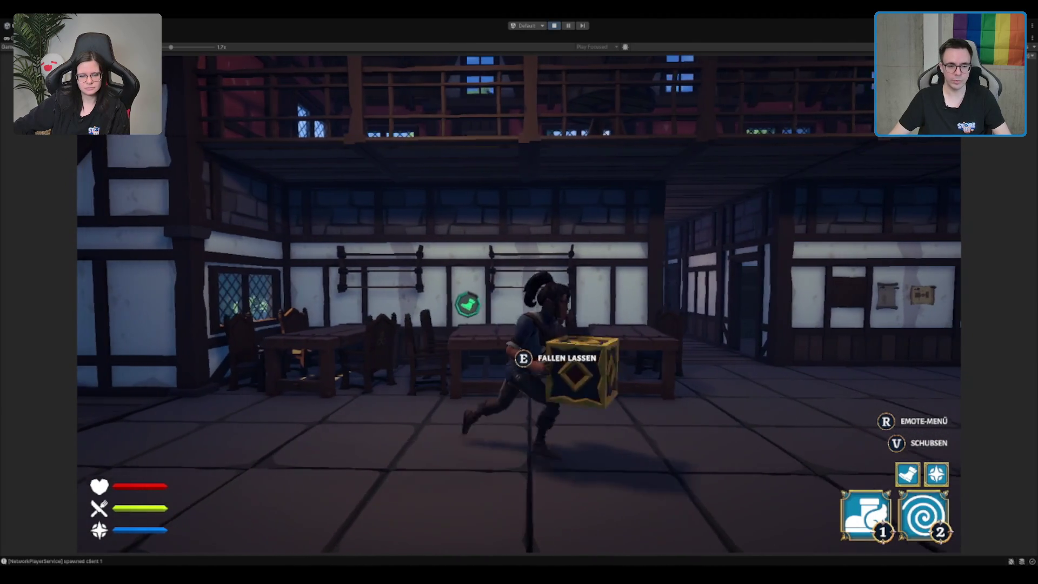
{"action": "key", "text": "a"}
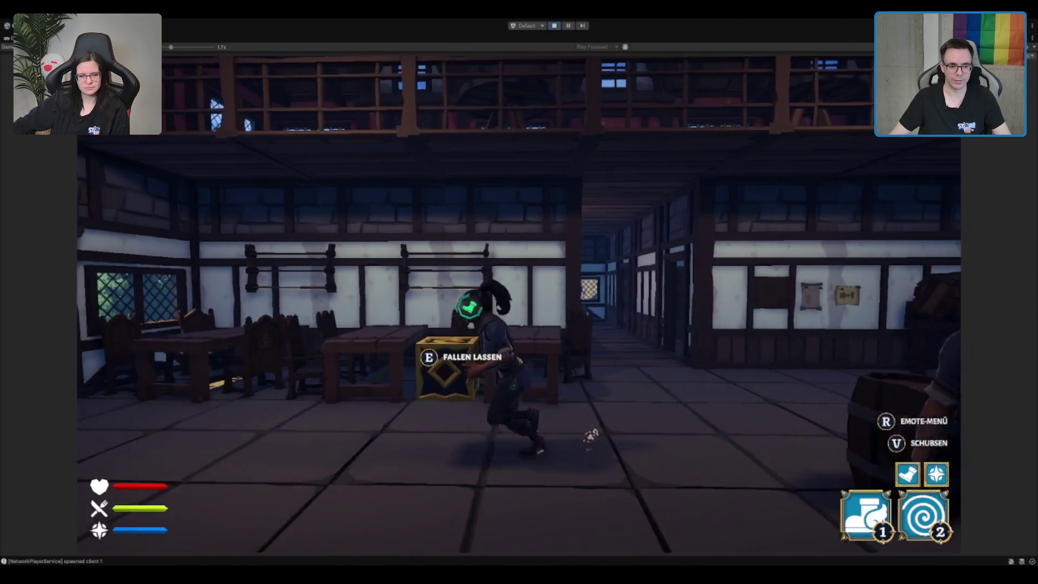
{"action": "key", "text": "w"}
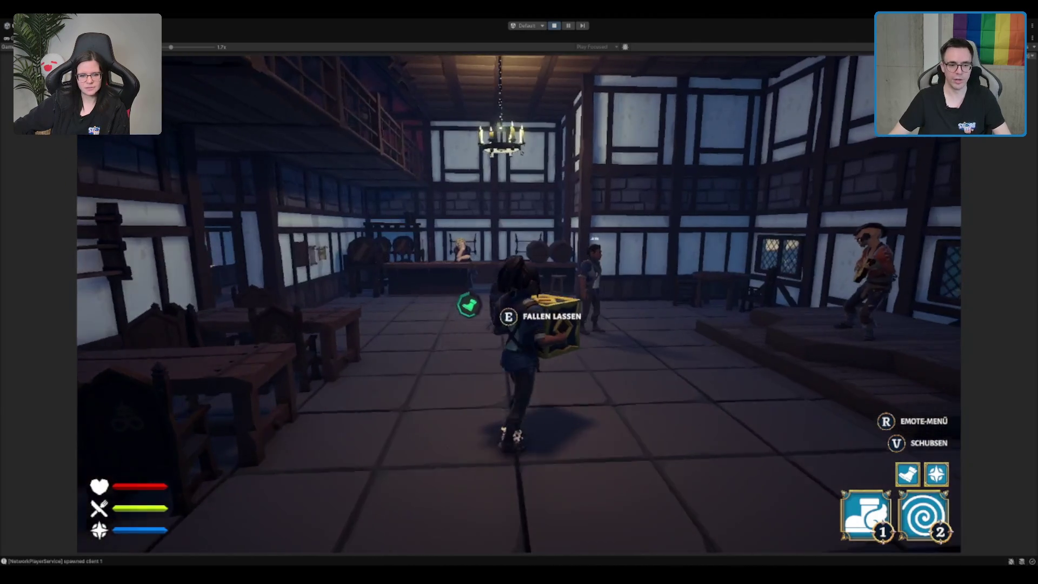
{"action": "key", "text": "w"}
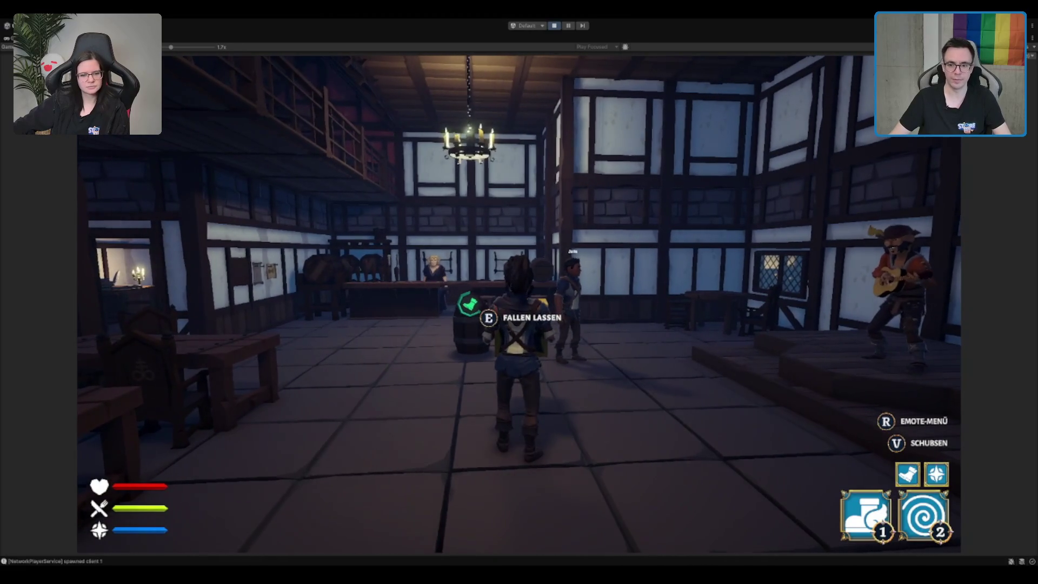
{"action": "key", "text": "d"}
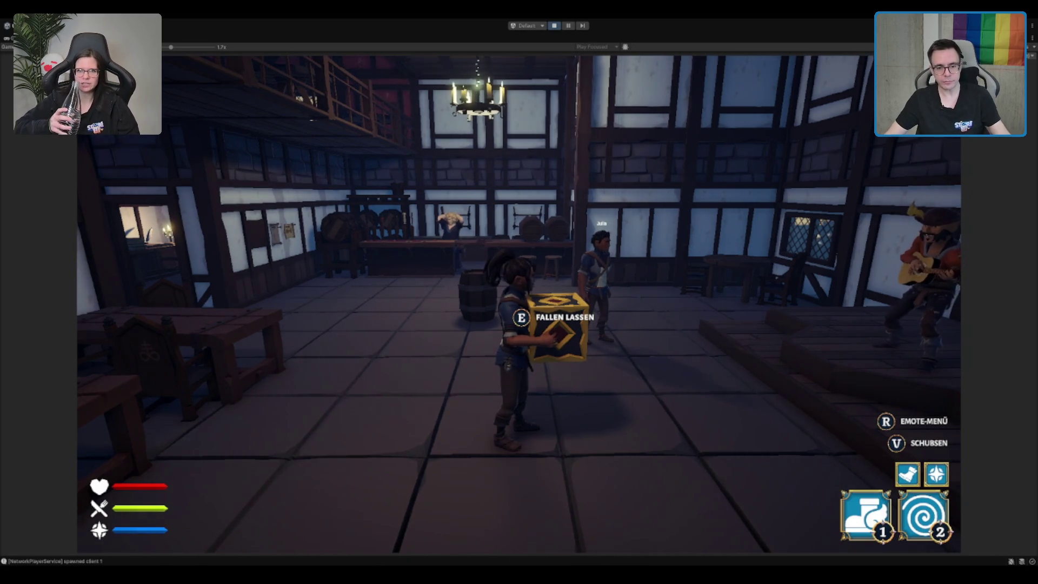
Walk the box-carrying character back and forth across the tavern floor toward the bar.
{"action": "mouse_move", "coordinate": [519, 292]}
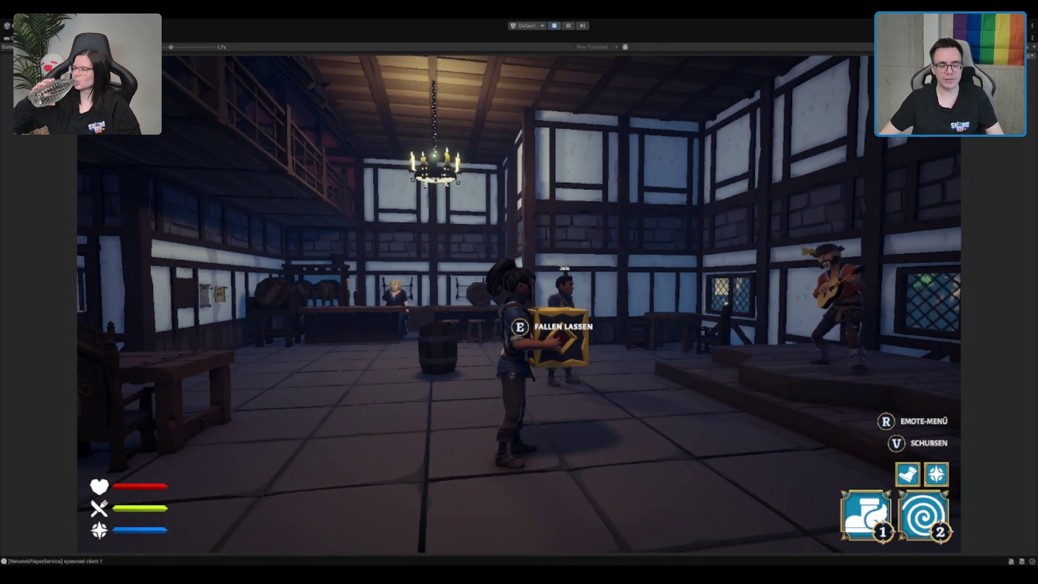
{"action": "key", "text": "w"}
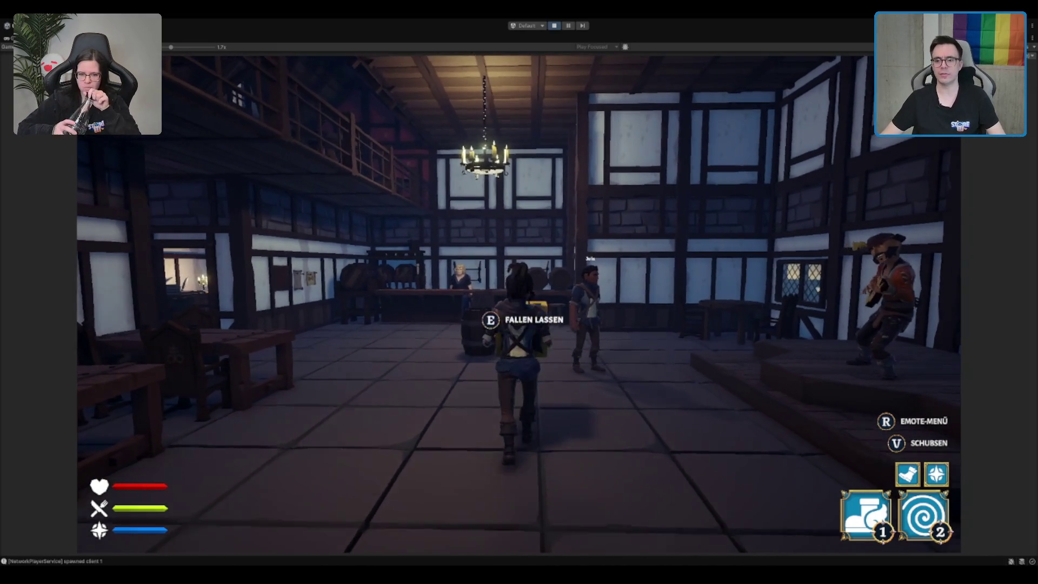
{"action": "key", "text": "s"}
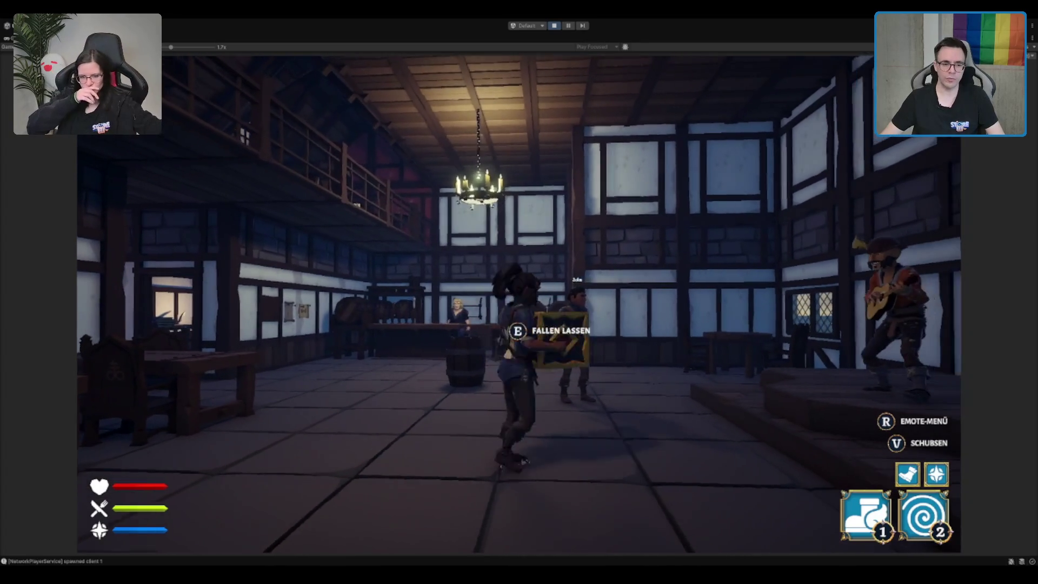
{"action": "key", "text": "a"}
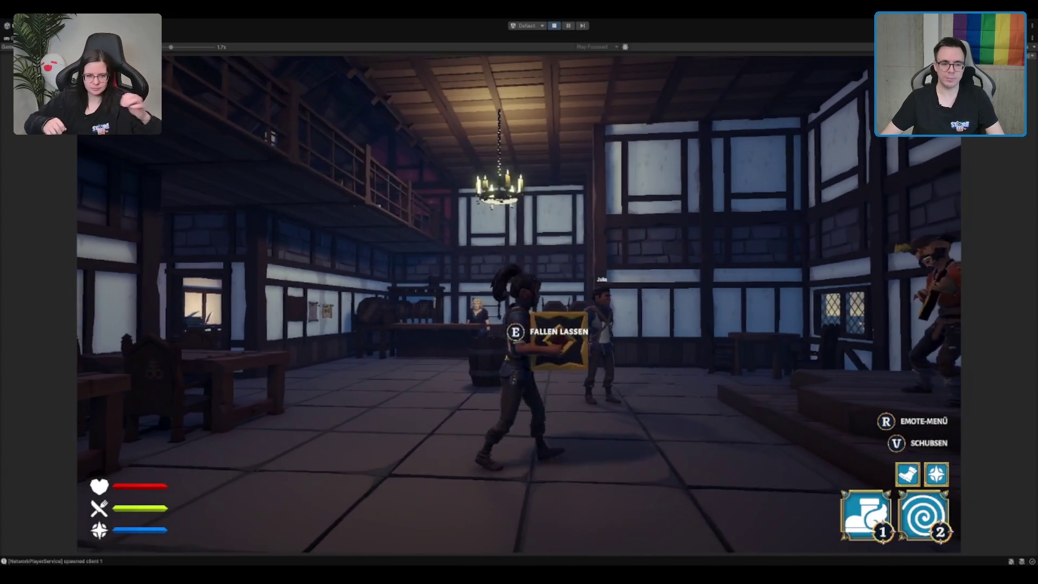
{"action": "key", "text": "w"}
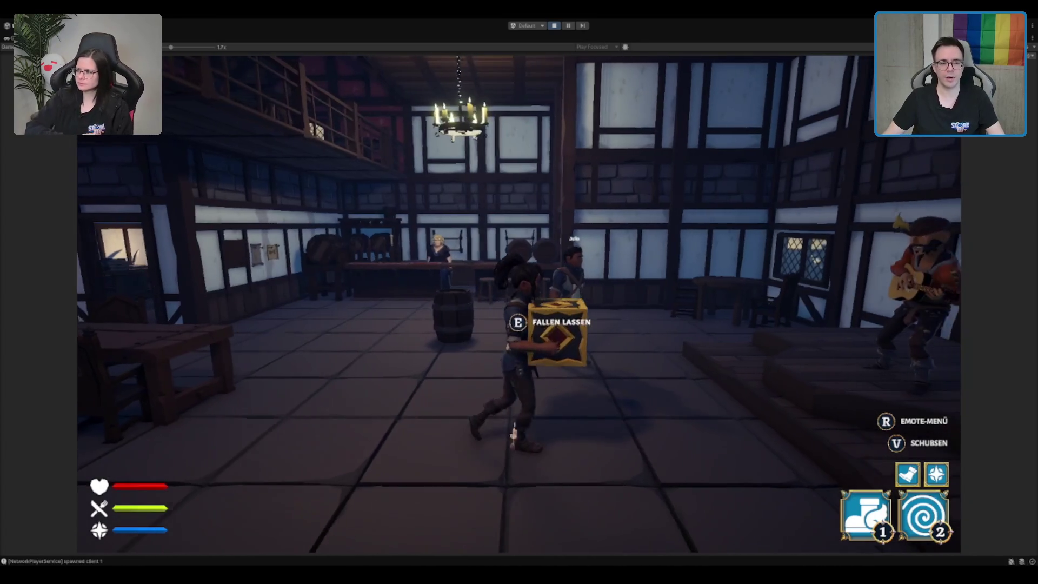
{"action": "key", "text": "w"}
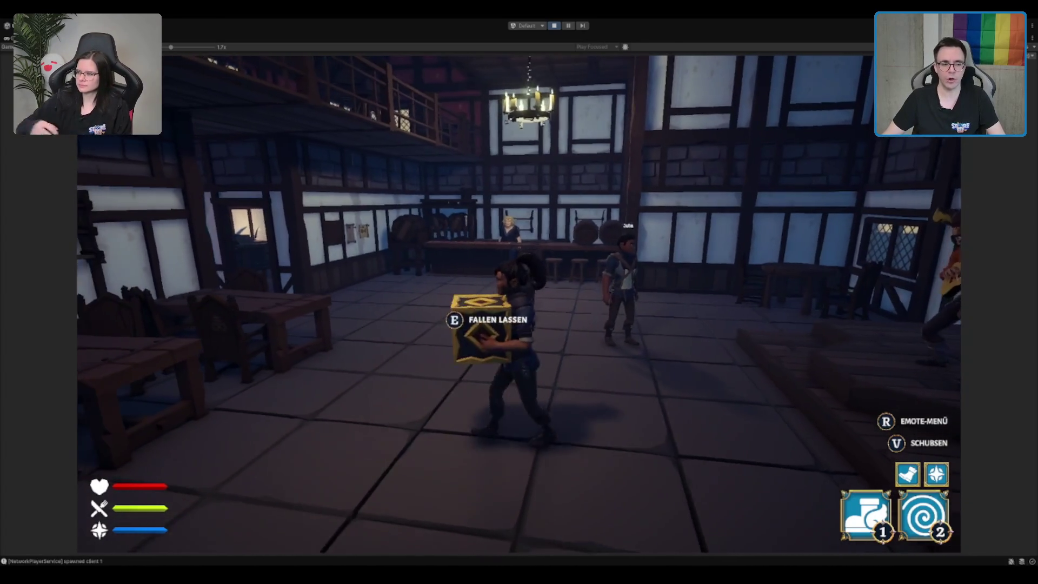
{"action": "key", "text": "s"}
{"action": "key", "text": "w"}
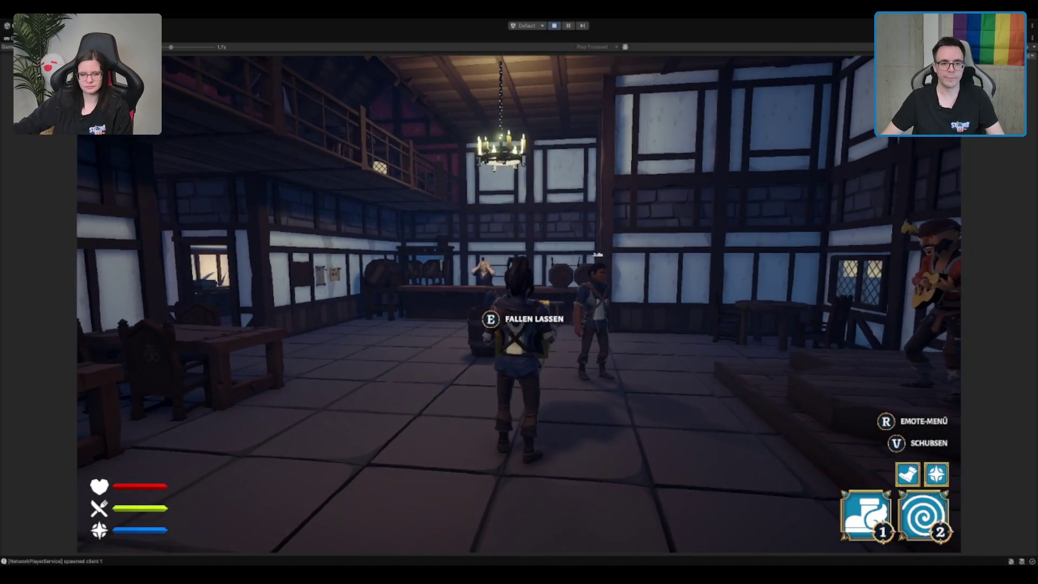
{"action": "key", "text": "w"}
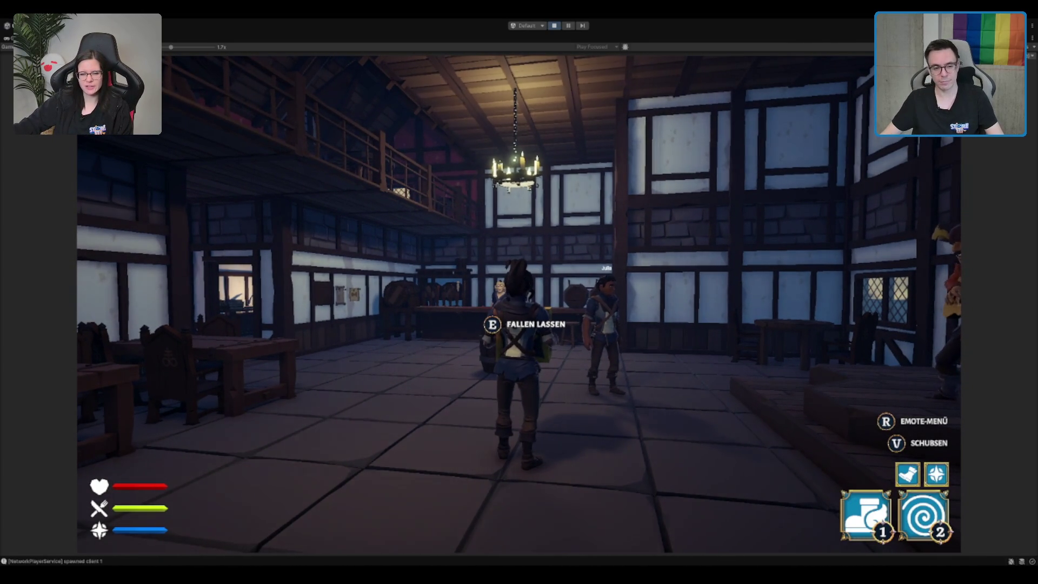
Walk back from the bar, drop the crate on the floor, then pick it up again.
{"action": "key", "text": "s"}
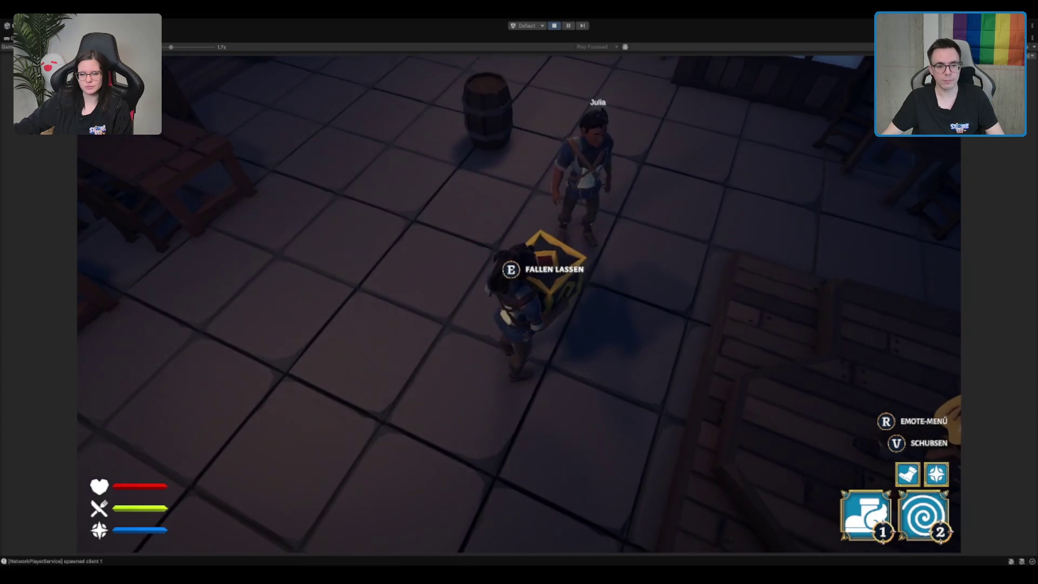
{"action": "key", "text": "w"}
{"action": "key", "text": "s"}
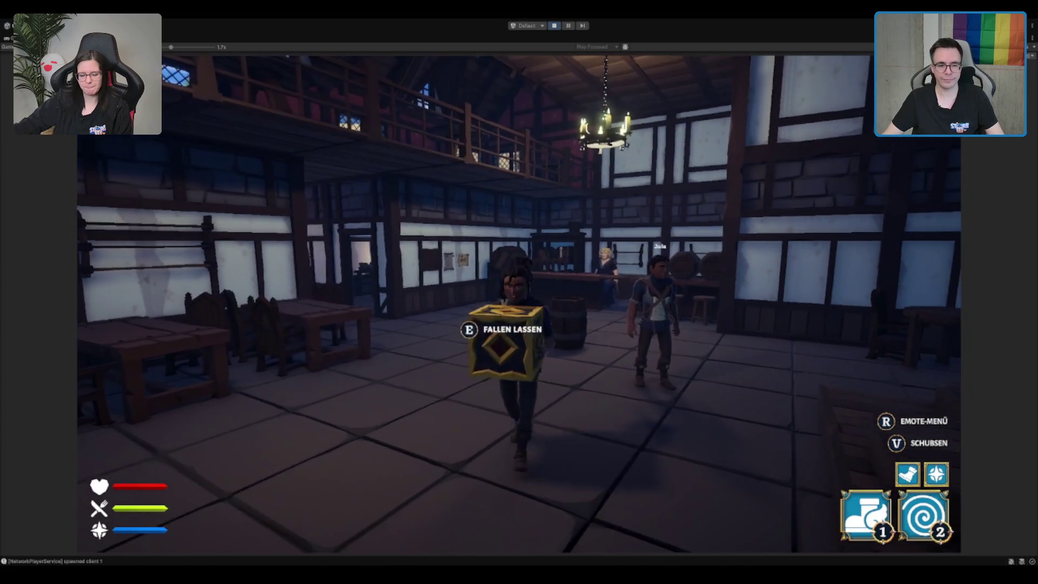
{"action": "key", "text": "w"}
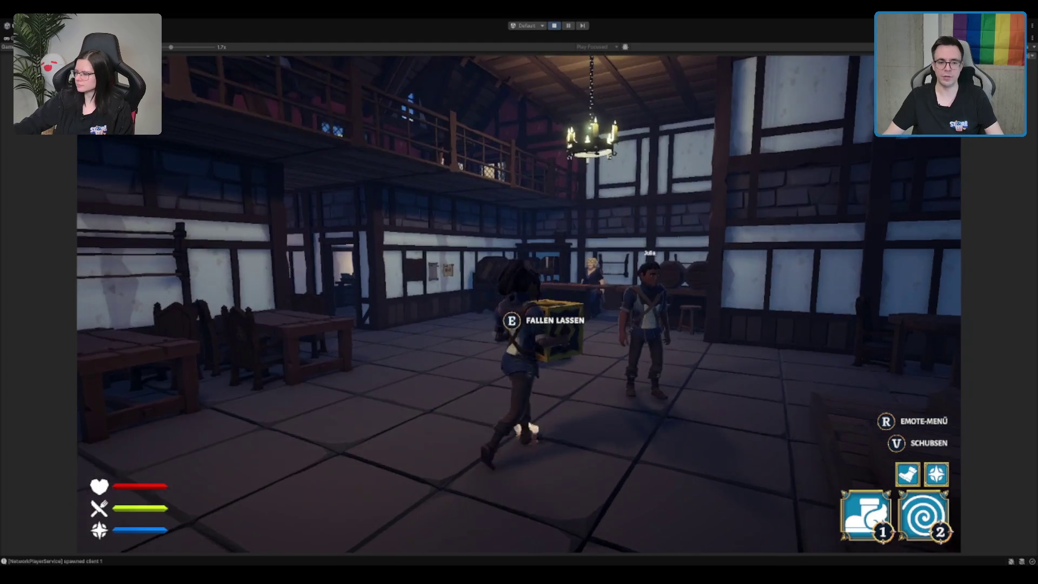
{"action": "key", "text": "s"}
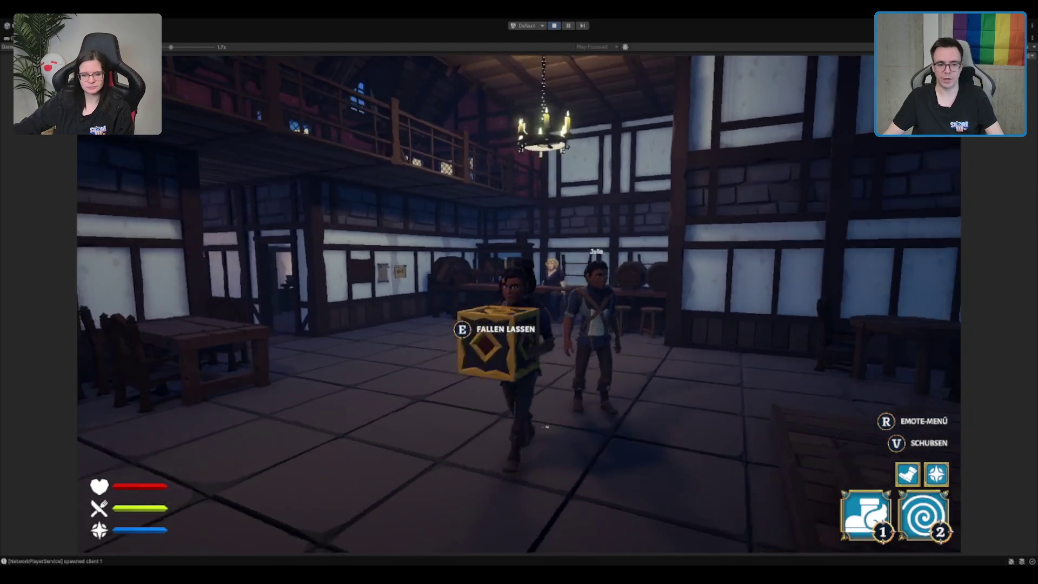
{"action": "key", "text": "e"}
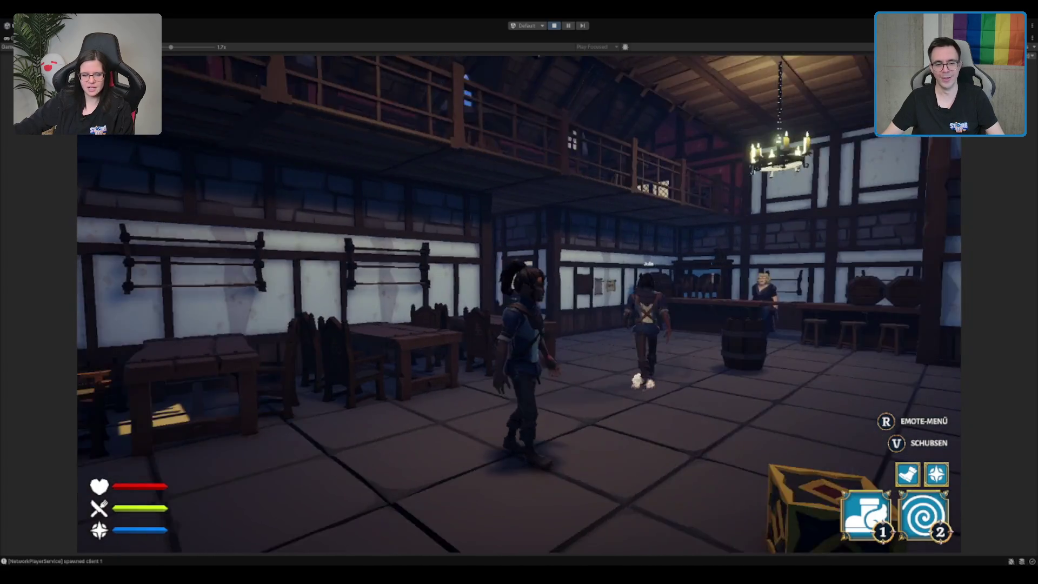
{"action": "key", "text": "e"}
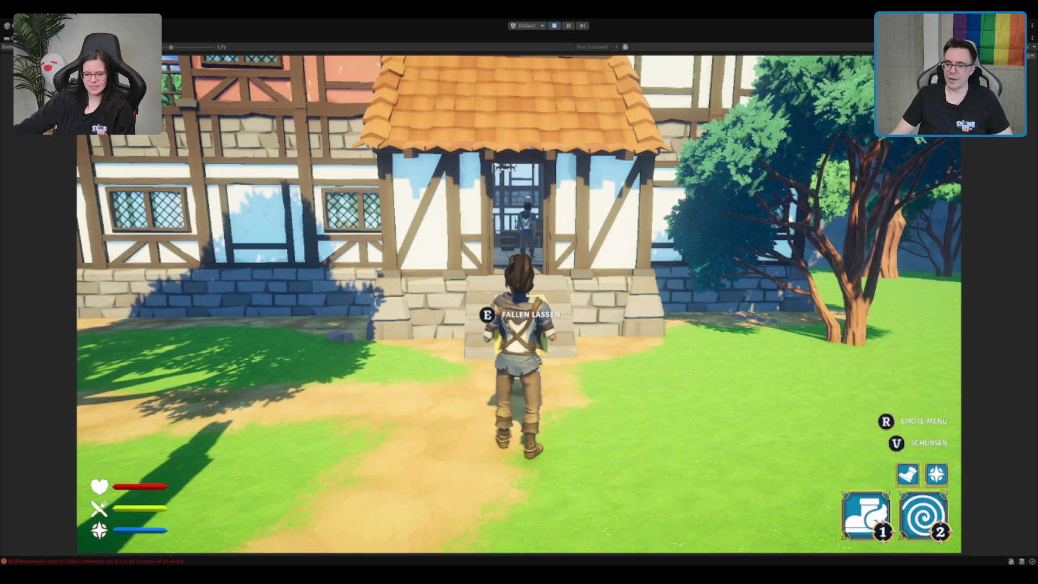
Run up the steps, through the doorway into the tavern, and set the crate down on the floor.
{"action": "key", "text": "w"}
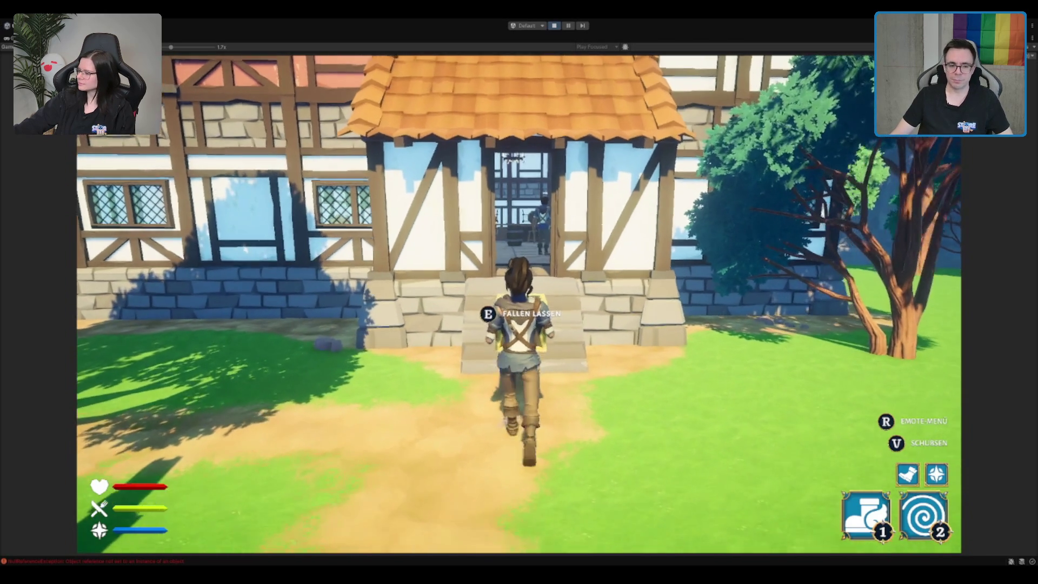
{"action": "key", "text": "w"}
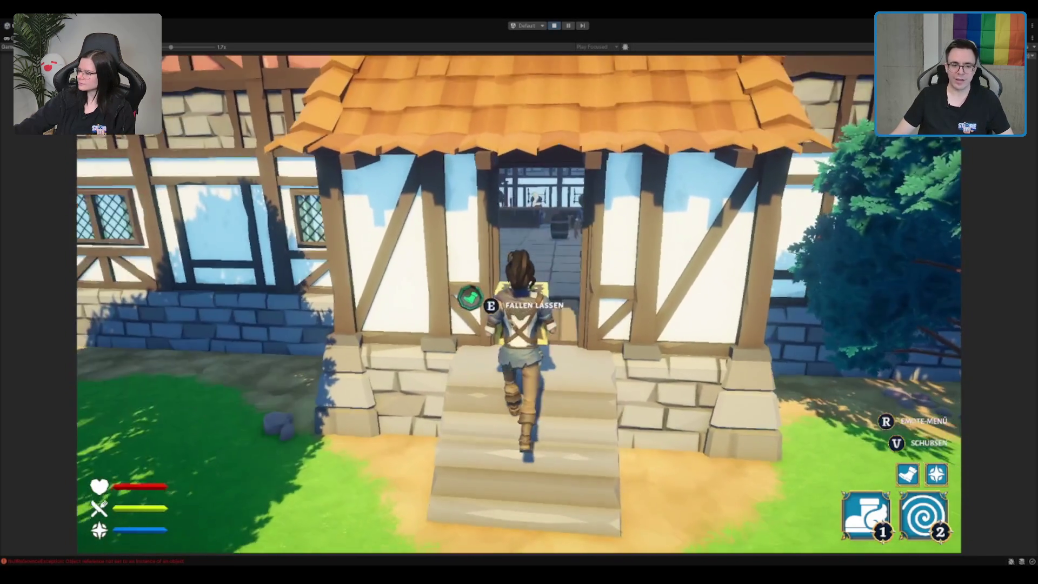
{"action": "key", "text": "w"}
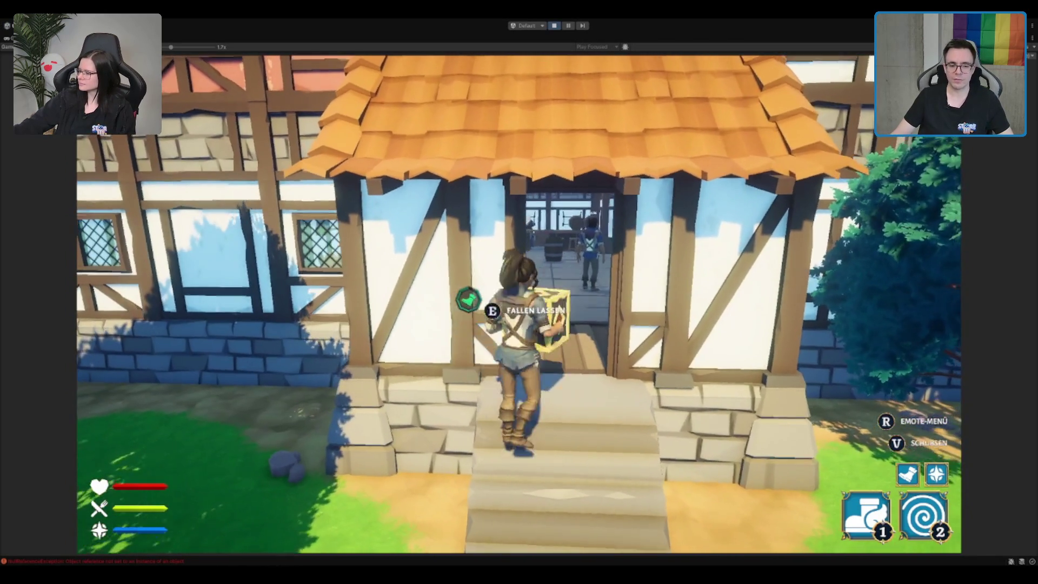
{"action": "key", "text": "w"}
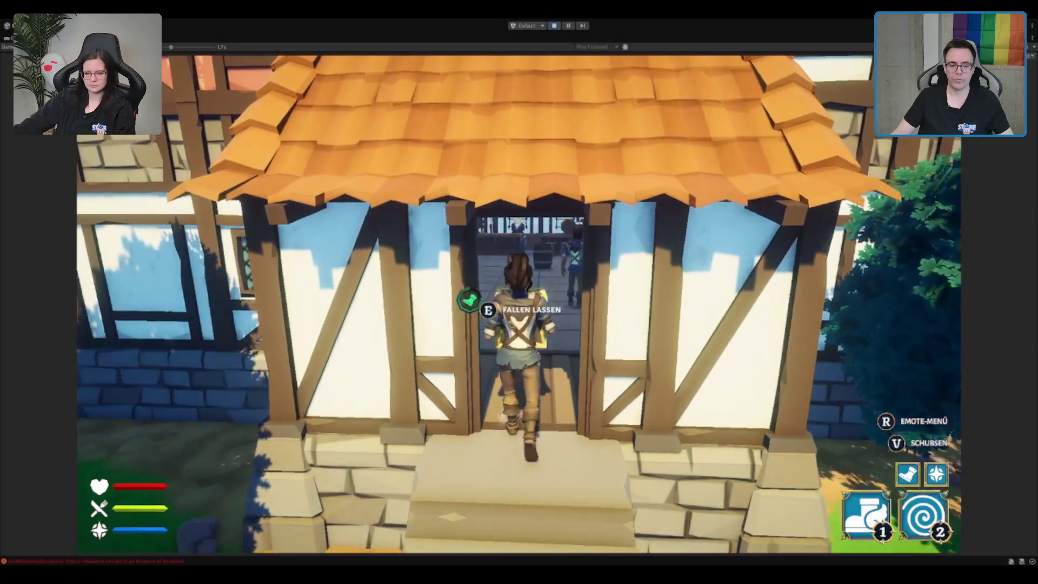
{"action": "key", "text": "w"}
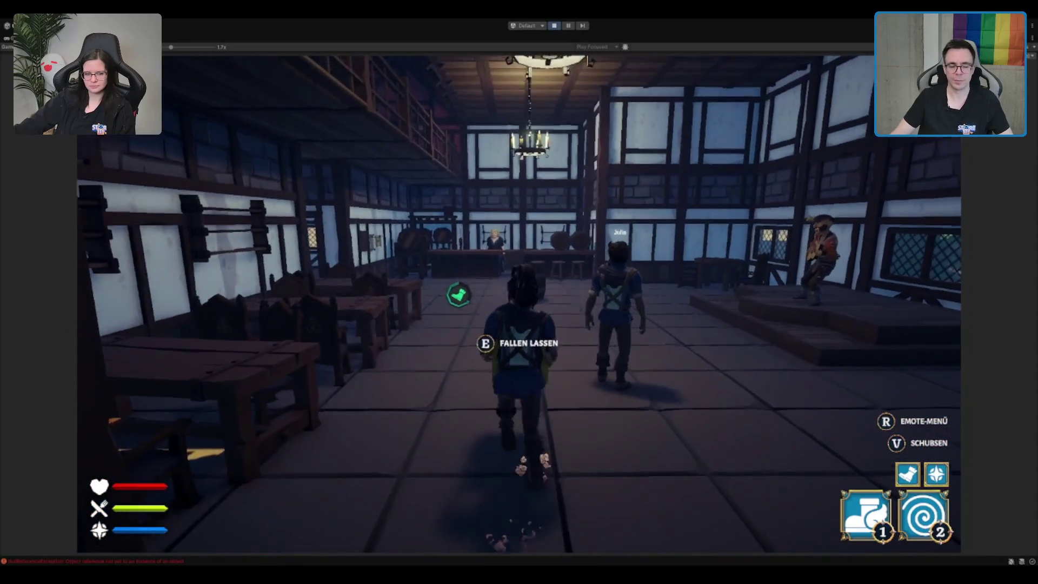
{"action": "key", "text": "w"}
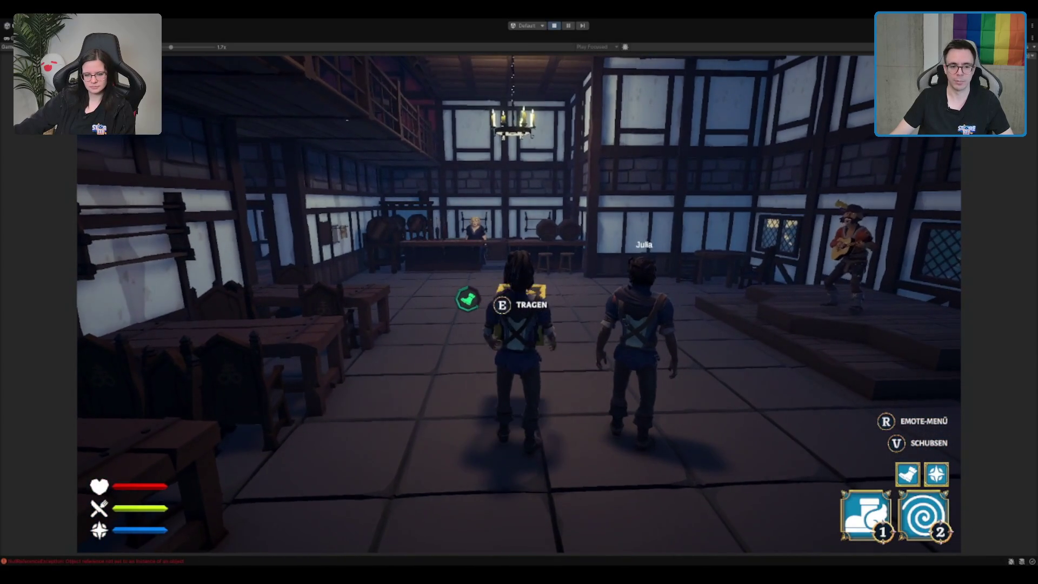
{"action": "key", "text": "a"}
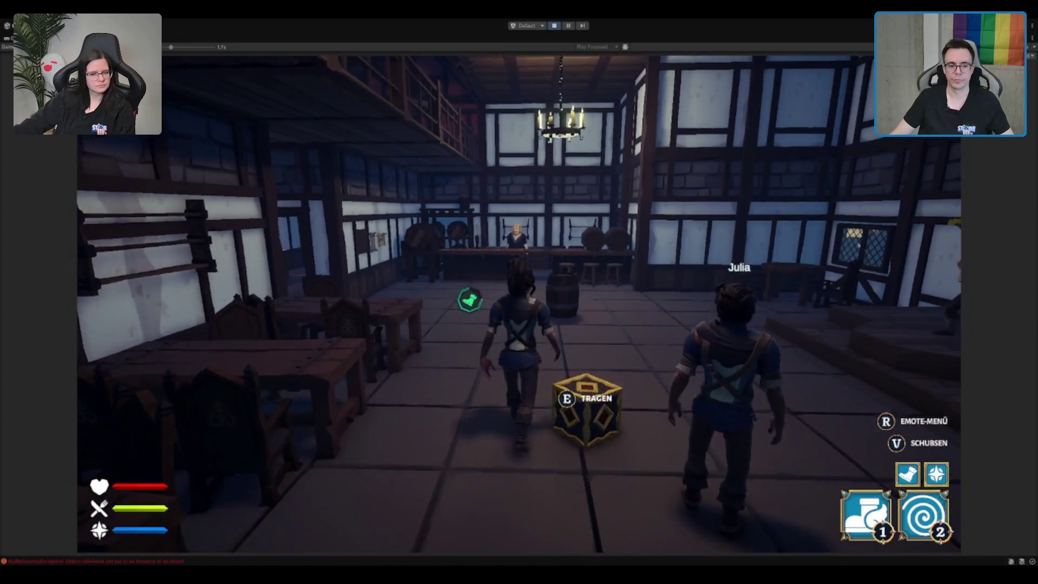
{"action": "key", "text": "w"}
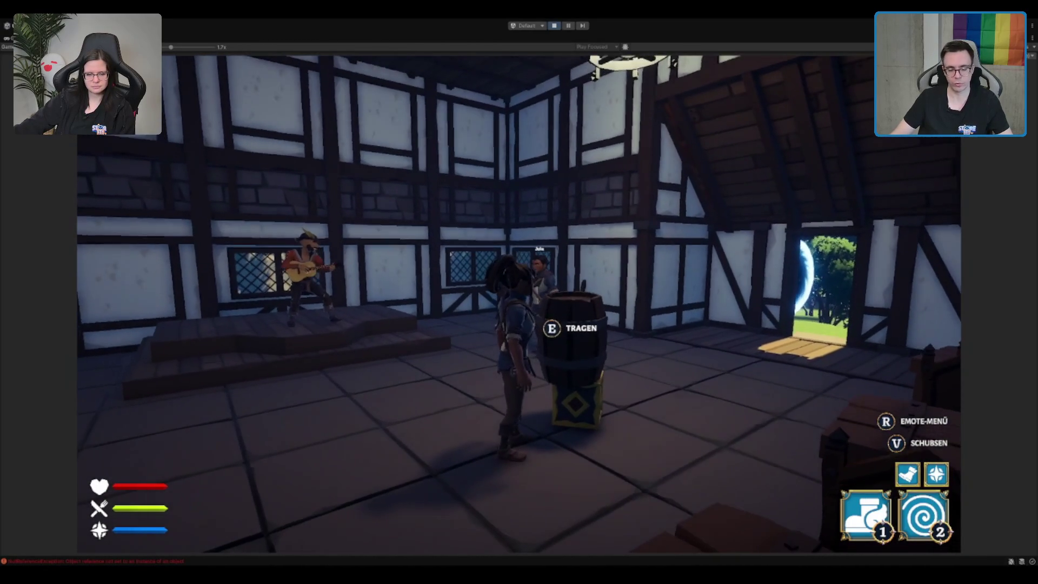
Walk around the tavern toward the other player and shove them to the floor.
{"action": "key", "text": "a"}
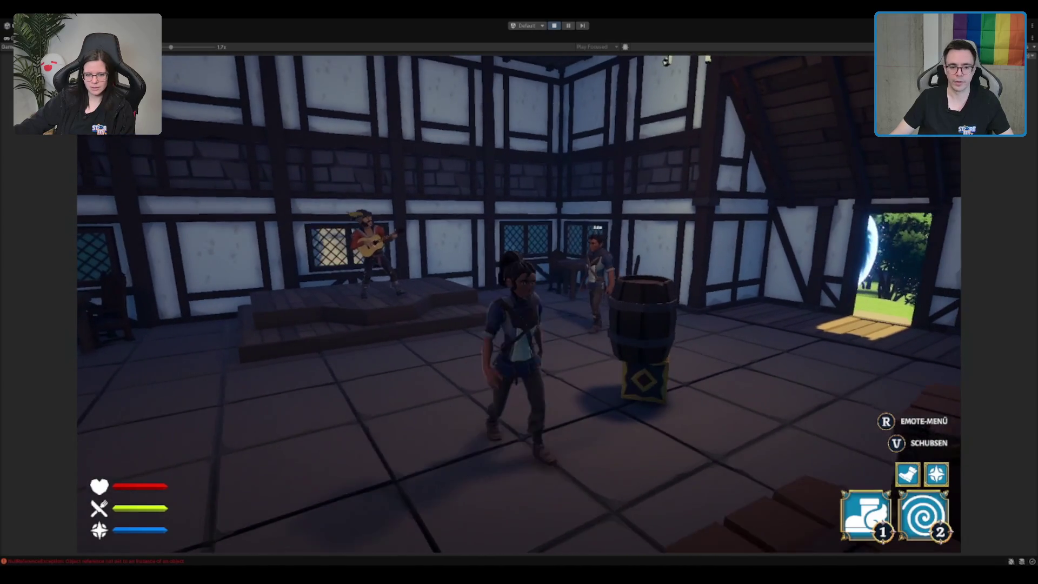
{"action": "key", "text": "w"}
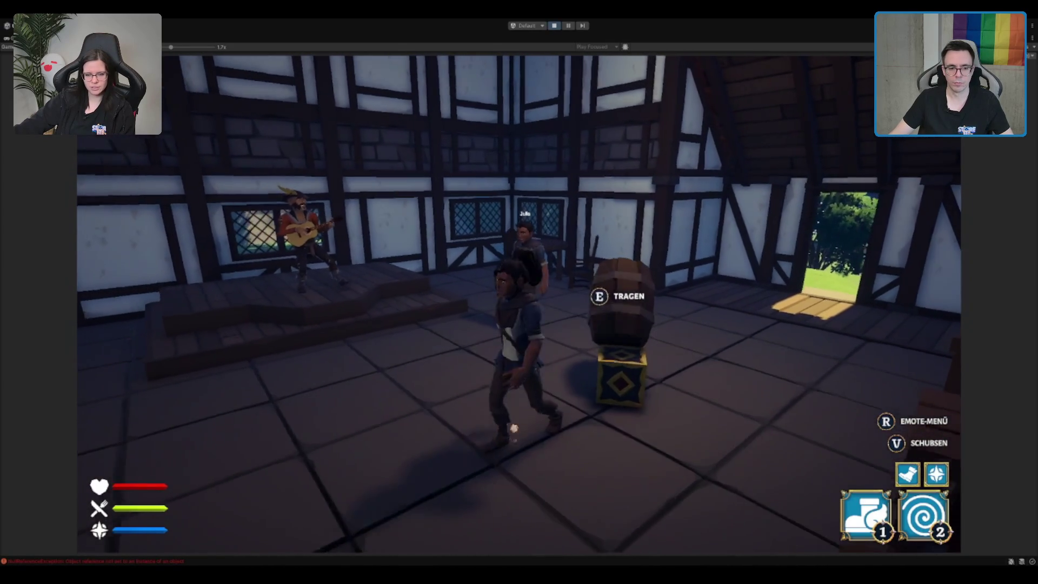
{"action": "key", "text": "w"}
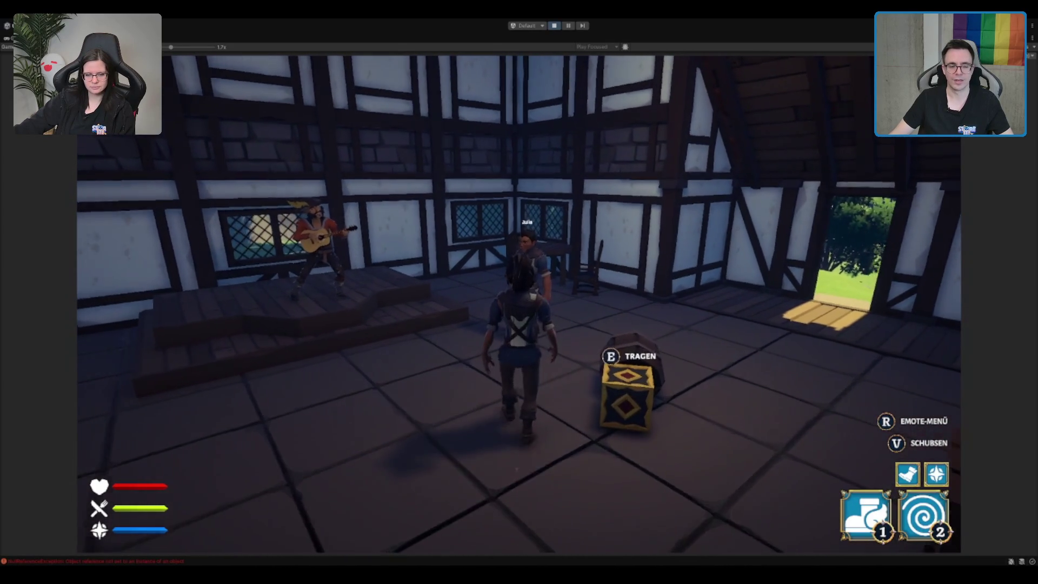
{"action": "key", "text": "w"}
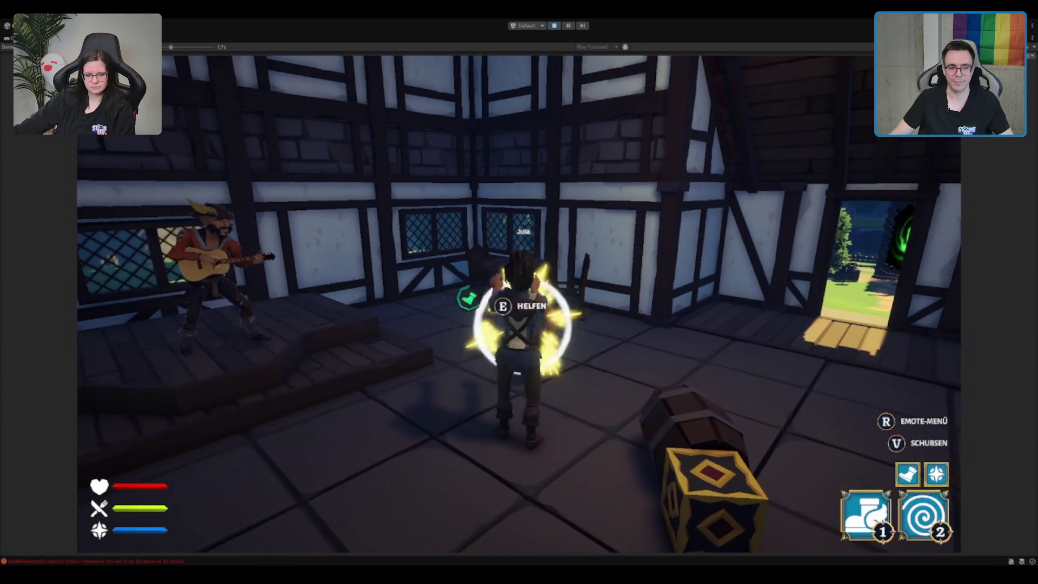
{"action": "key", "text": "s"}
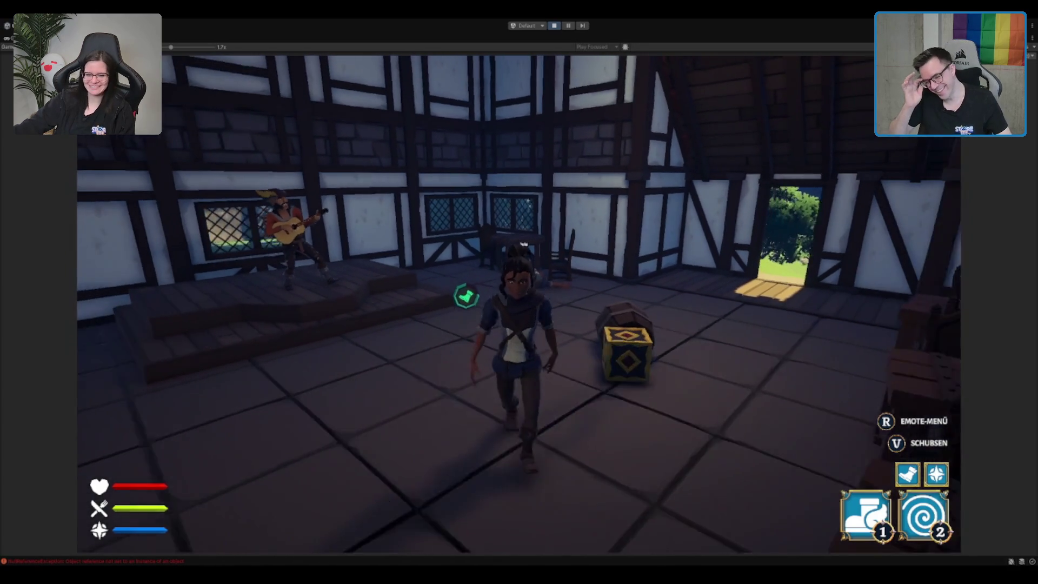
{"action": "key", "text": "w"}
{"action": "key", "text": "a"}
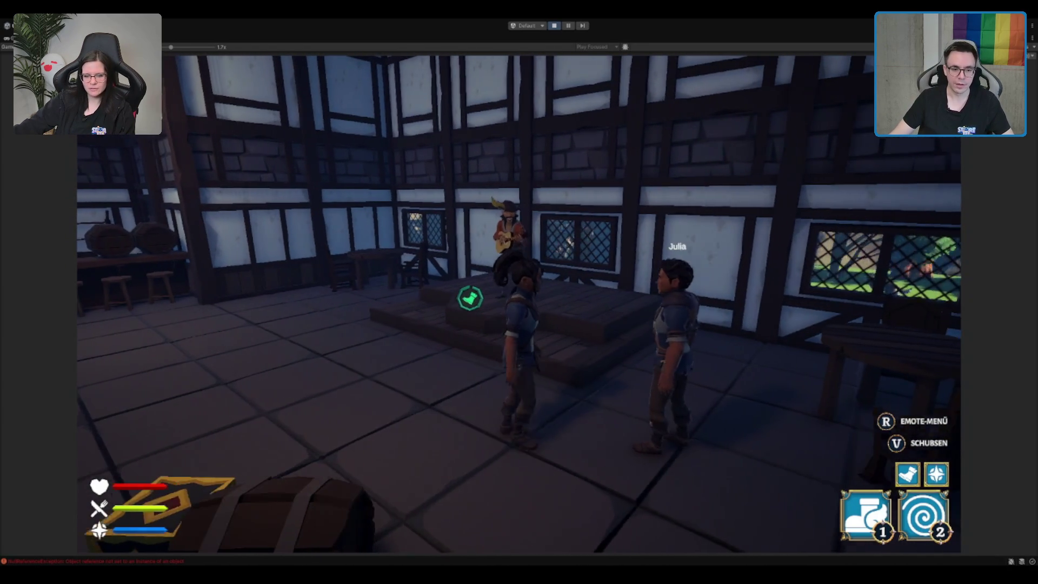
{"action": "key", "text": "v"}
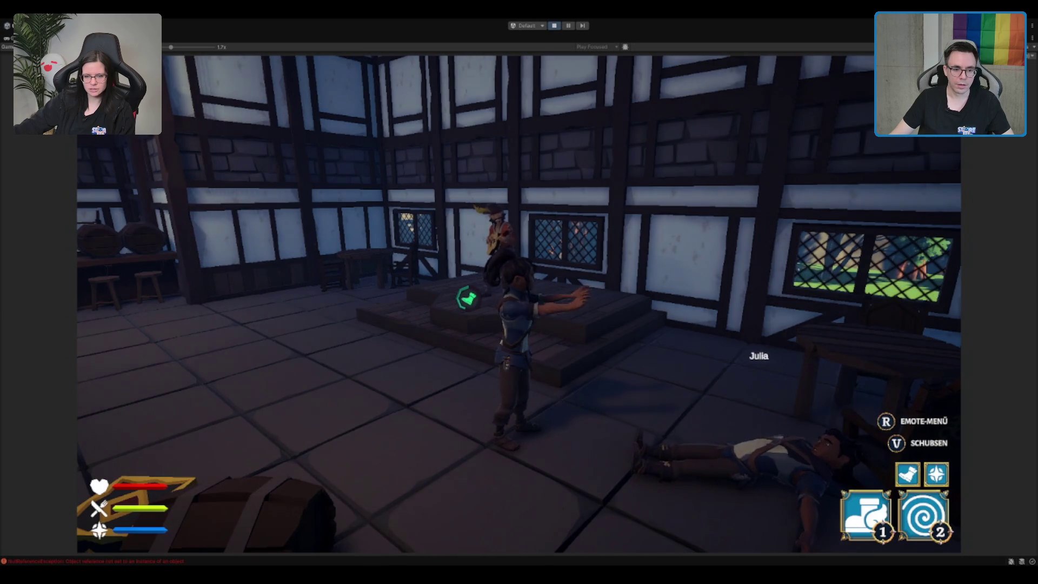
Turn to face the stage and guitarist and perform another shove.
{"action": "key", "text": "a"}
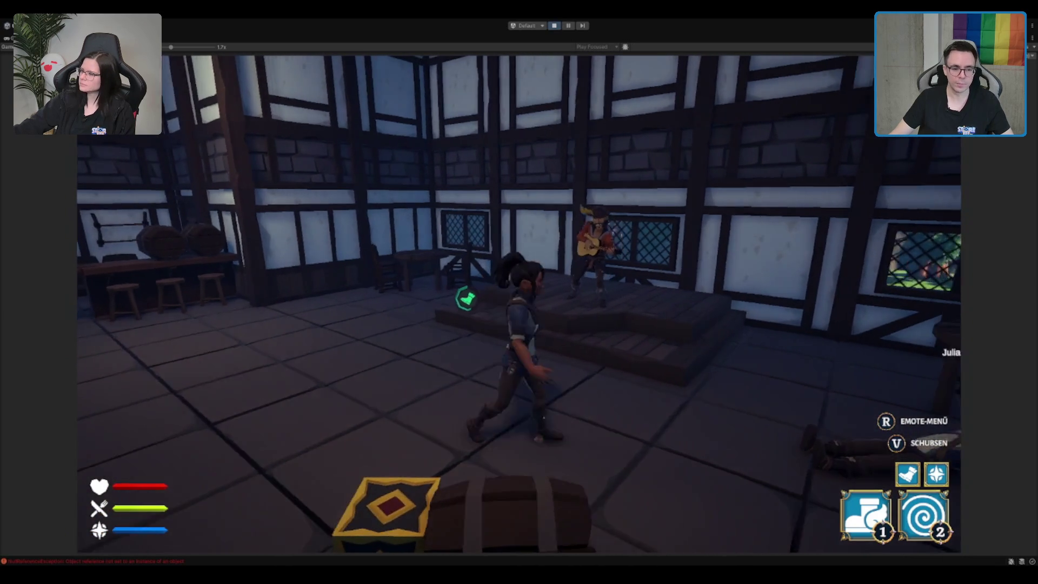
{"action": "key", "text": "d"}
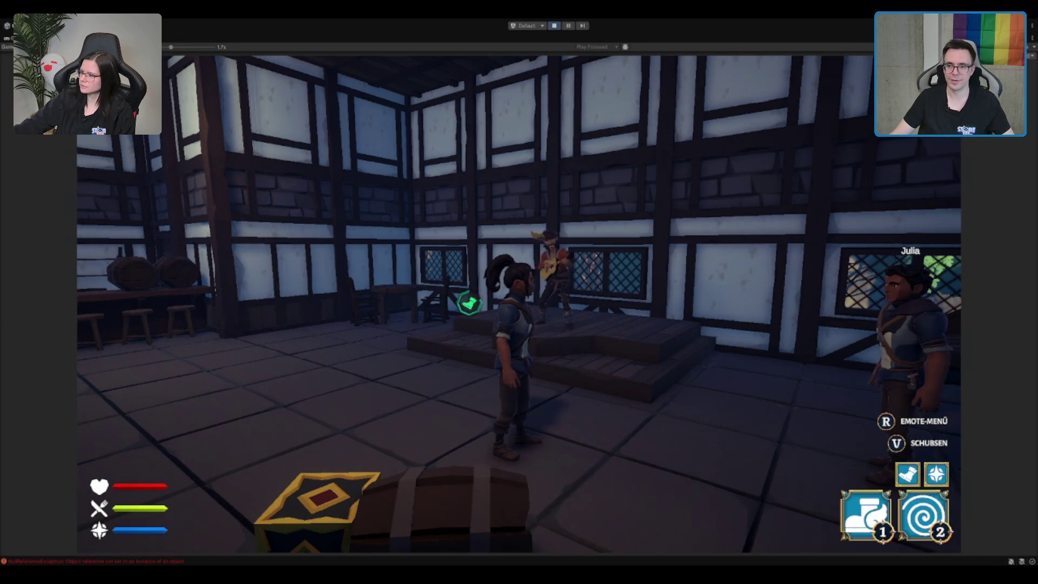
{"action": "key", "text": "d"}
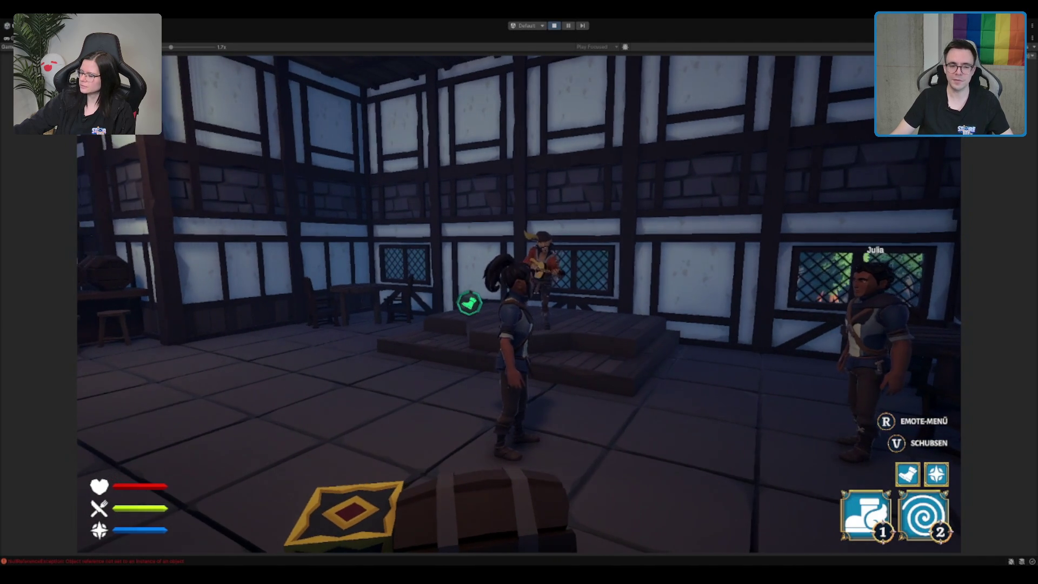
{"action": "key", "text": "v"}
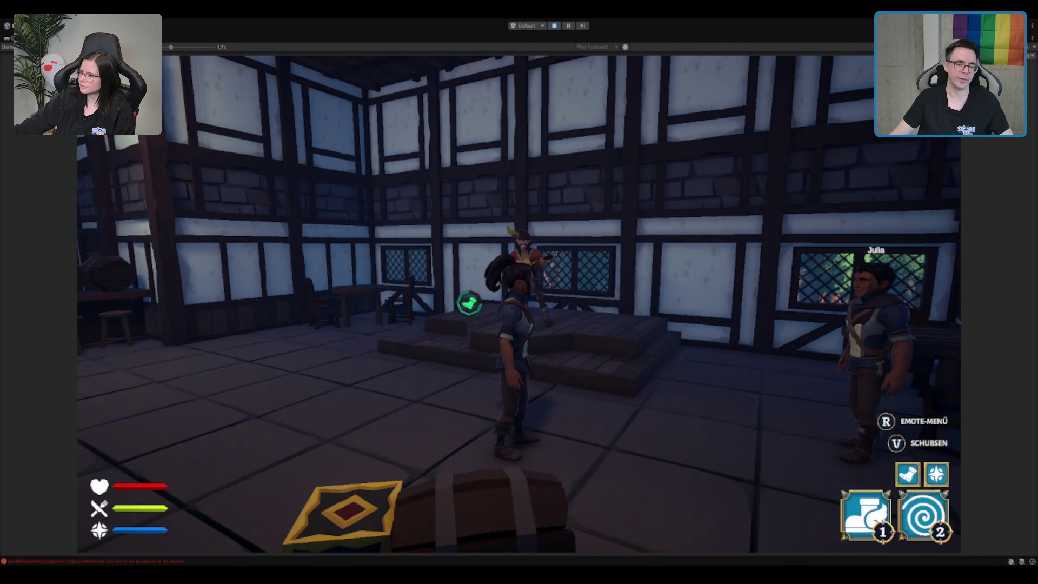
Orbit the camera toward the stage, trigger the casting ability, and shove the other player down.
{"action": "mouse_move", "coordinate": [575, 306]}
{"action": "left_mouse_down"}
{"action": "mouse_move", "coordinate": [529, 324]}
{"action": "mouse_move", "coordinate": [527, 310]}
{"action": "left_mouse_up"}
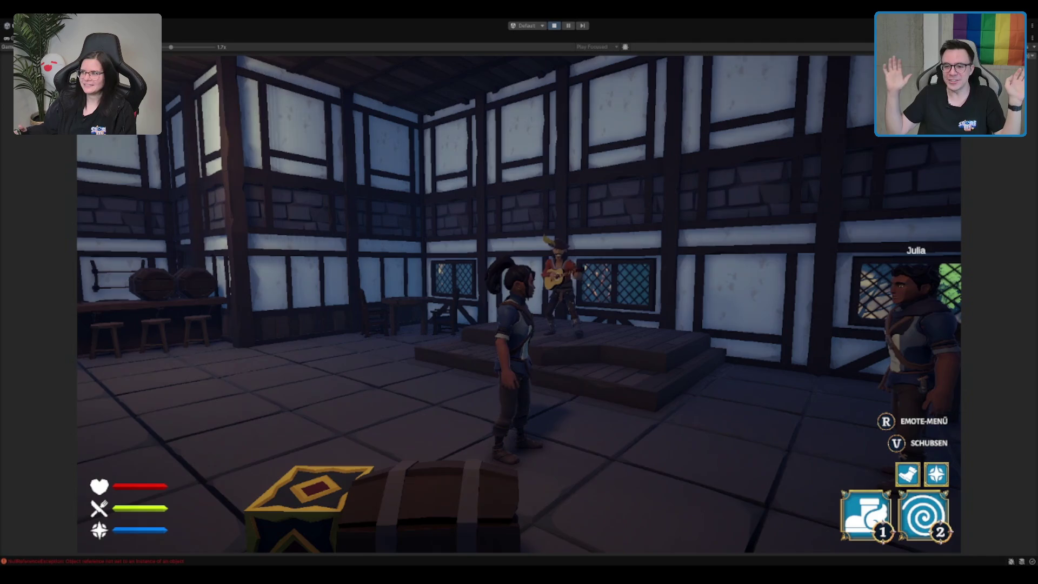
{"action": "key", "text": "1"}
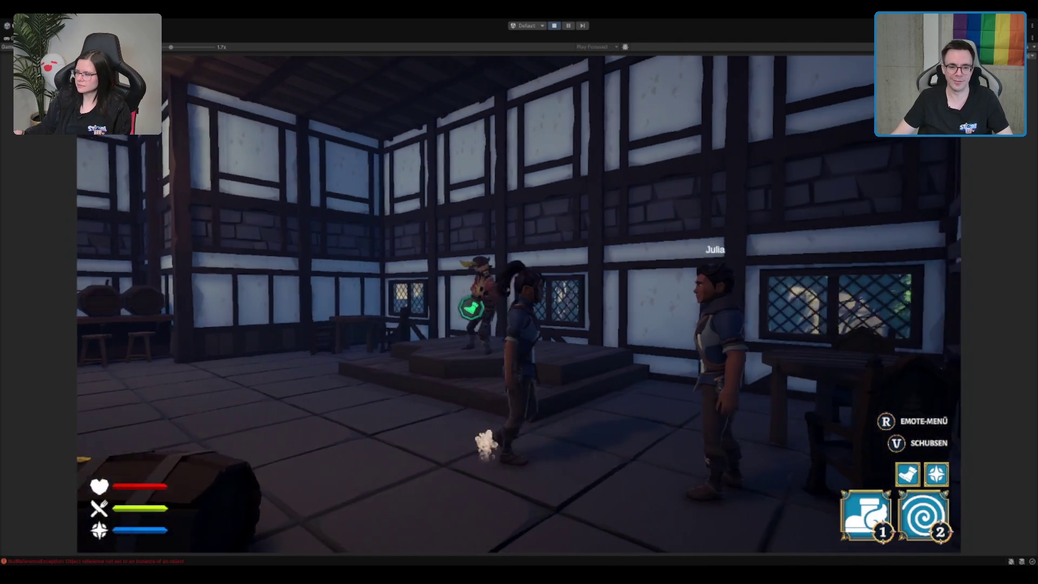
{"action": "key", "text": "v"}
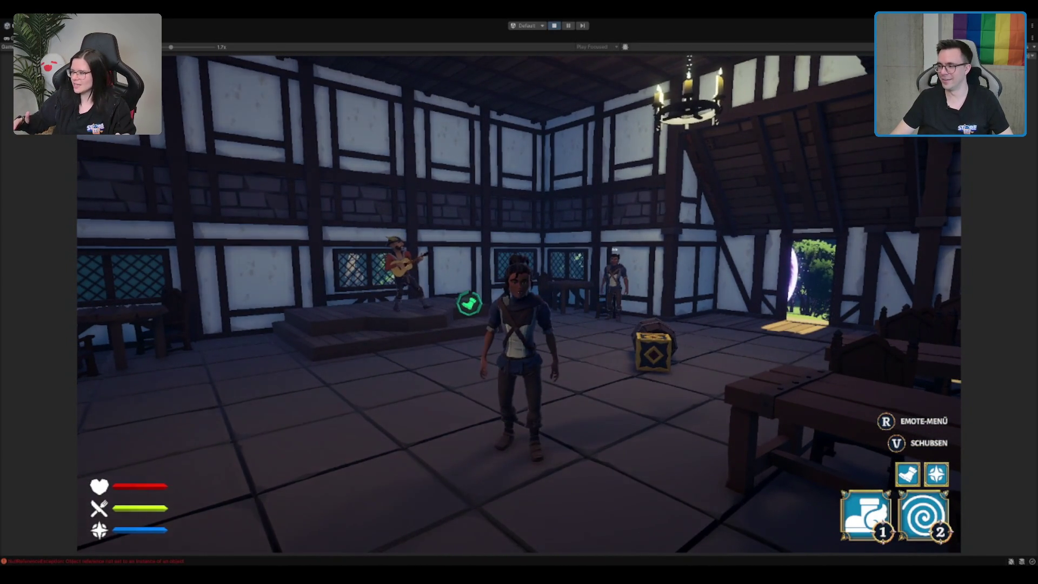
Pick up the barrel behind the crate, drop it beside the crate, and restore the full editor layout.
{"action": "key", "text": "w"}
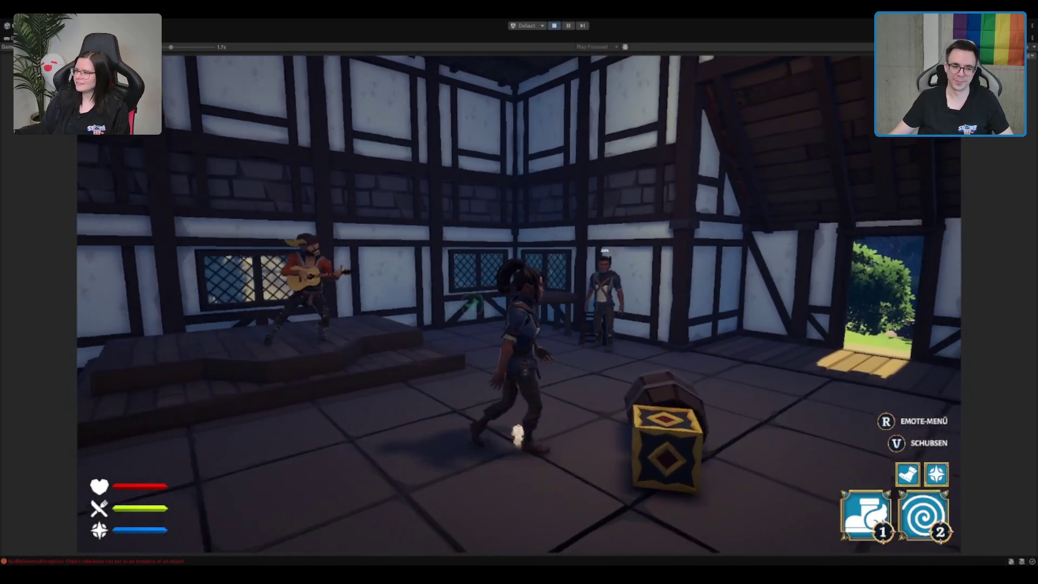
{"action": "key", "text": "e"}
{"action": "key", "text": "e"}
{"action": "key", "text": "a"}
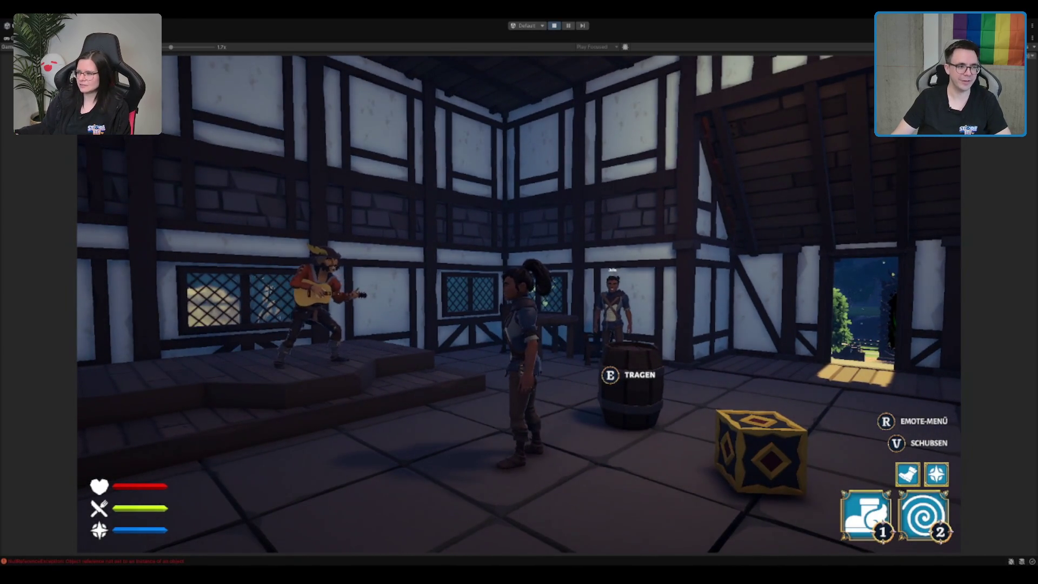
{"action": "key", "text": "shift+space"}
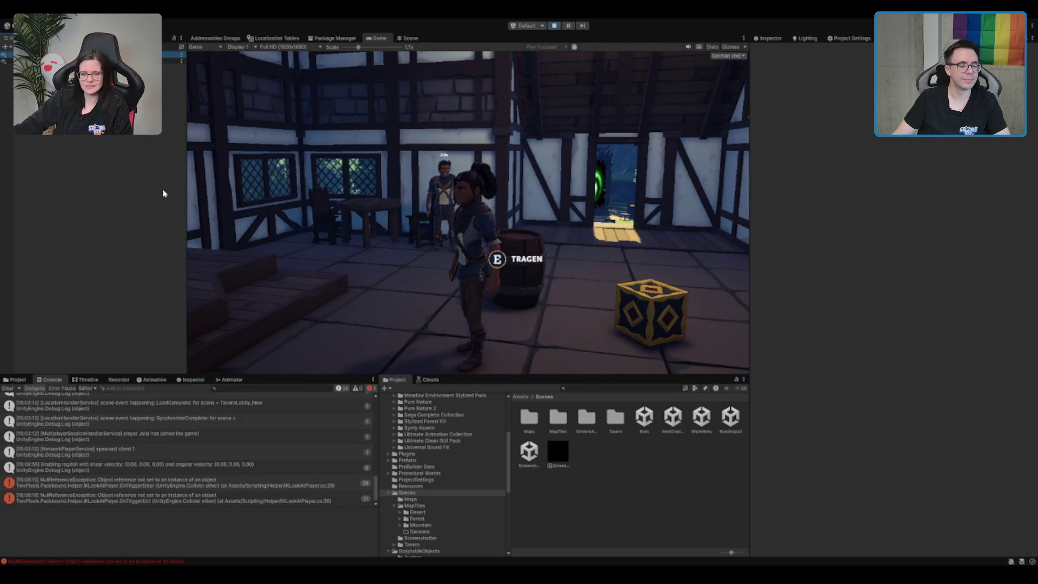
Select PersistentPlayer_0 and collapse its Footstep, IK Hand, IK Climb and Shove IK components.
{"action": "left_click", "coordinate": [122, 171]}
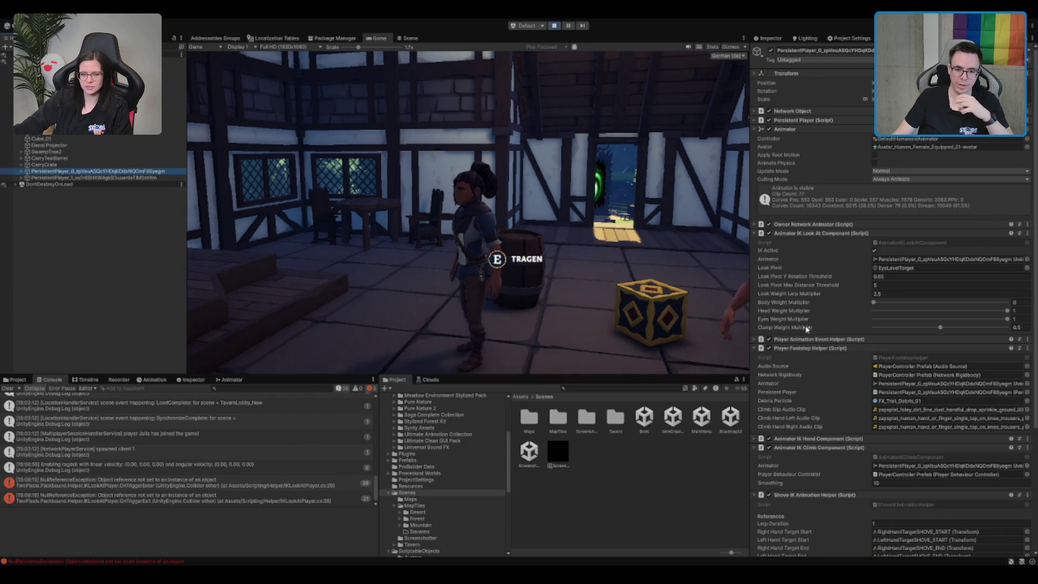
{"action": "left_click", "coordinate": [810, 348]}
{"action": "left_click", "coordinate": [811, 358]}
{"action": "left_click", "coordinate": [812, 366]}
{"action": "left_click", "coordinate": [814, 375]}
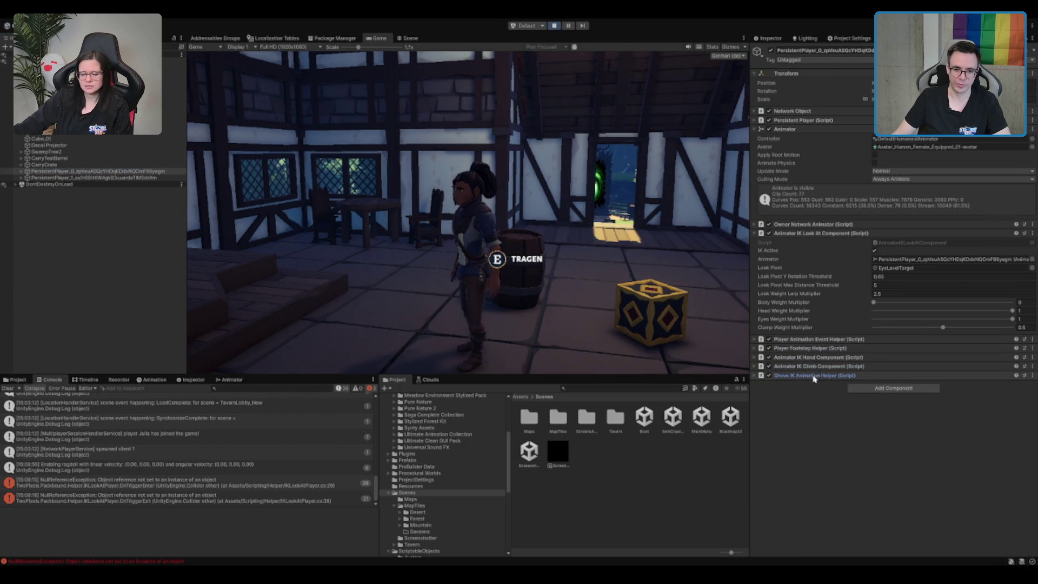
Set the Shove IK Animation Helper's Lerp Duration to 5 and maximize the Game view.
{"action": "left_click", "coordinate": [820, 375]}
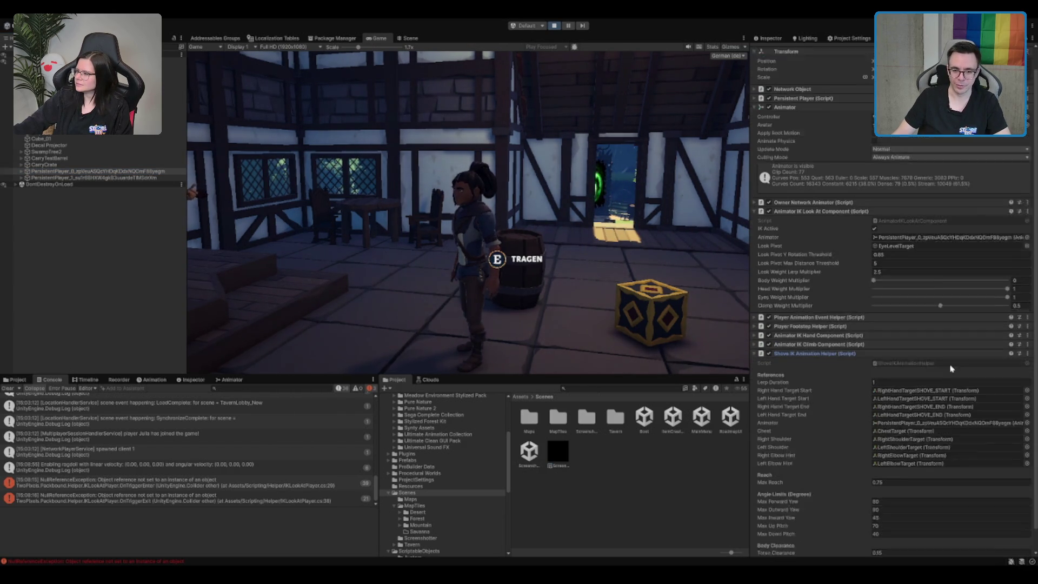
{"action": "scroll", "coordinate": [905, 354], "scroll_direction": "down", "scroll_amount": 2}
{"action": "left_click", "coordinate": [892, 360]}
{"action": "type", "text": "5"}
{"action": "key", "text": "Return"}
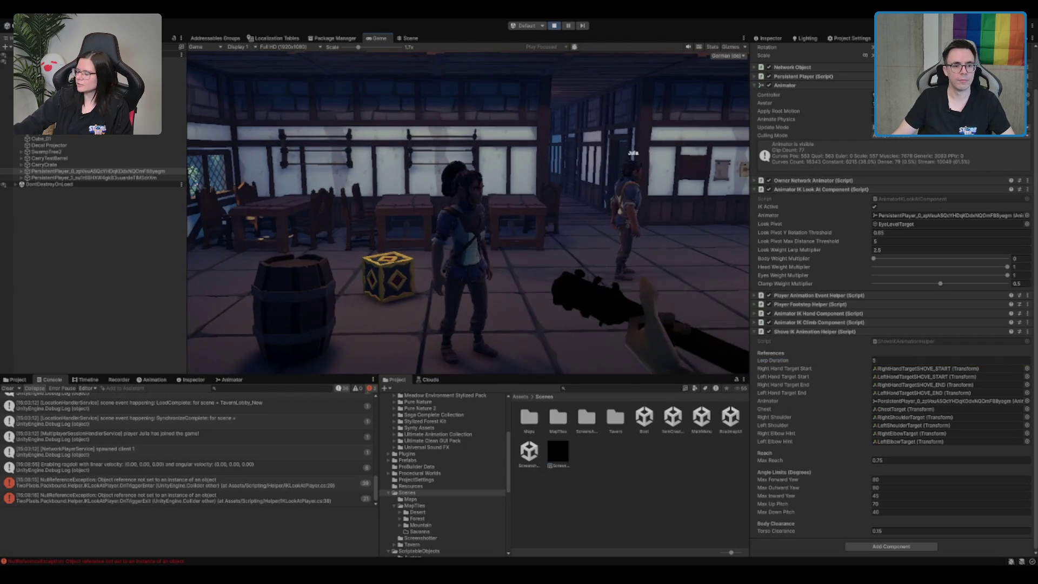
{"action": "scroll", "coordinate": [468, 211], "scroll_direction": "up", "scroll_amount": 3}
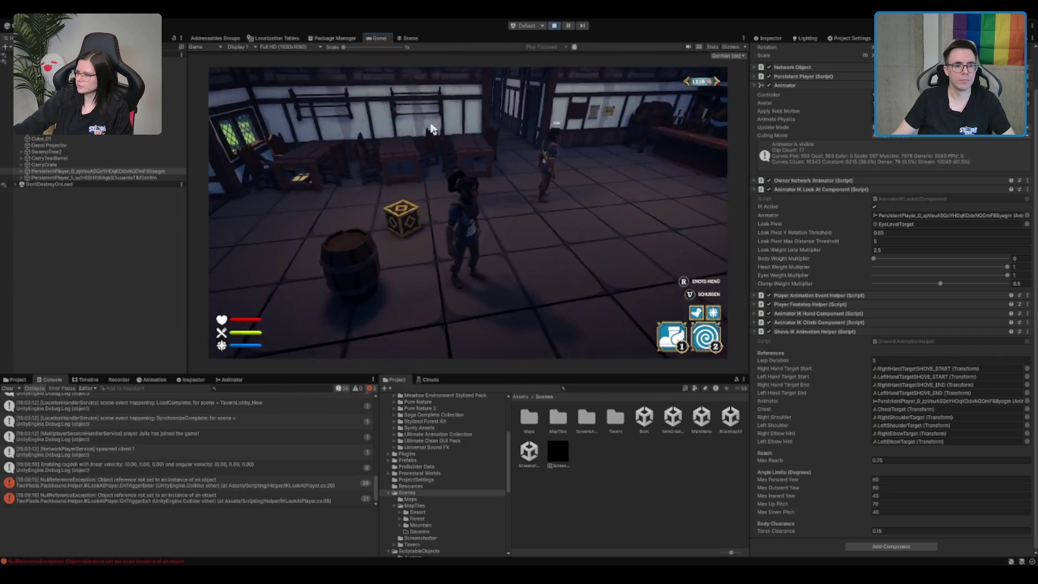
{"action": "double_click", "coordinate": [380, 40]}
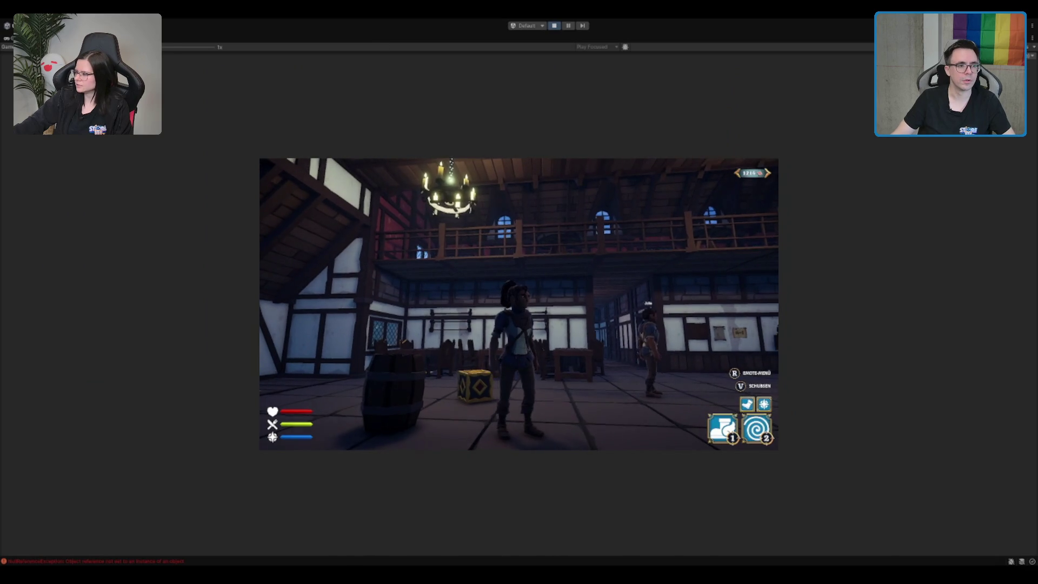
Enlarge the game image, shove the other player down, then walk over and help them up.
{"action": "left_click", "coordinate": [169, 48]}
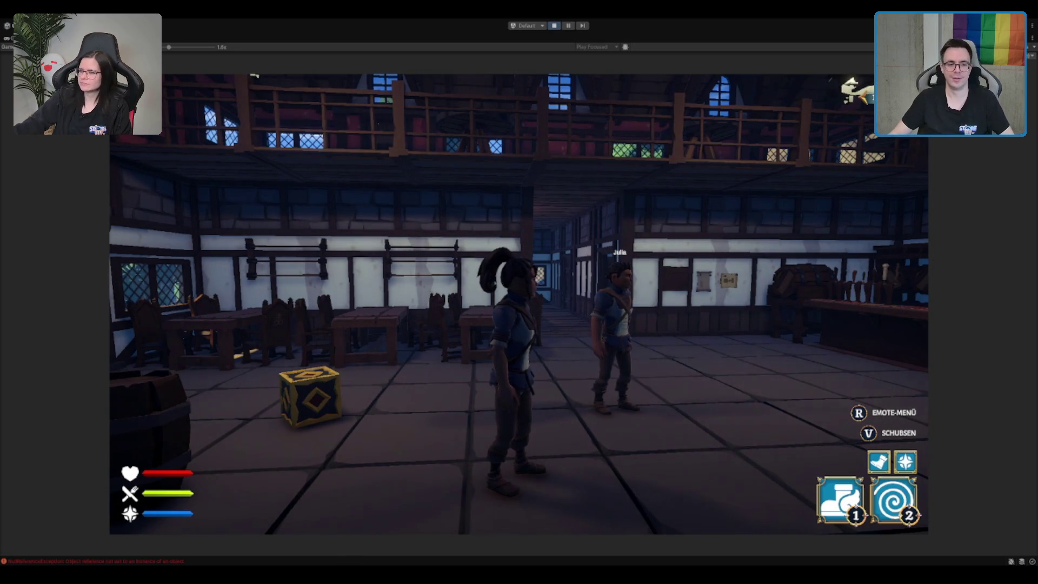
{"action": "key", "text": "v"}
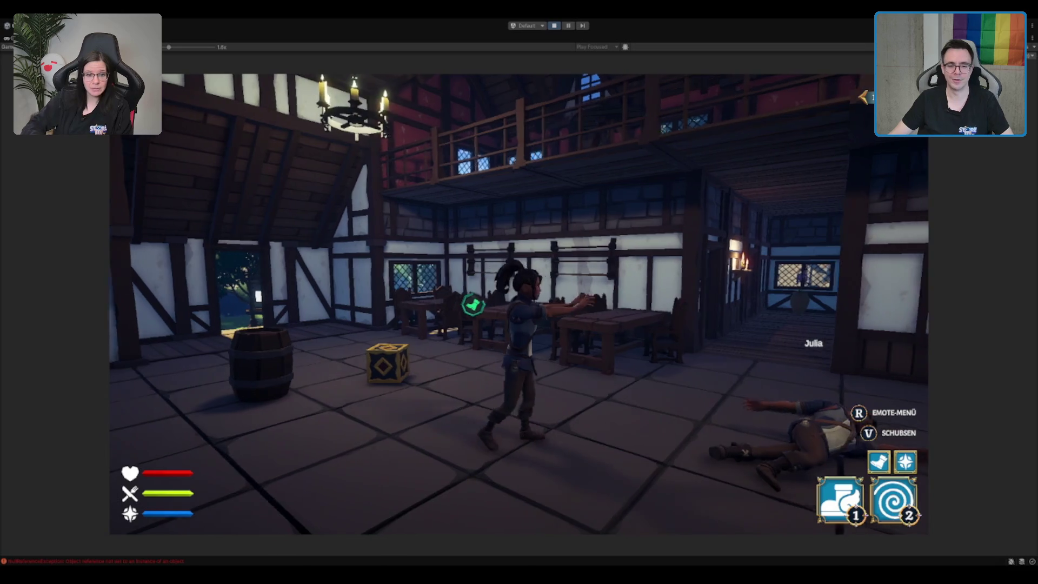
{"action": "key", "text": "w"}
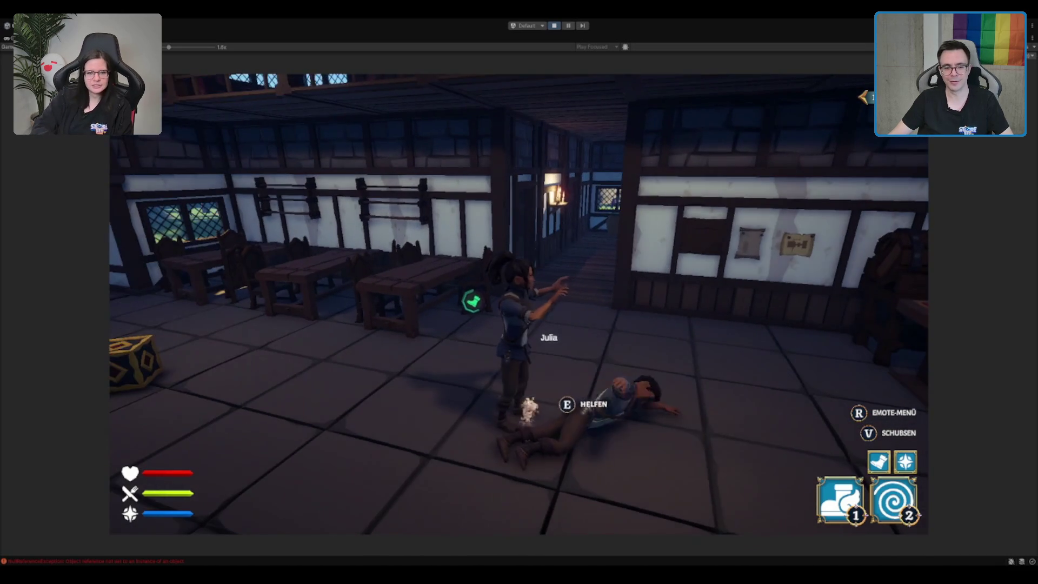
{"action": "key", "text": "e"}
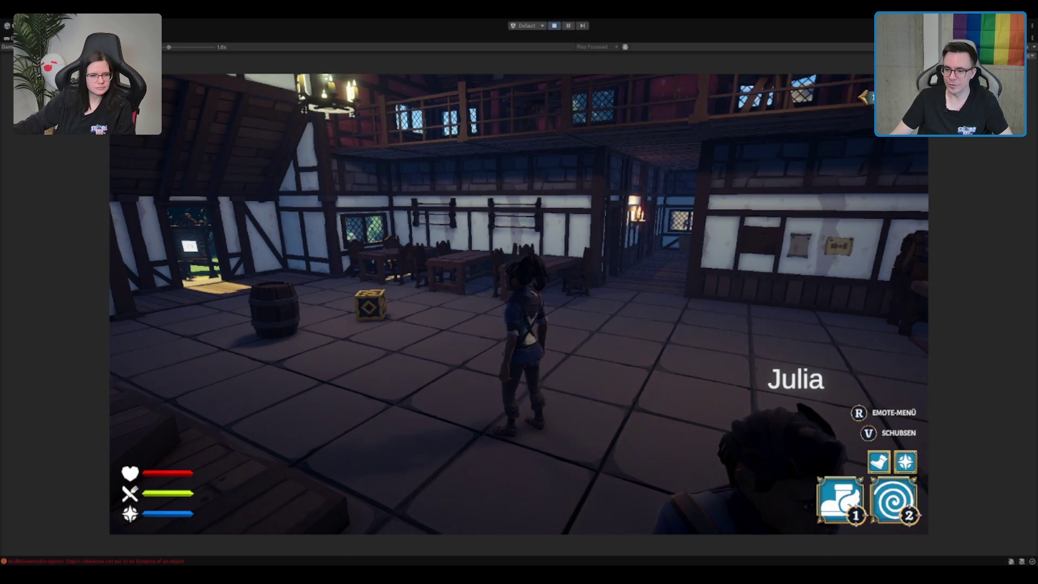
Pick up the crate and carry it across the tavern into the doorway.
{"action": "key", "text": "w"}
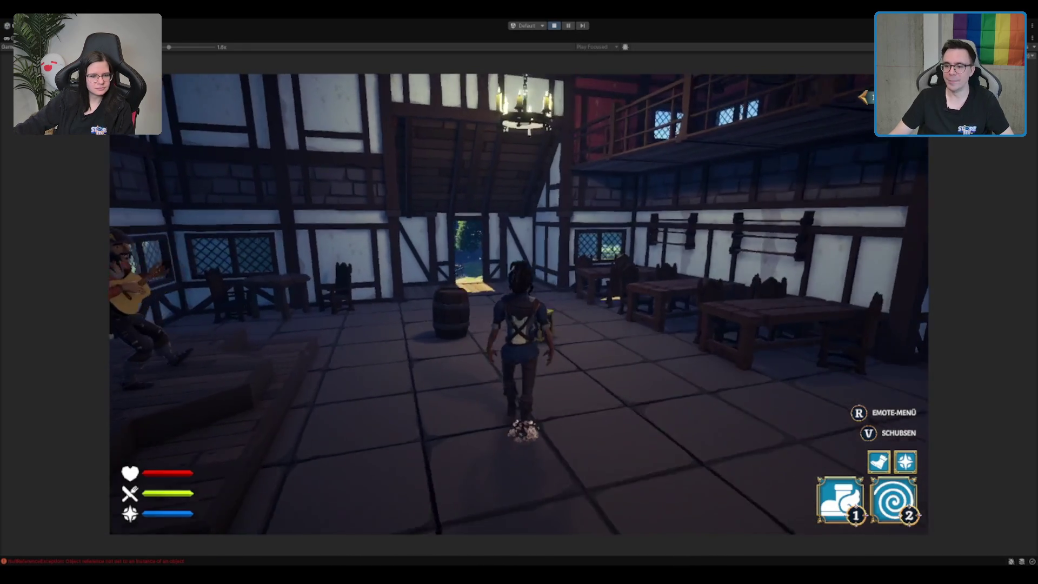
{"action": "key", "text": "e"}
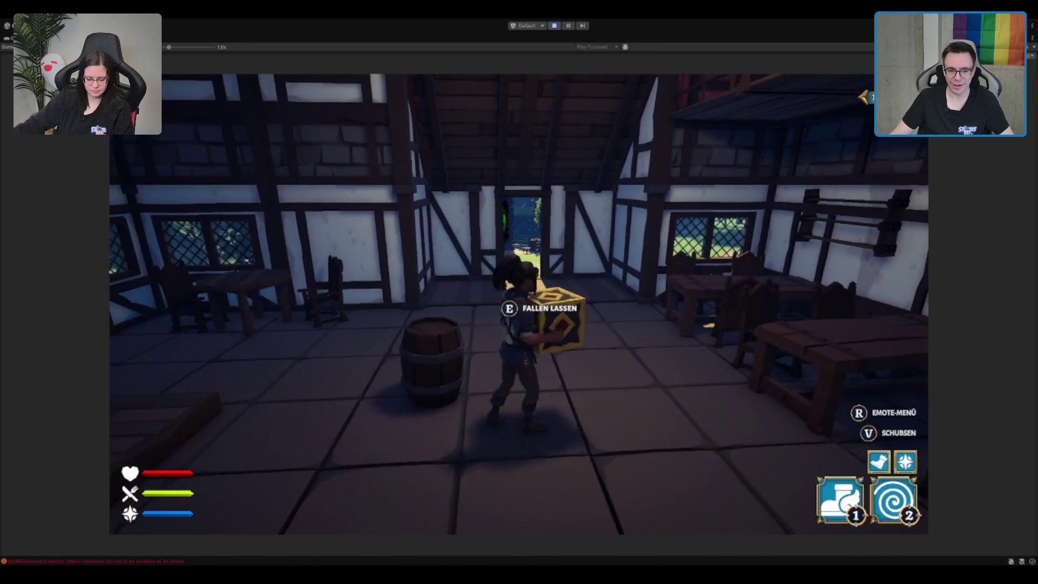
{"action": "key", "text": "s"}
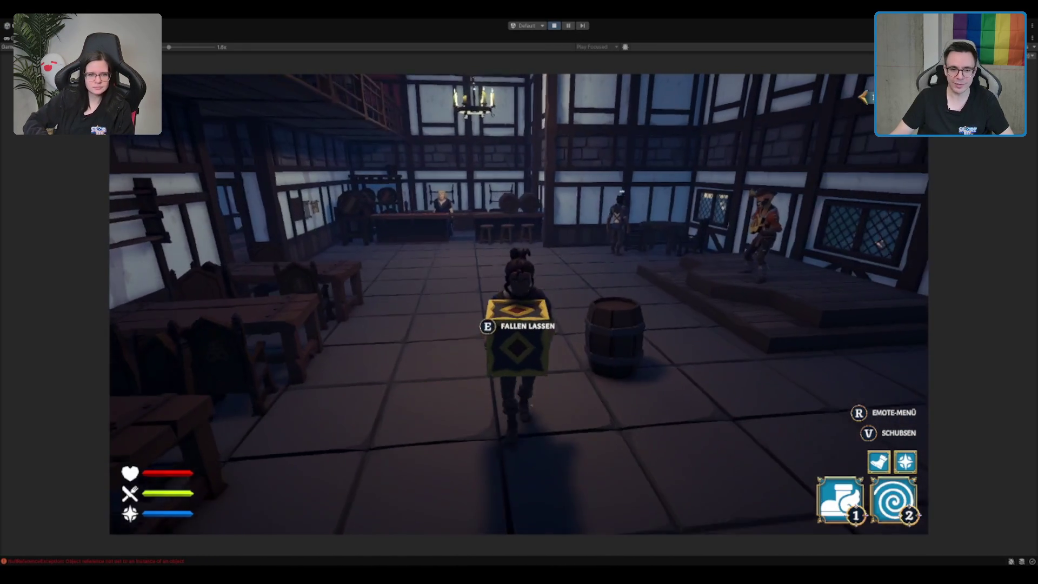
{"action": "key", "text": "w"}
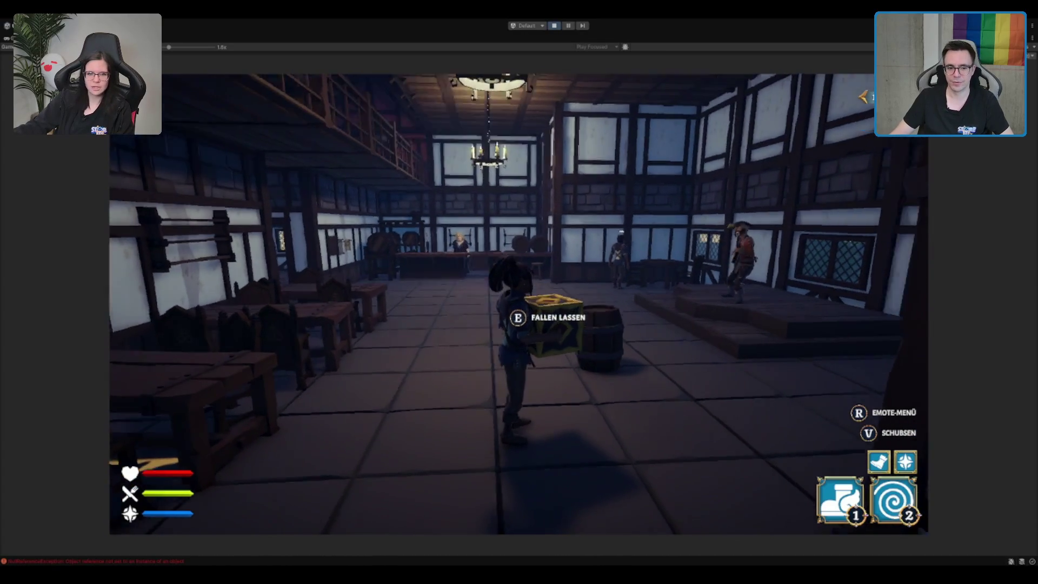
{"action": "key", "text": "w"}
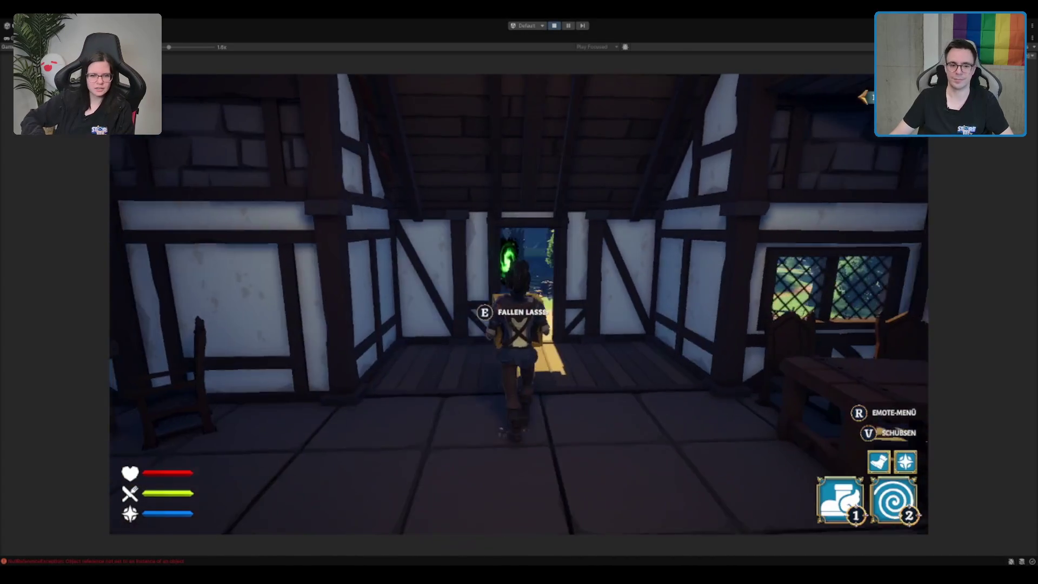
{"action": "key", "text": "w"}
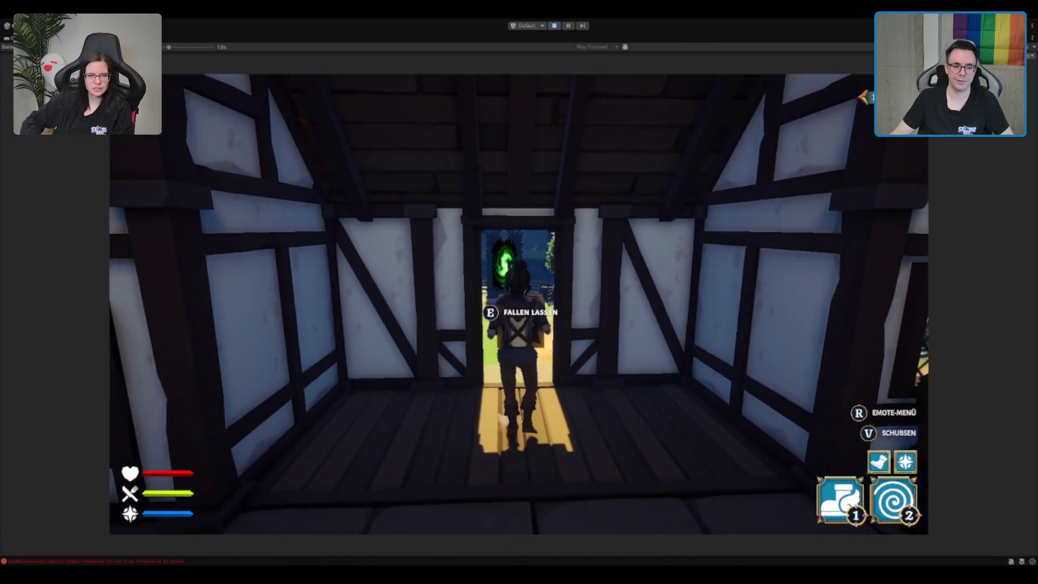
Carry the crate outside along the path to the portal and notice board, then restore the editor layout.
{"action": "key", "text": "w"}
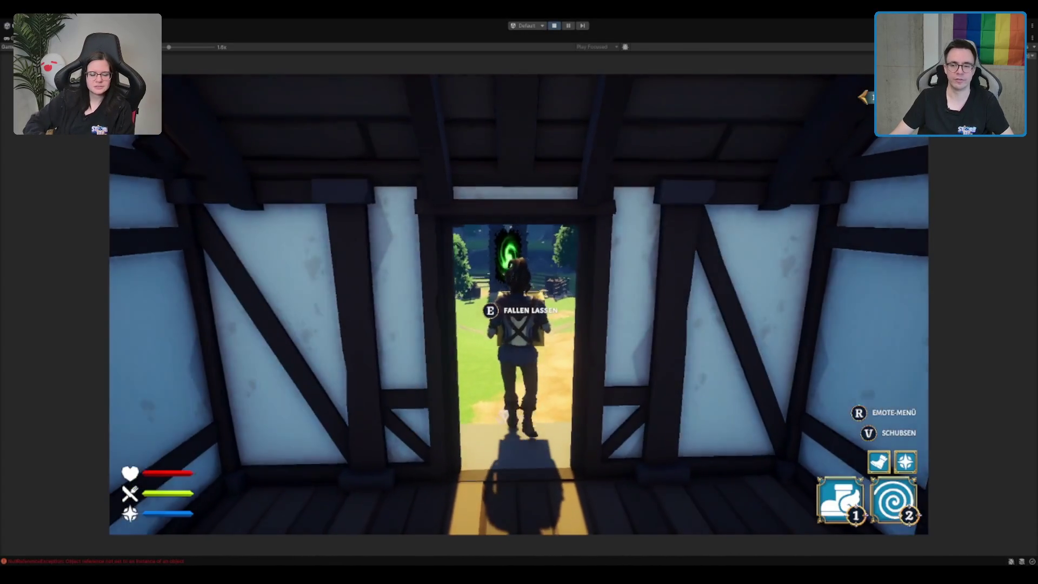
{"action": "key", "text": "w"}
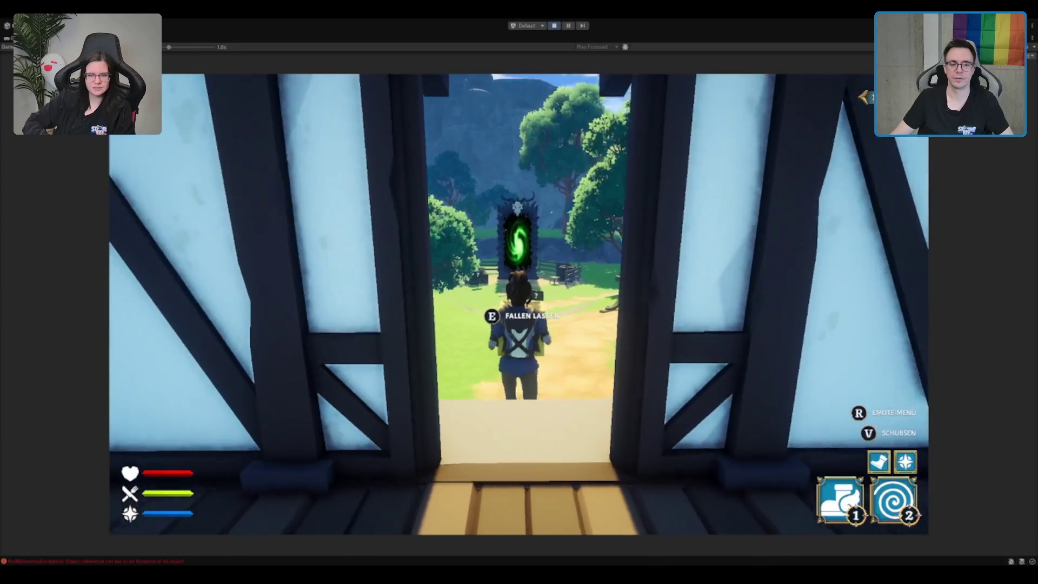
{"action": "key", "text": "w"}
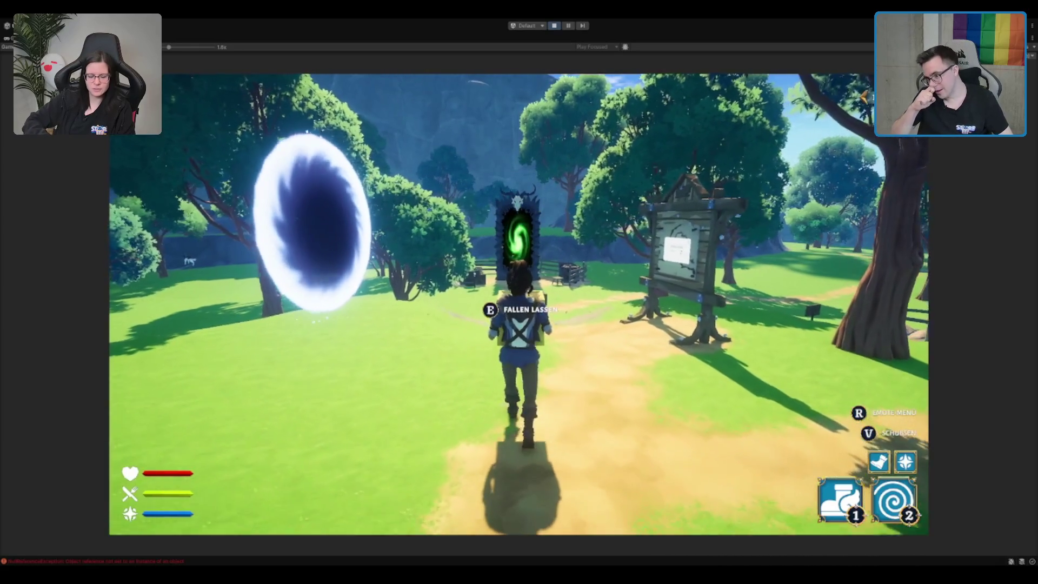
{"action": "key", "text": "w"}
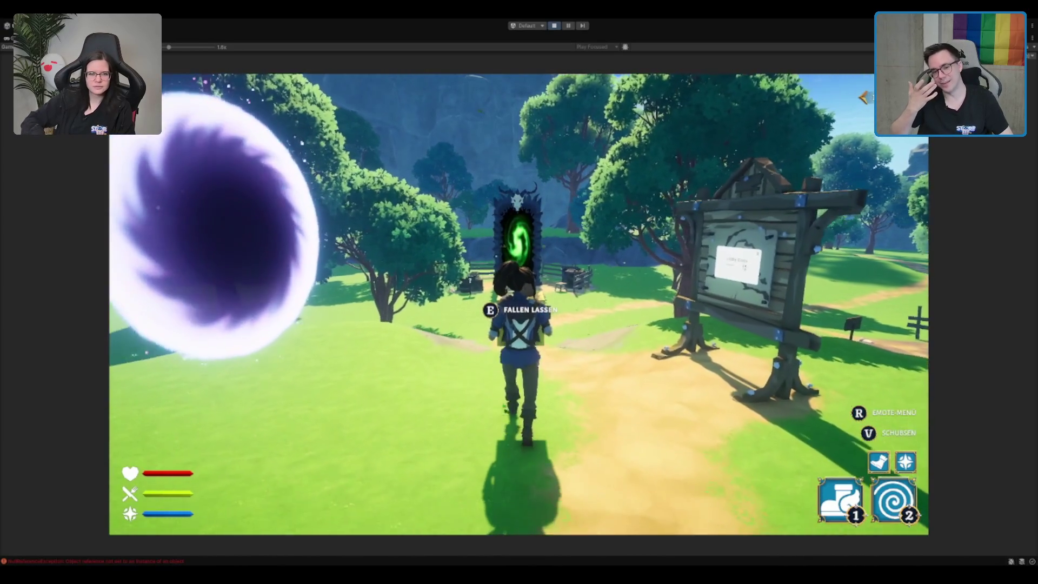
{"action": "key", "text": "w"}
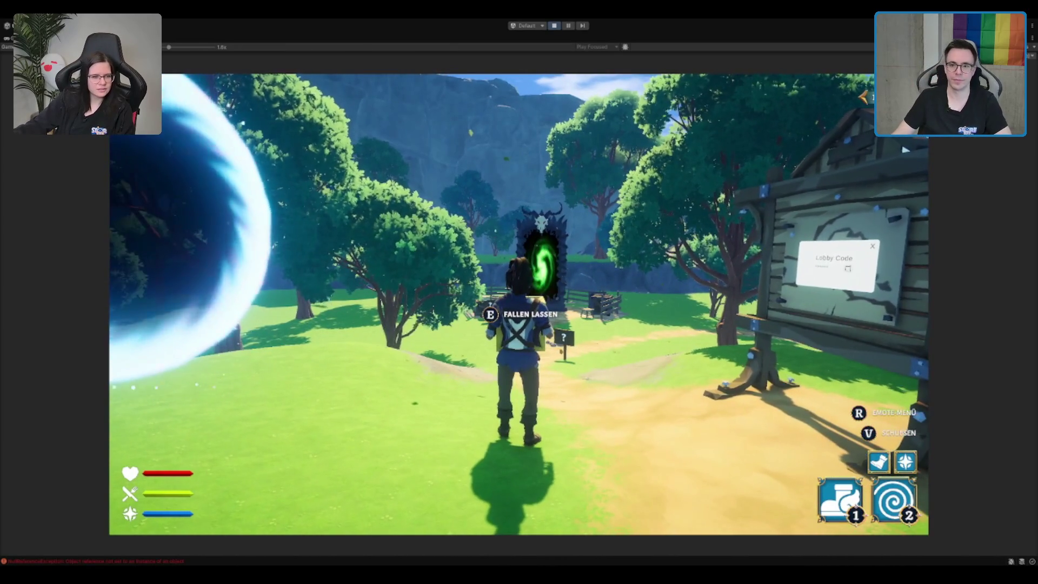
{"action": "key", "text": "shift+space"}
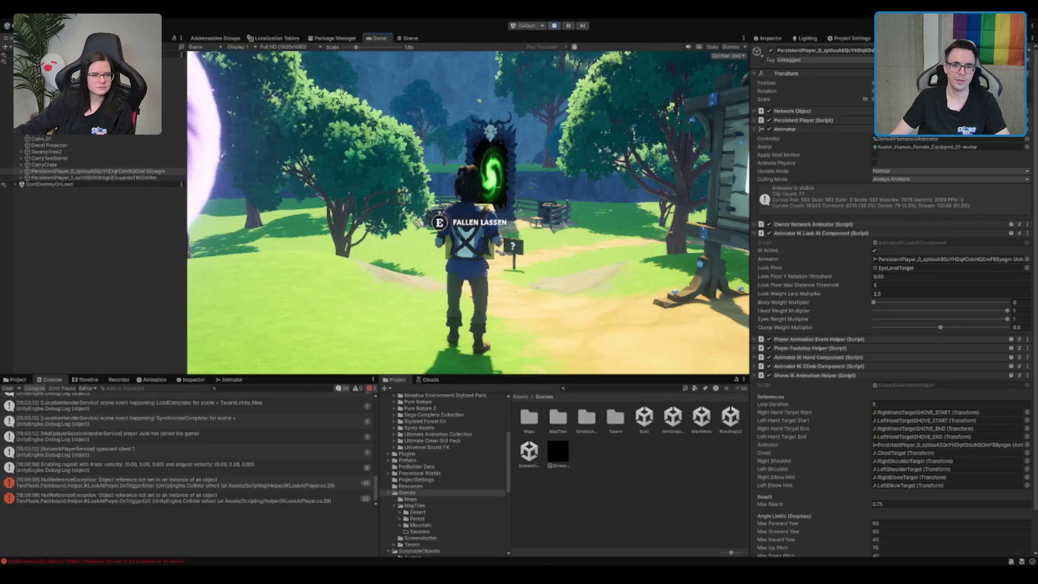
Browse the Audio, Package Manager and Player settings, then set Quality's Detail Density Scale to 1.
{"action": "left_click", "coordinate": [863, 39]}
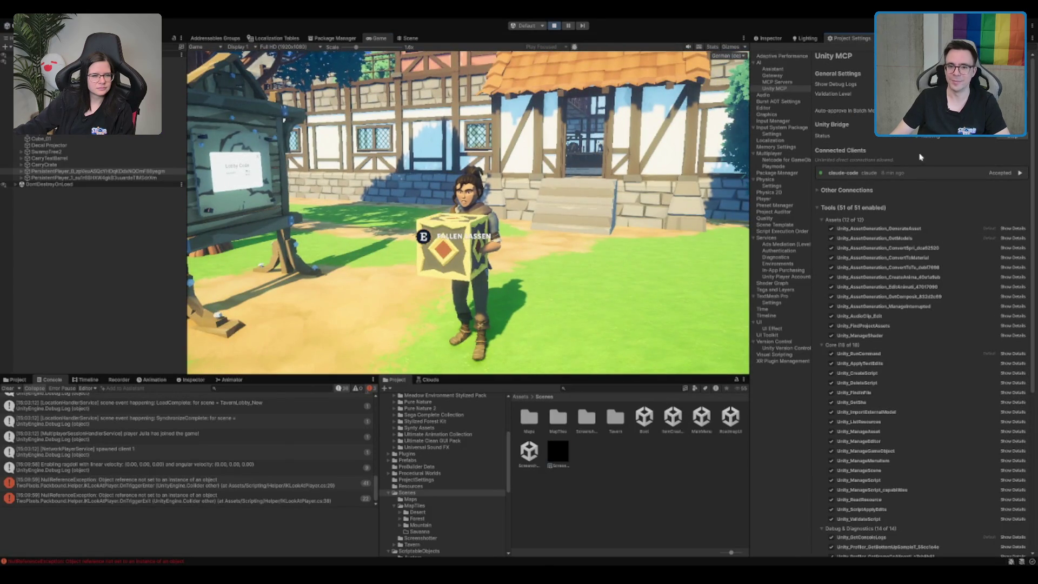
{"action": "left_click", "coordinate": [785, 95]}
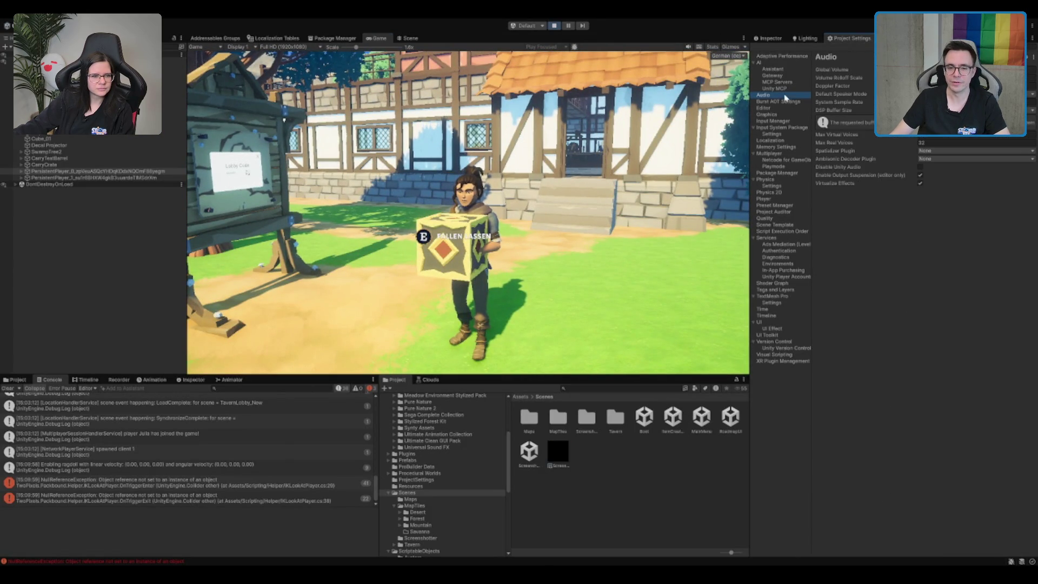
{"action": "left_click", "coordinate": [782, 173]}
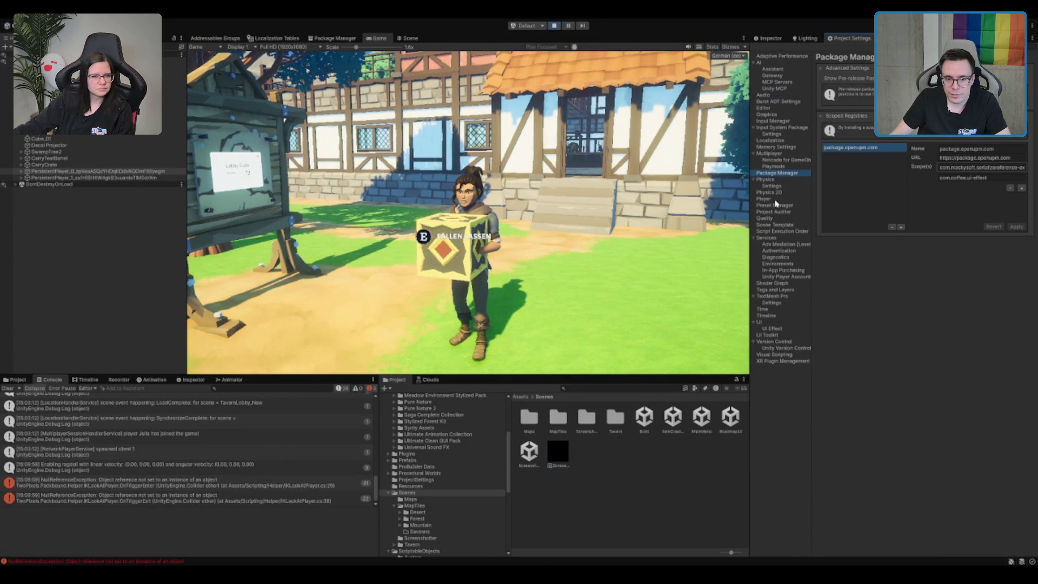
{"action": "left_click", "coordinate": [764, 199]}
{"action": "scroll", "coordinate": [912, 325], "scroll_direction": "down", "scroll_amount": 15}
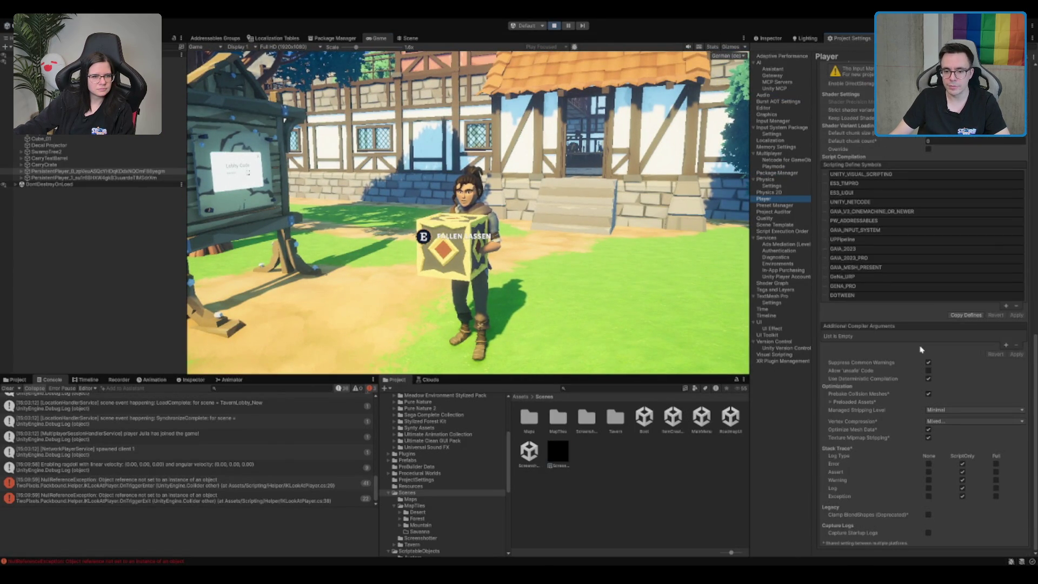
{"action": "left_click", "coordinate": [764, 218]}
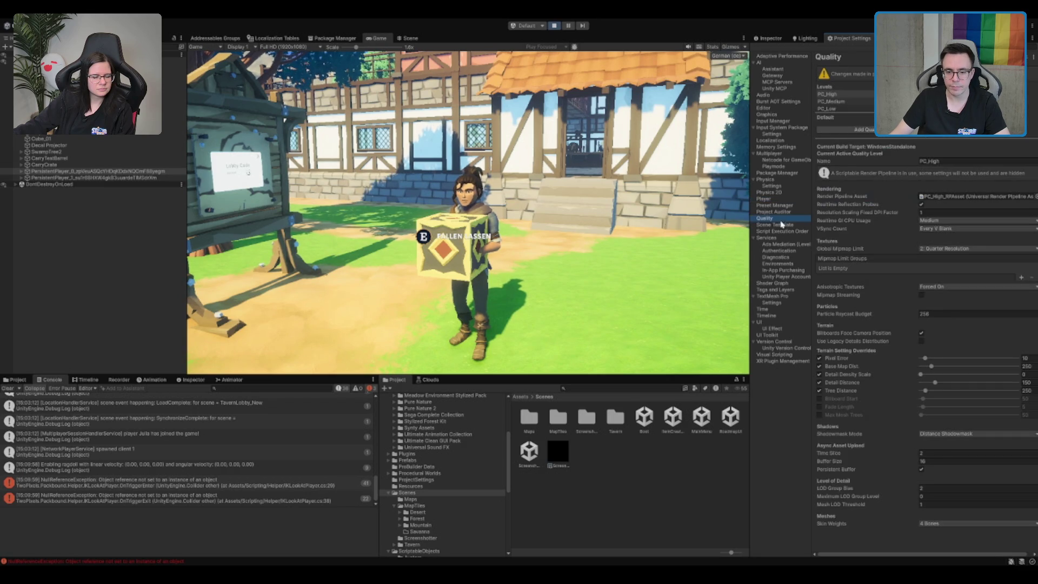
{"action": "left_click_drag", "start_coordinate": [952, 377], "coordinate": [1017, 374]}
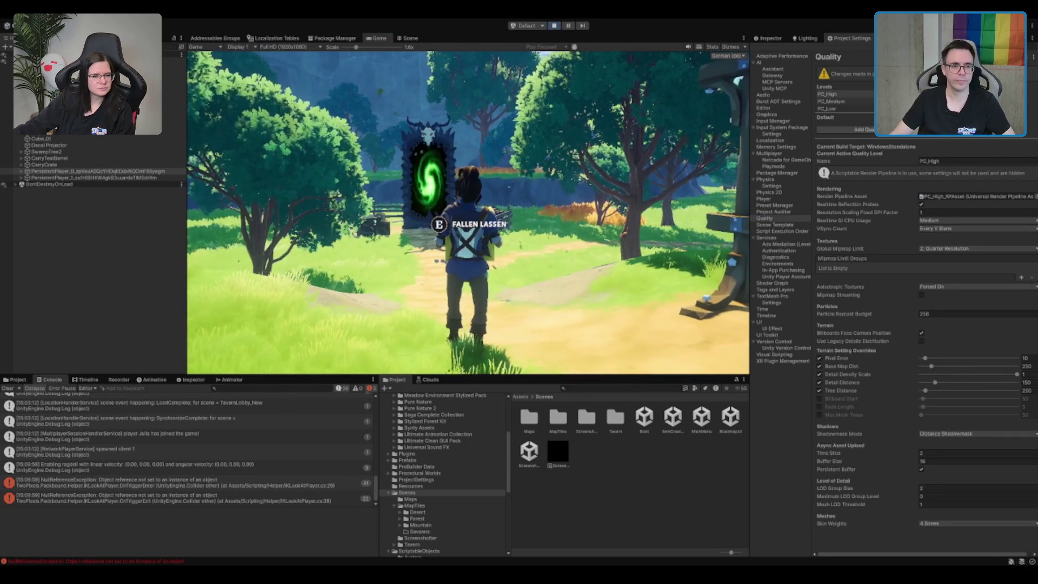
Maximize the Game view, walk the character along the path to the green portal, then stop play.
{"action": "key", "text": "shift+space"}
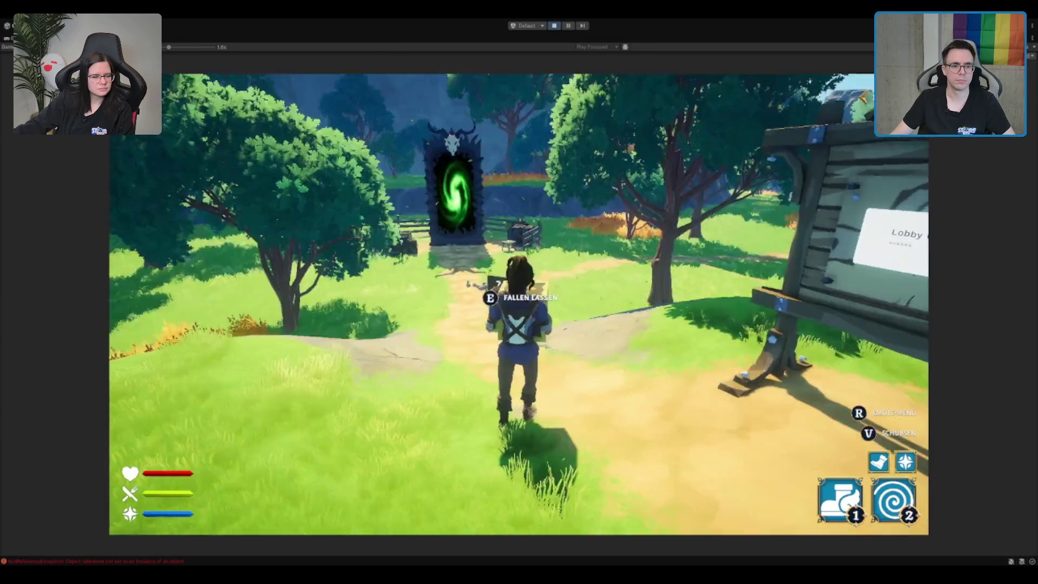
{"action": "key", "text": "w"}
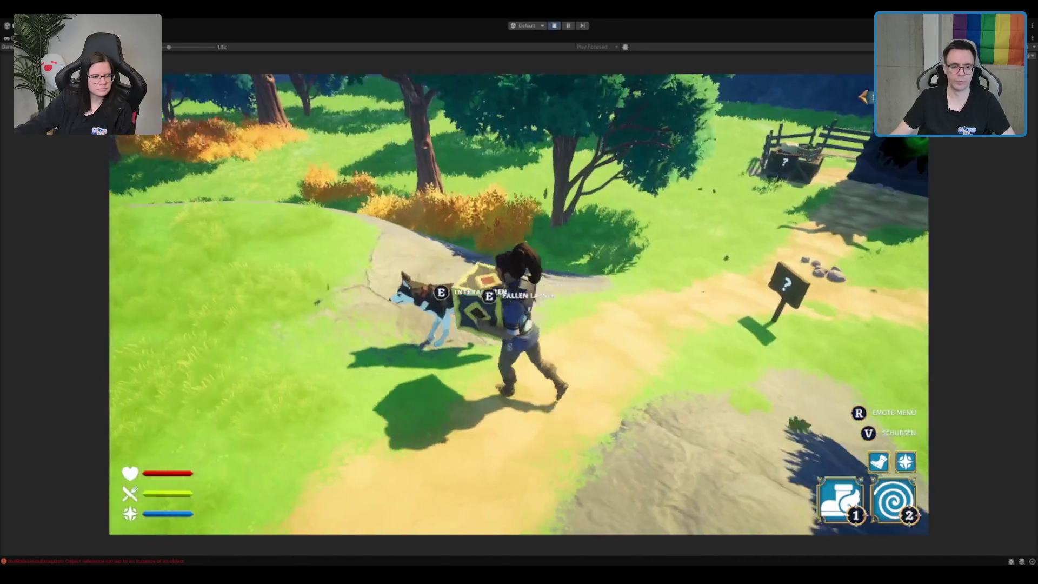
{"action": "key", "text": "w"}
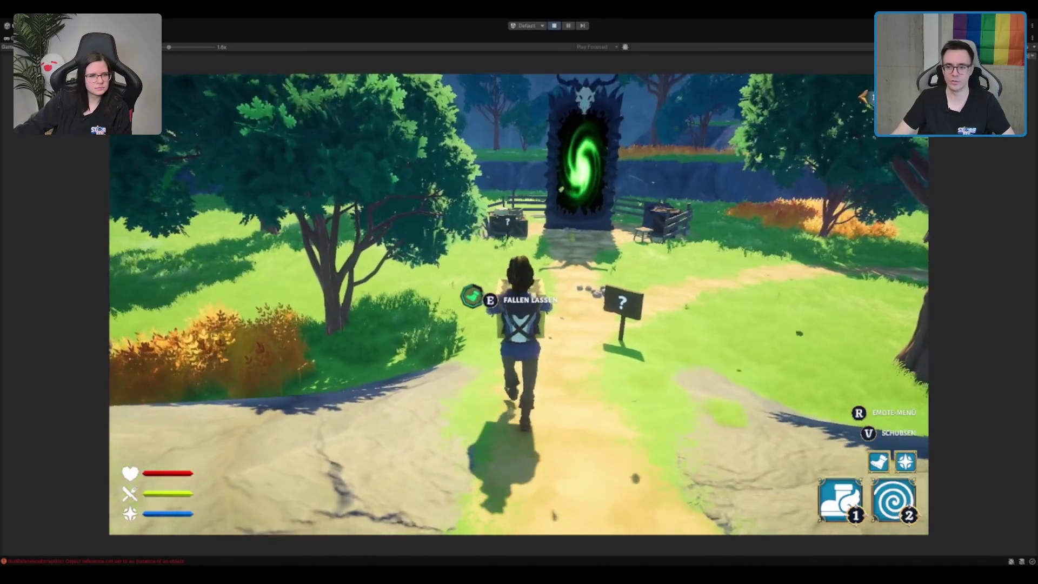
{"action": "key", "text": "w"}
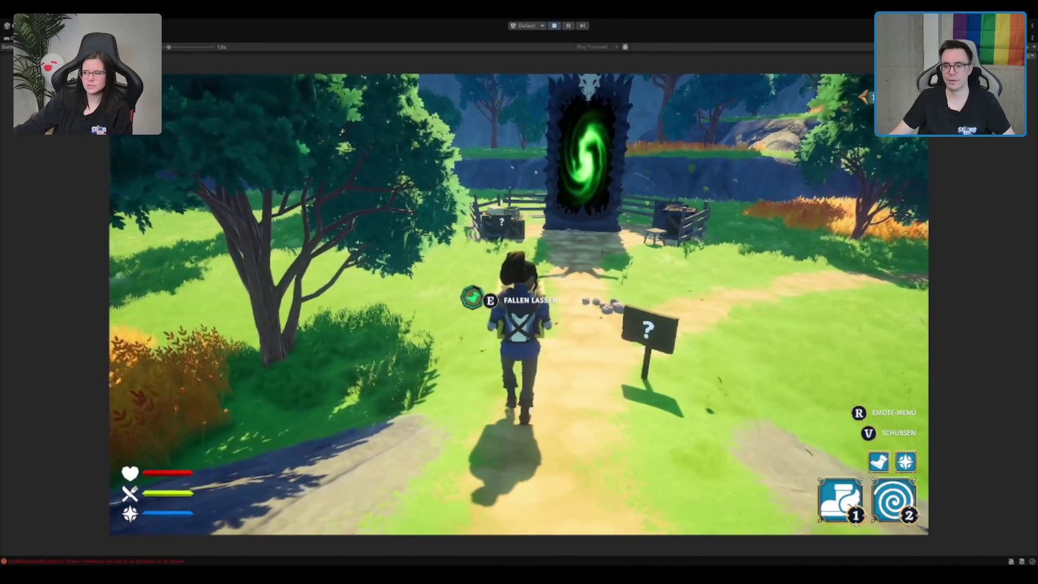
{"action": "key", "text": "w"}
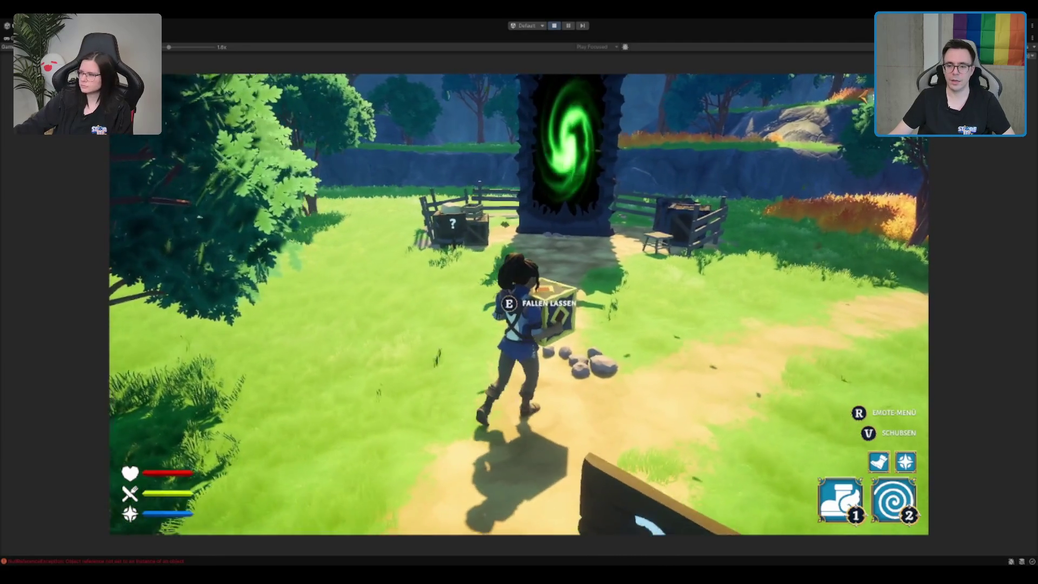
{"action": "key", "text": "w"}
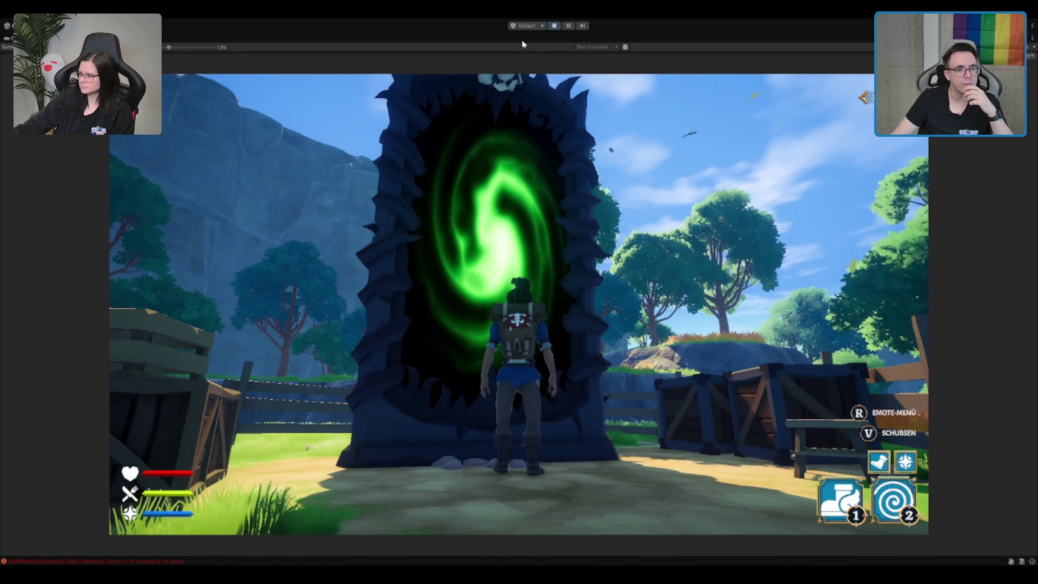
{"action": "left_click", "coordinate": [555, 26]}
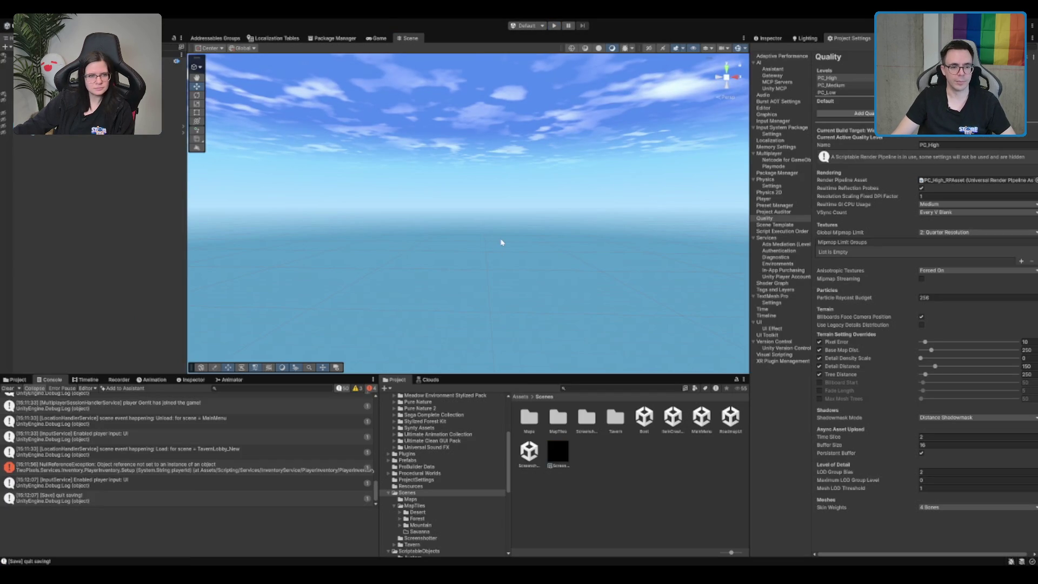
Restart Play mode to load the When We Arrive main menu and maximize the Game view.
{"action": "left_click", "coordinate": [554, 25]}
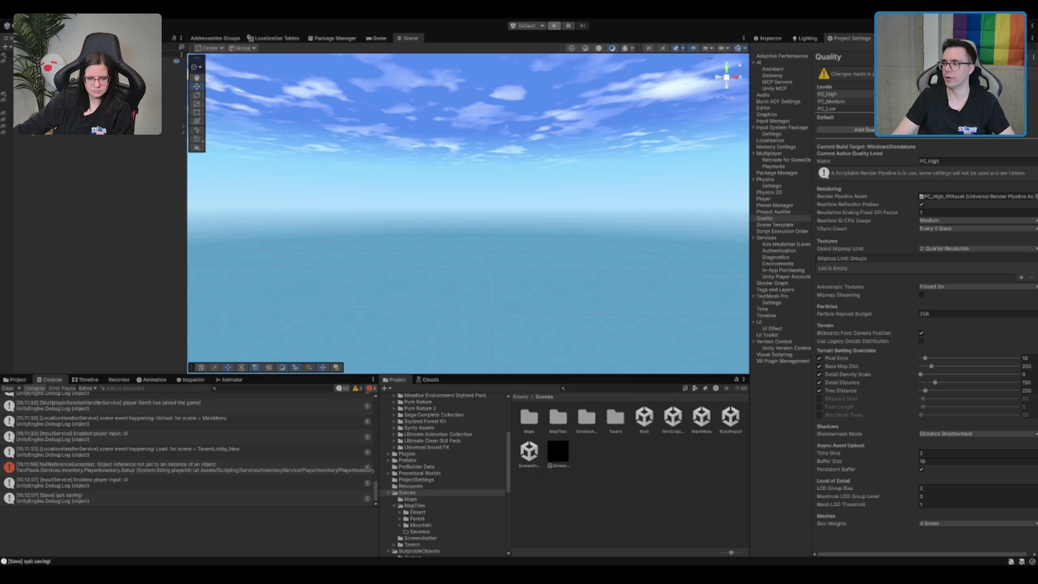
{"action": "key", "text": "ctrl+p"}
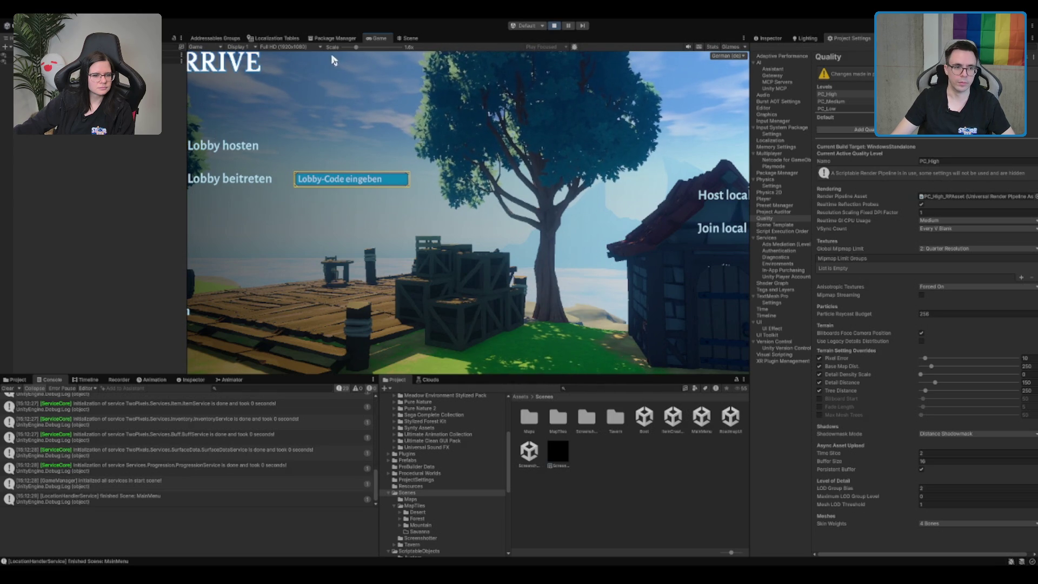
{"action": "double_click", "coordinate": [380, 43]}
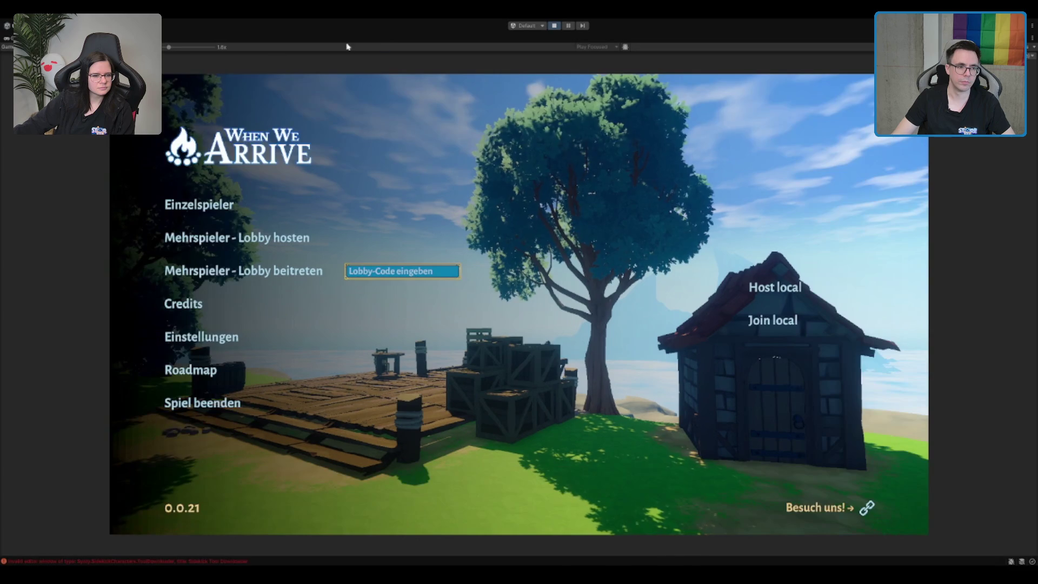
Start Einzelspieler, run out of the tavern hall and step through the green portal.
{"action": "left_click", "coordinate": [212, 212]}
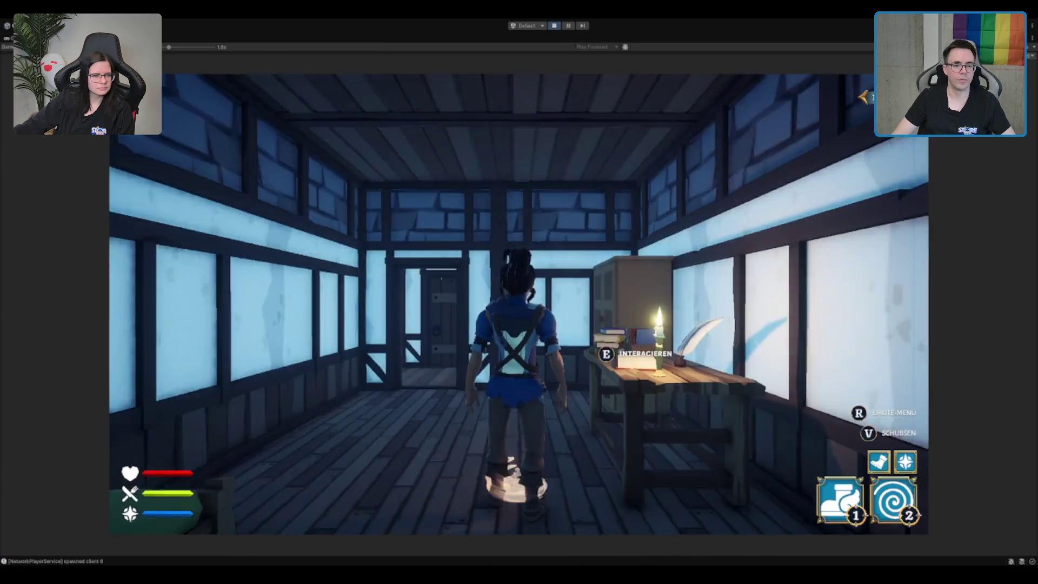
{"action": "key", "text": "w"}
{"action": "key", "text": "a"}
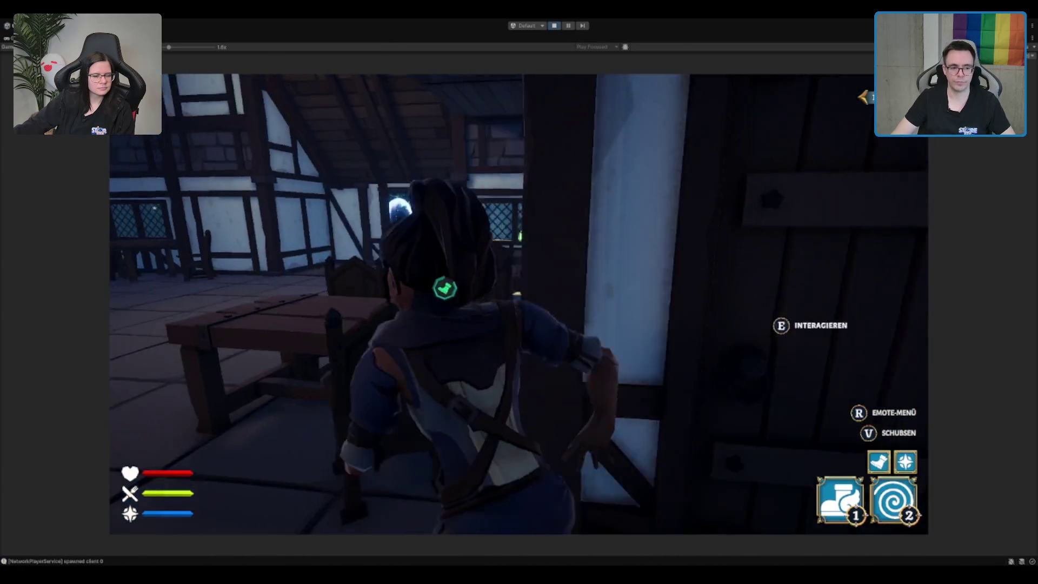
{"action": "key", "text": "w"}
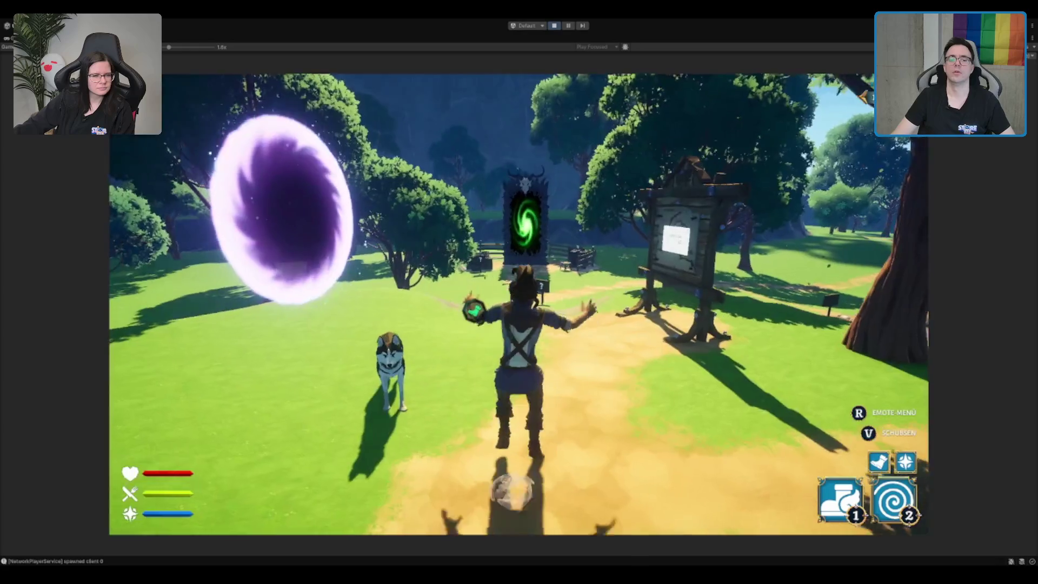
{"action": "key", "text": "2"}
{"action": "key", "text": "1"}
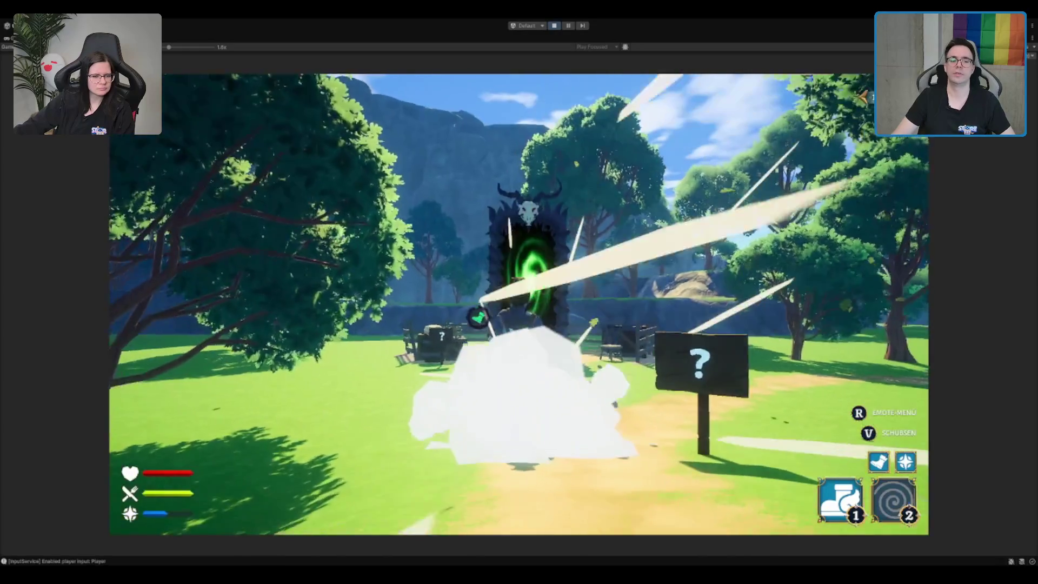
{"action": "key", "text": "w"}
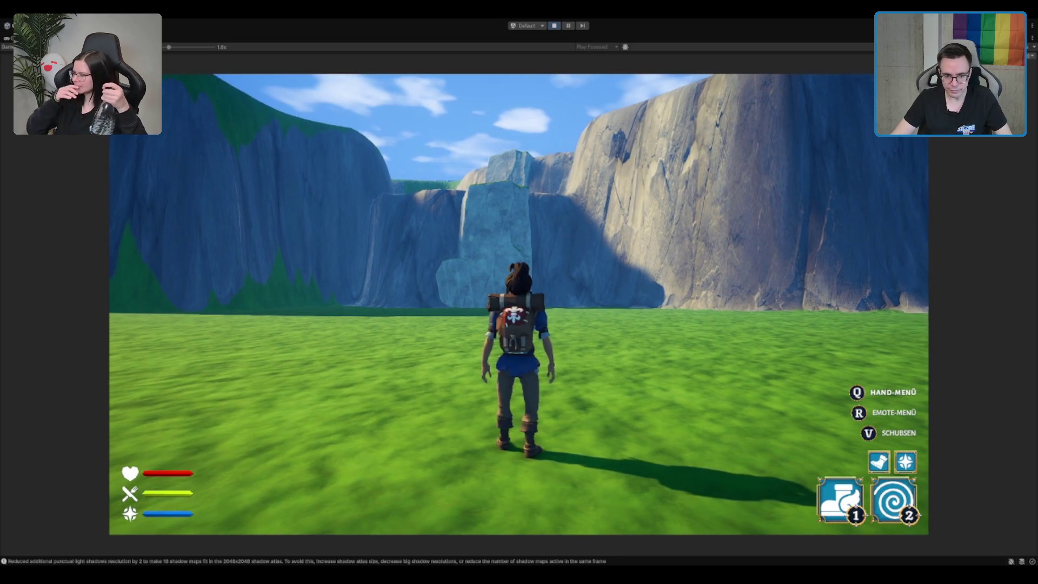
{"action": "key", "text": "w"}
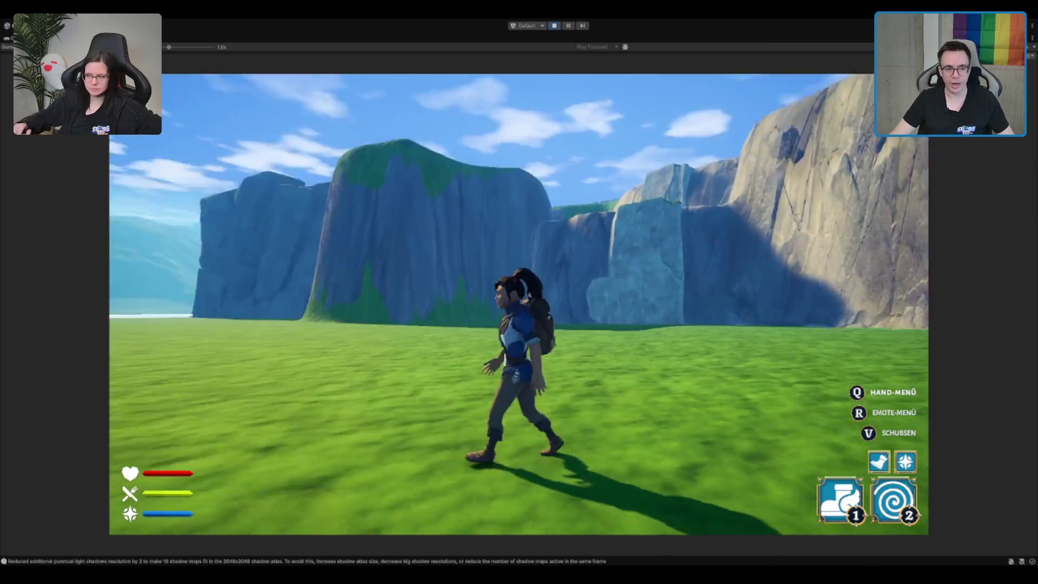
{"action": "key", "text": "w"}
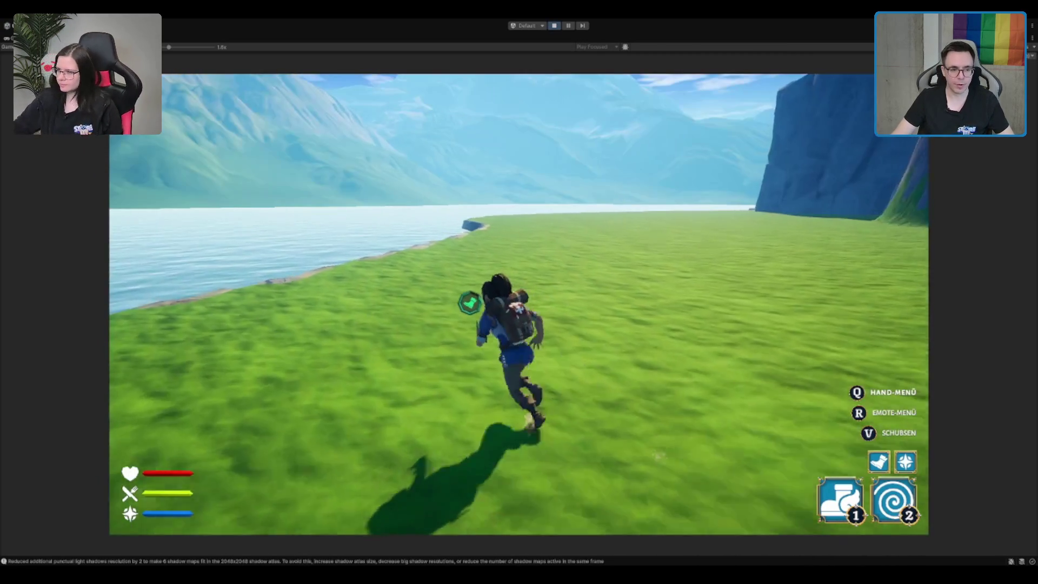
{"action": "key", "text": "w"}
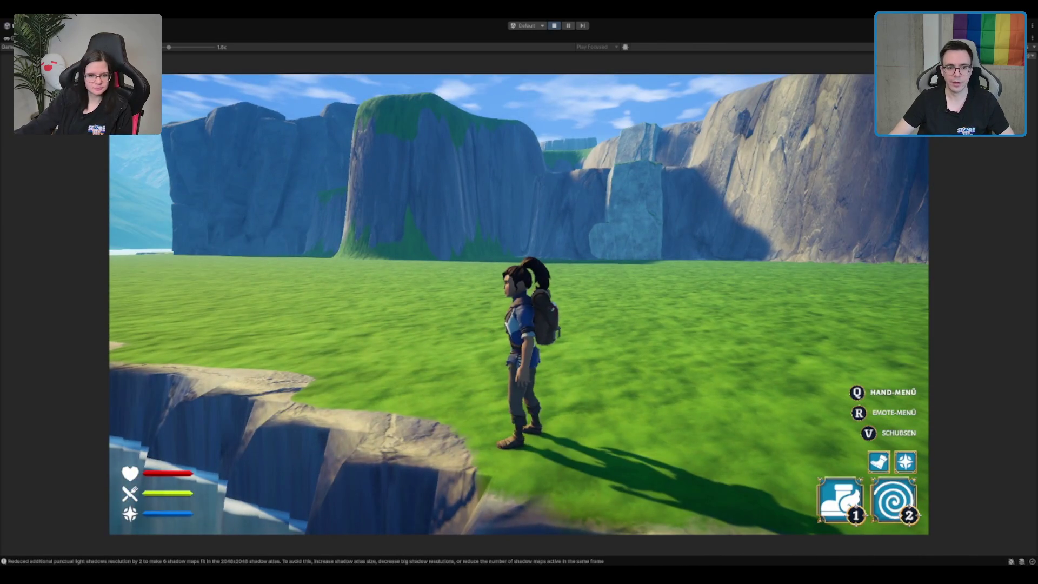
{"action": "key", "text": "w"}
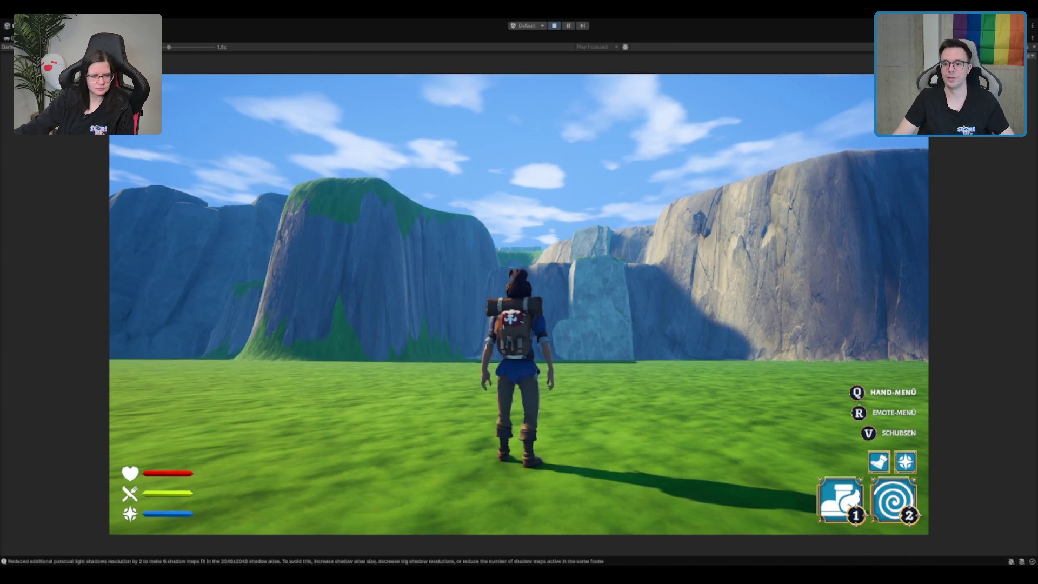
{"action": "key", "text": "a"}
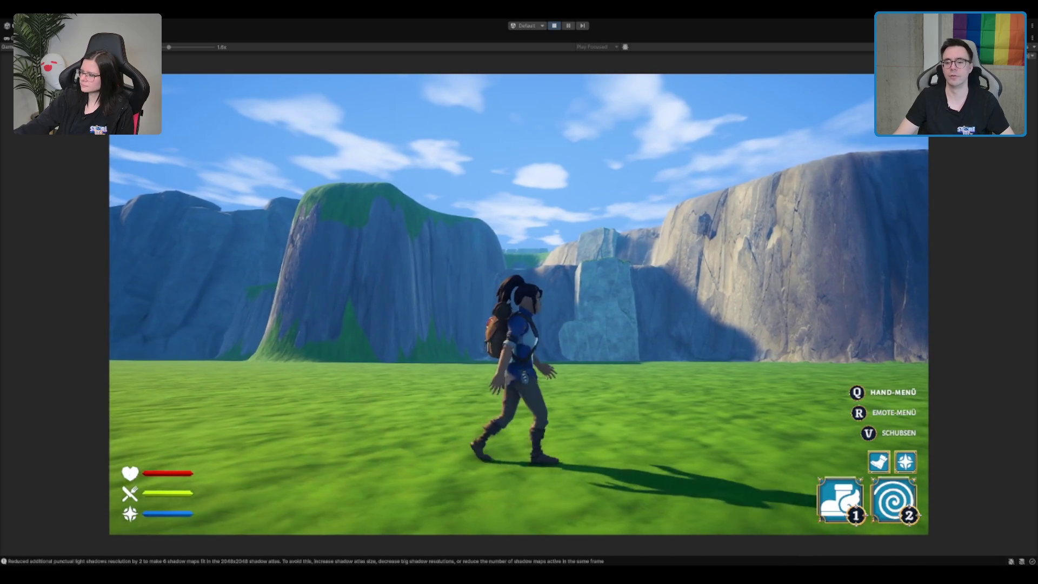
{"action": "key", "text": "a"}
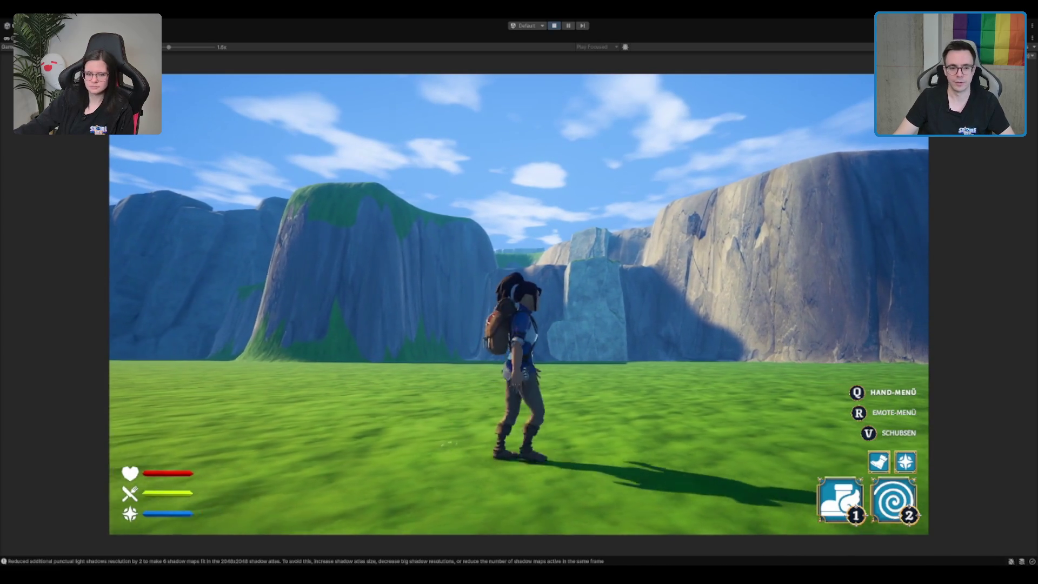
{"action": "key", "text": "d"}
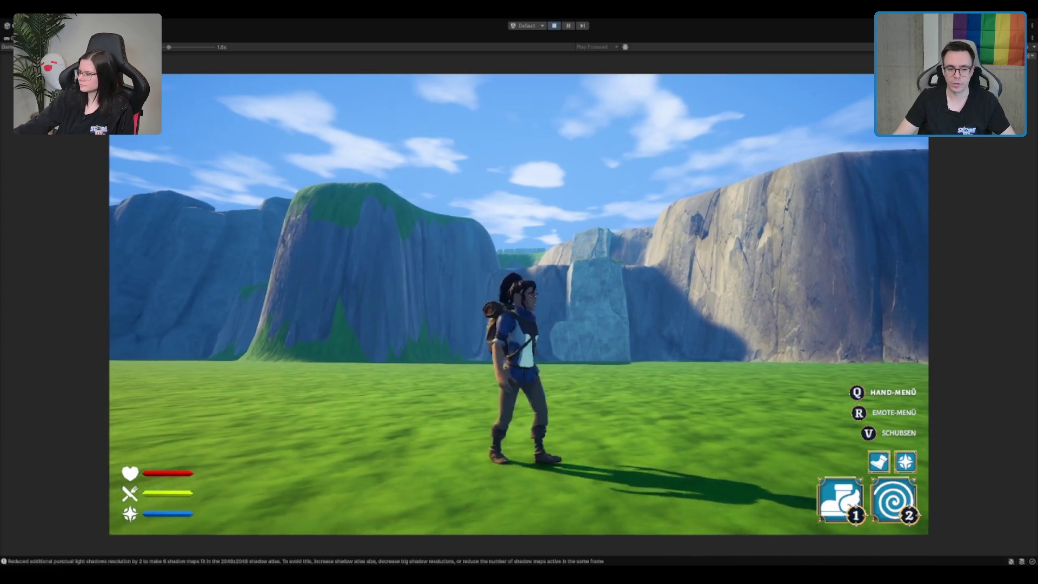
{"action": "key", "text": "w"}
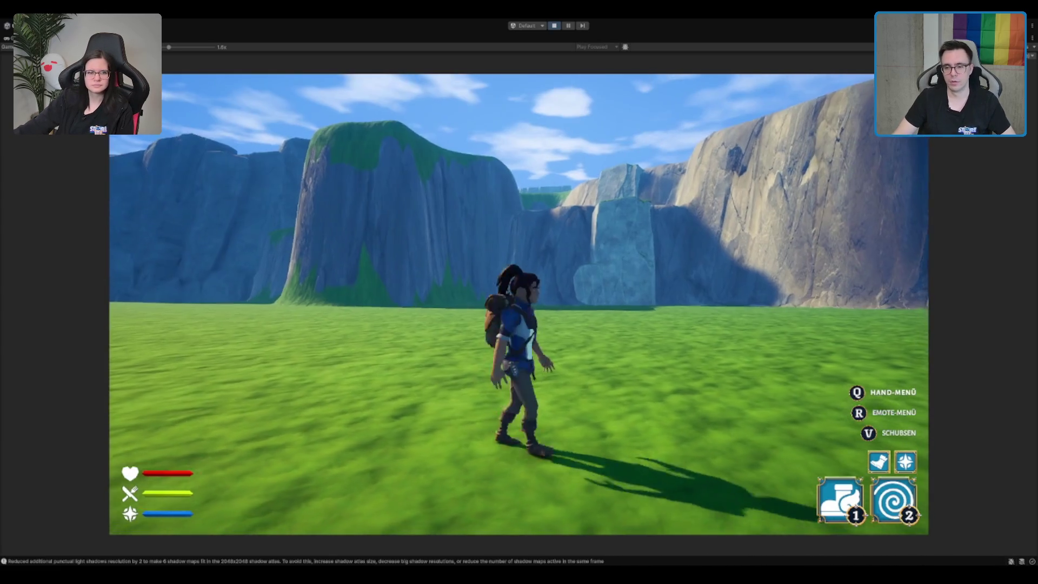
{"action": "key", "text": "a"}
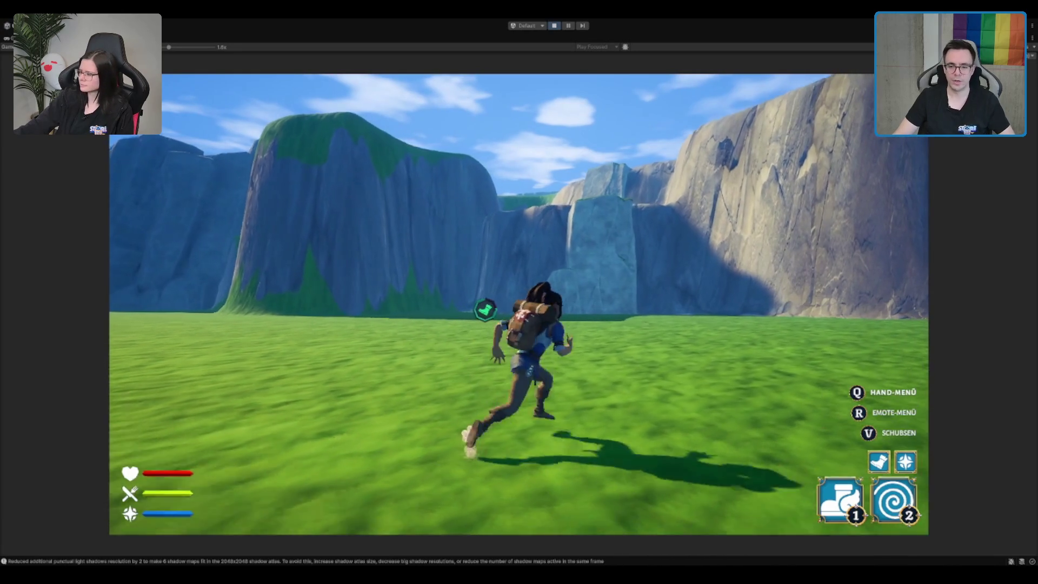
{"action": "key", "text": "d"}
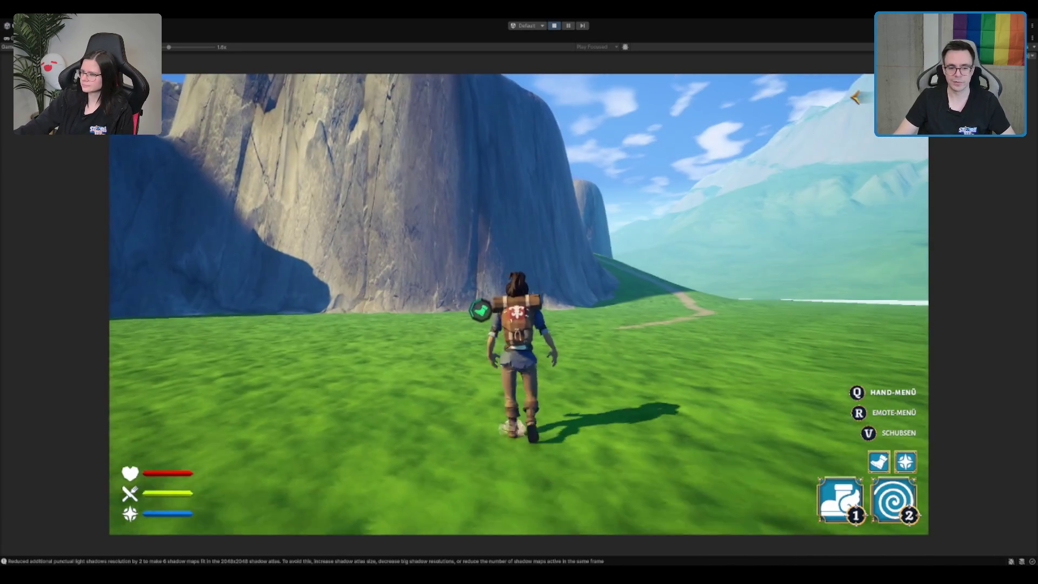
{"action": "key", "text": "d"}
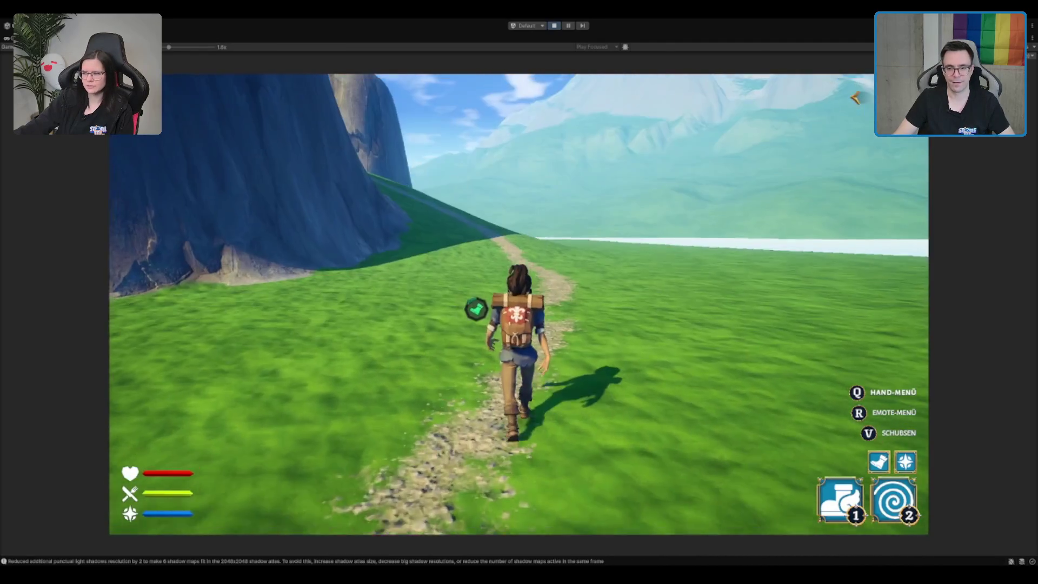
Dash the character toward the cliff, then restore the full editor layout with Shift+Space.
{"action": "key", "text": "2"}
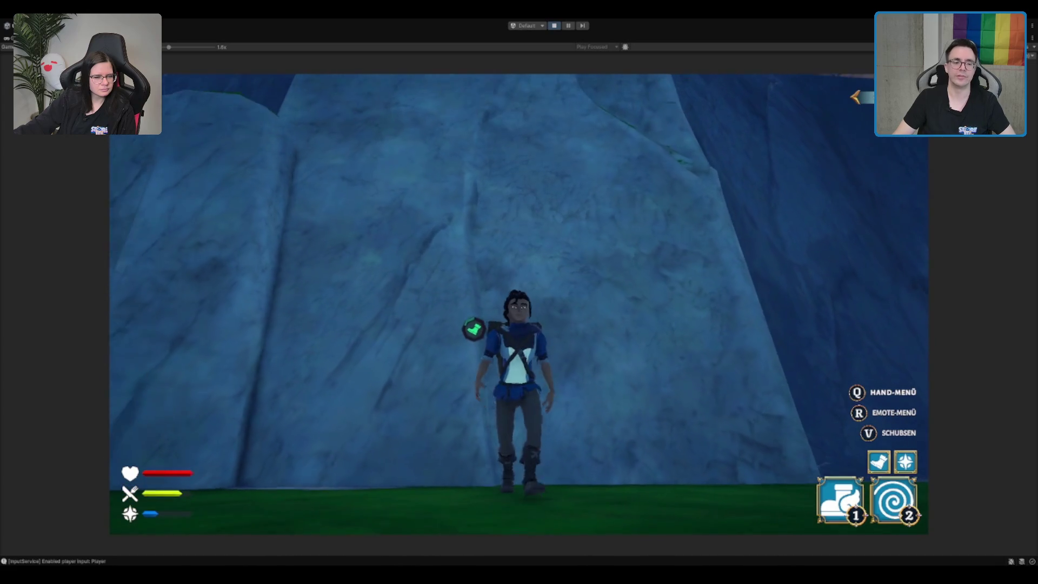
{"action": "key", "text": "shift+space"}
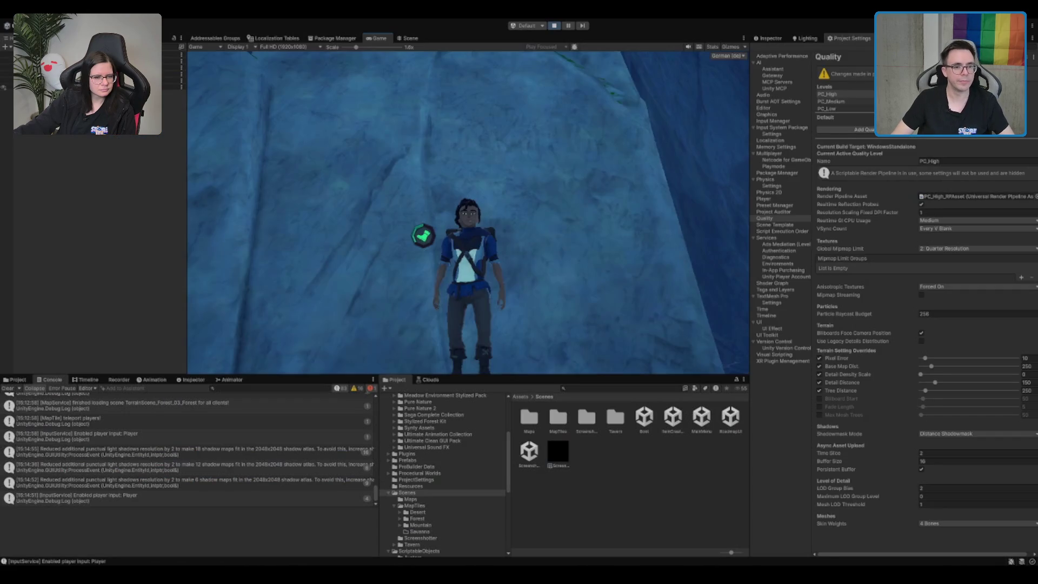
In the Scene view, select Boulder3_LOD0 and compare its Inspector settings with the Terrain's.
{"action": "left_click", "coordinate": [409, 38]}
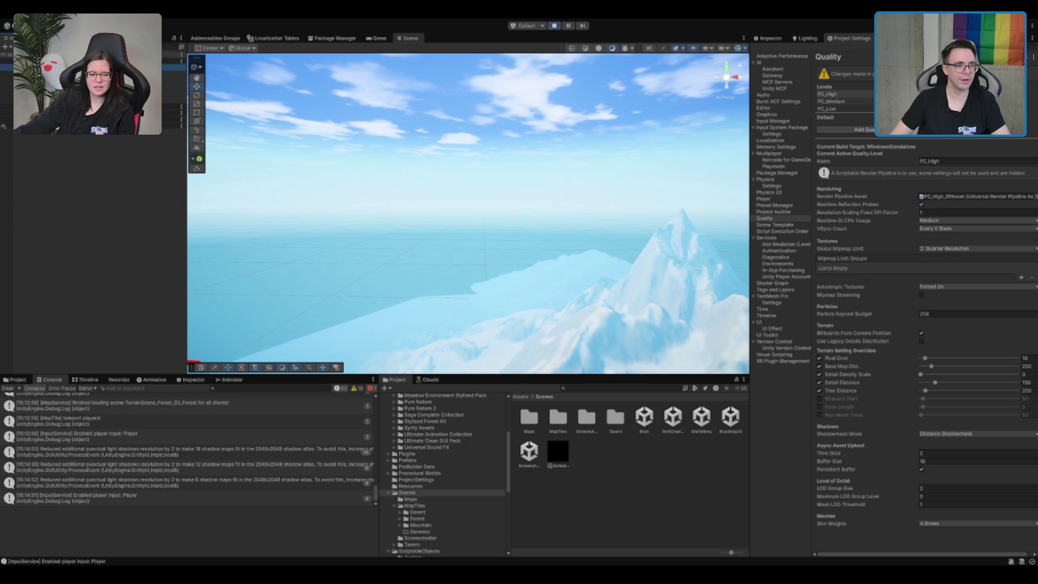
{"action": "key", "text": "f"}
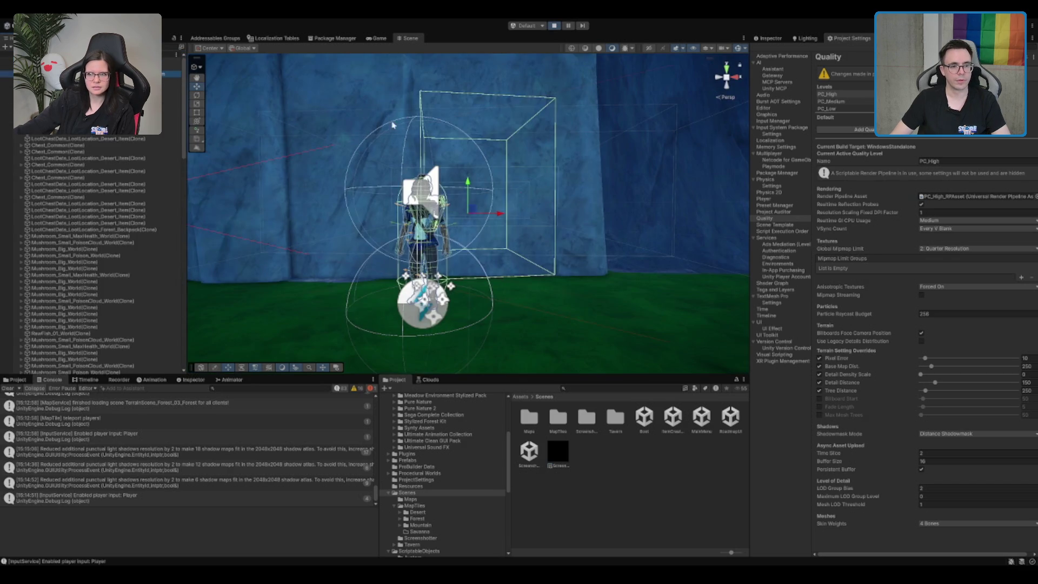
{"action": "left_click", "coordinate": [465, 182]}
{"action": "key", "text": "f"}
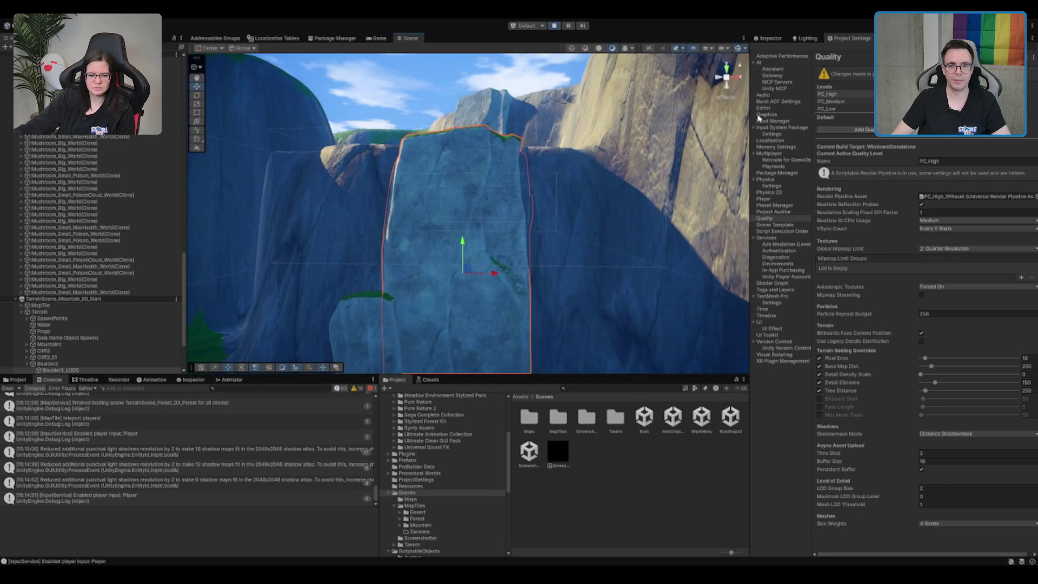
{"action": "left_click", "coordinate": [767, 39]}
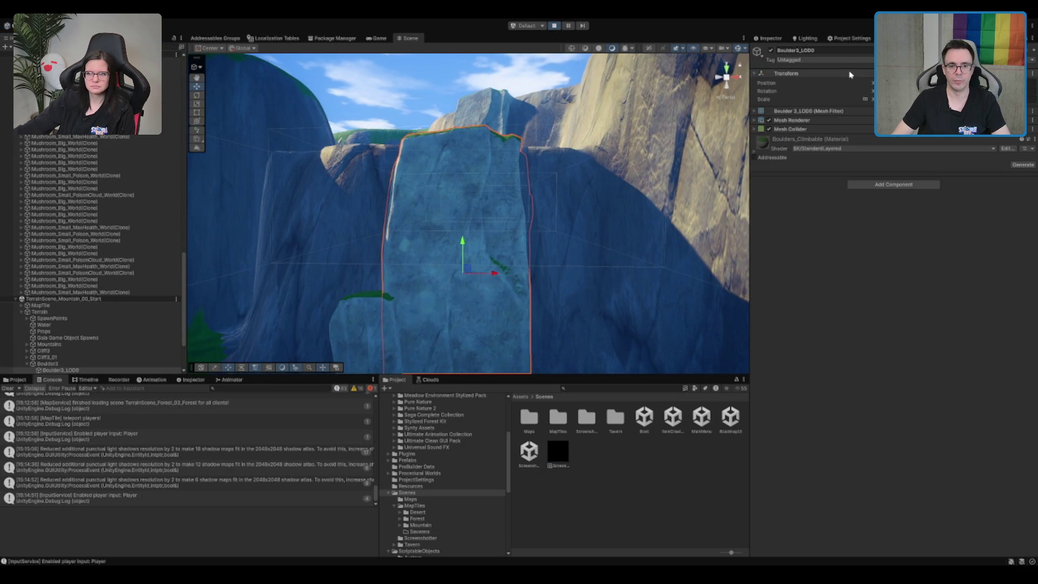
{"action": "left_click", "coordinate": [406, 191]}
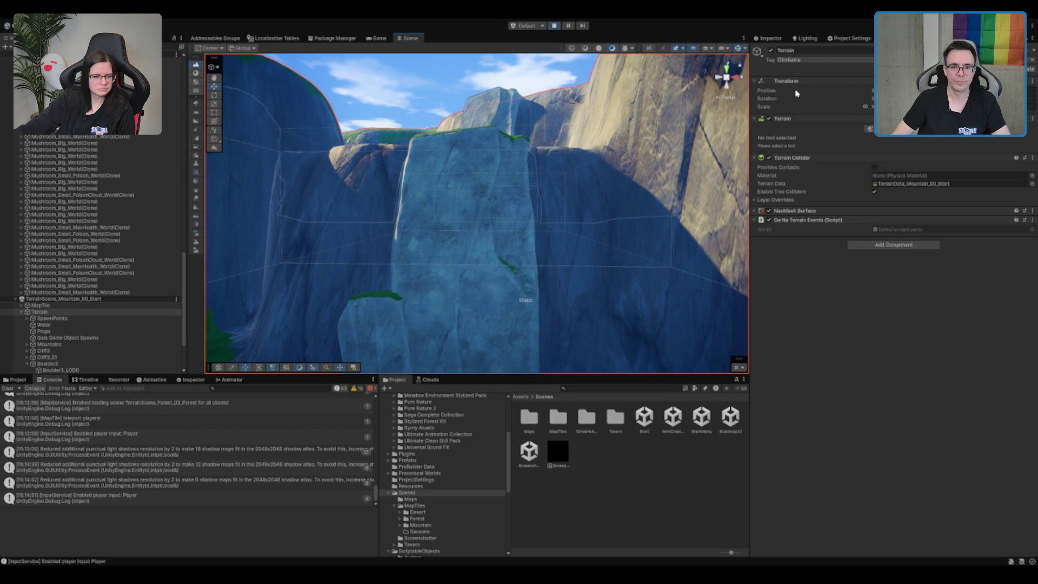
{"action": "left_click", "coordinate": [483, 168]}
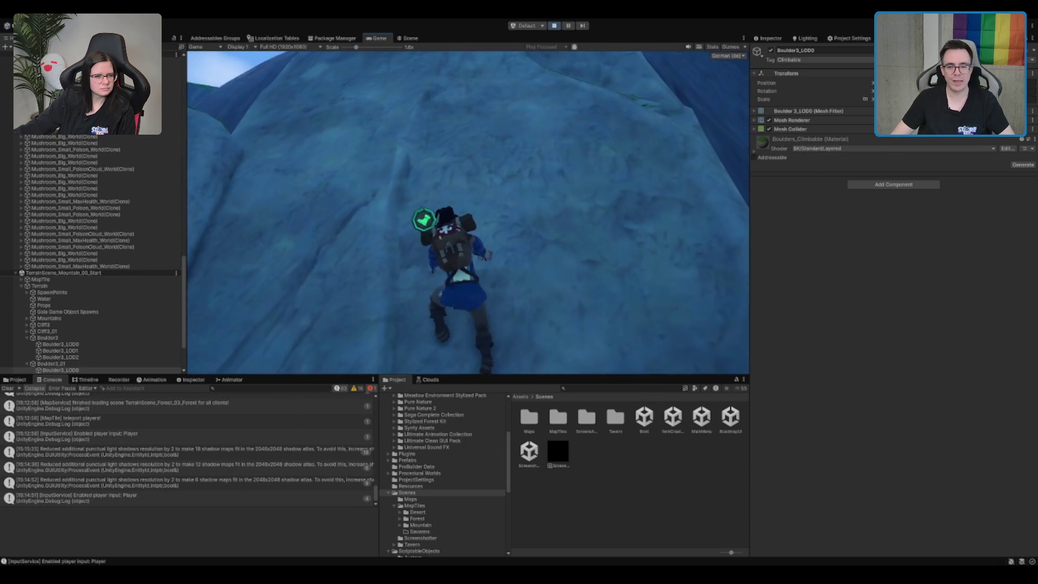
Climb the character up and across the boulder's rock face.
{"action": "key", "text": "w"}
{"action": "key", "text": "w"}
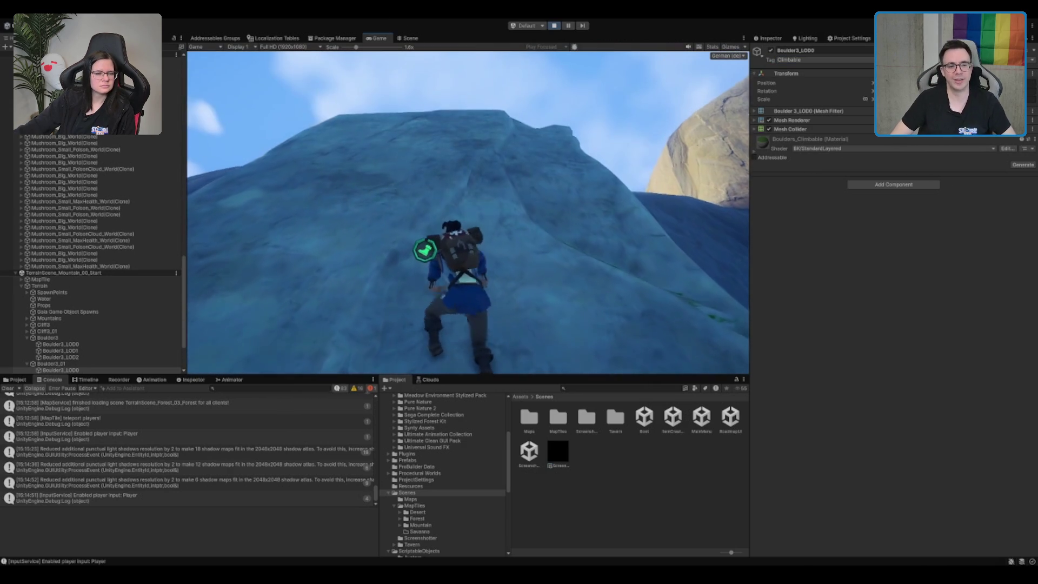
{"action": "key", "text": "w"}
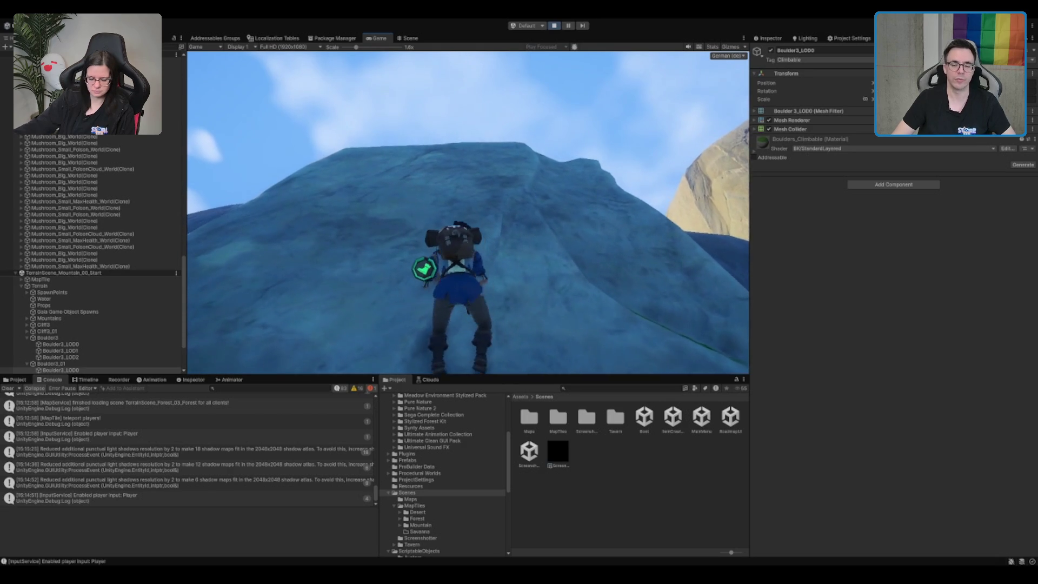
{"action": "key", "text": "d"}
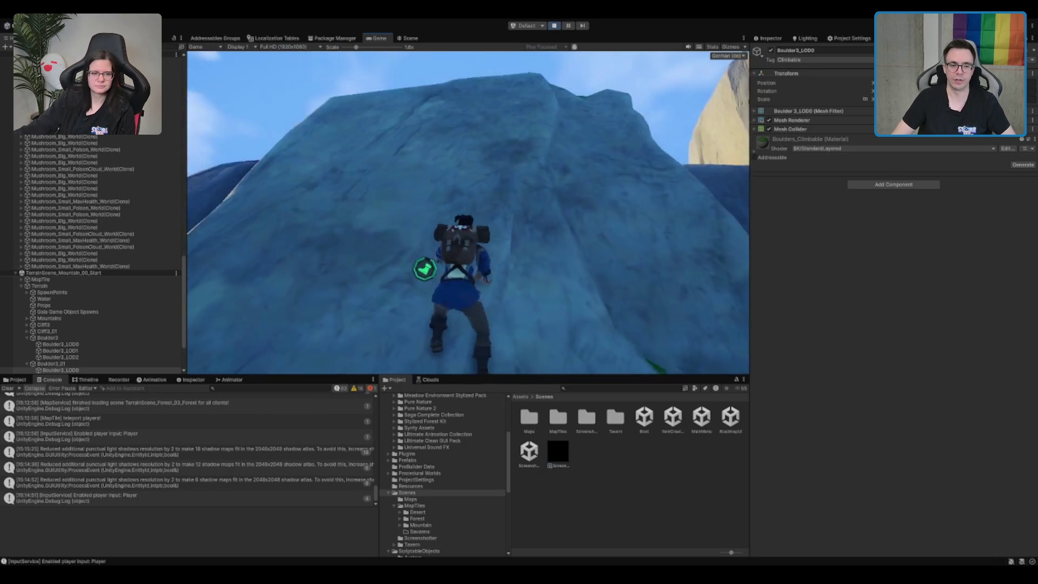
{"action": "key", "text": "w"}
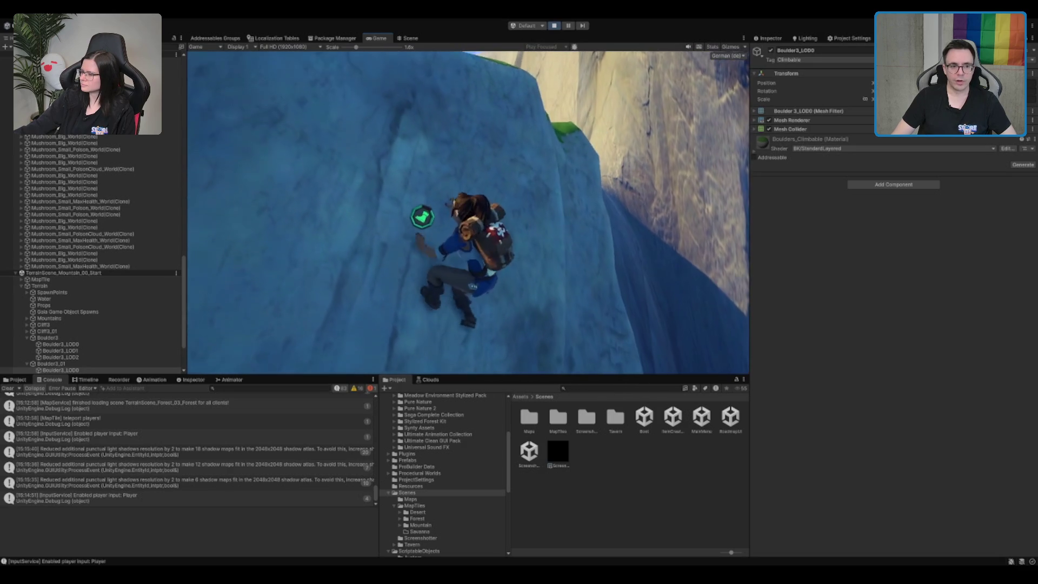
Maximize the Game view, pull onto the grassy ledge and walk into the valley.
{"action": "key", "text": "shift+space"}
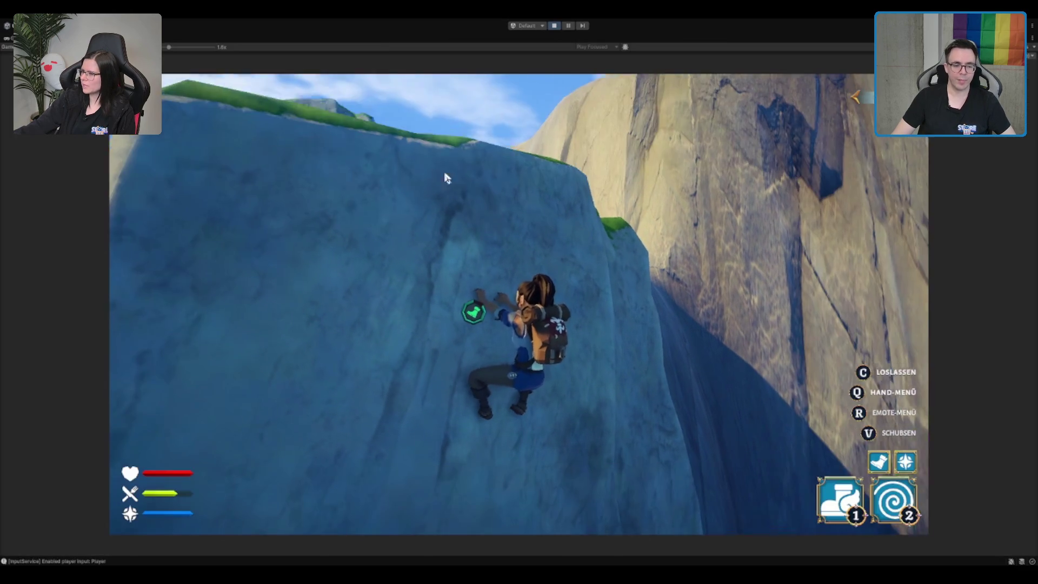
{"action": "key", "text": "w"}
{"action": "key", "text": "w"}
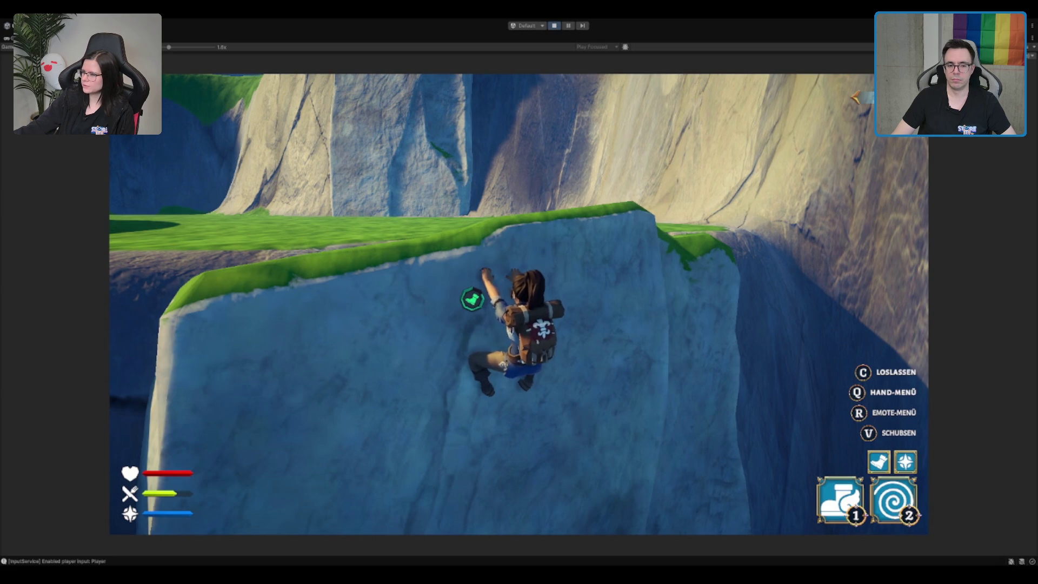
{"action": "key", "text": "w"}
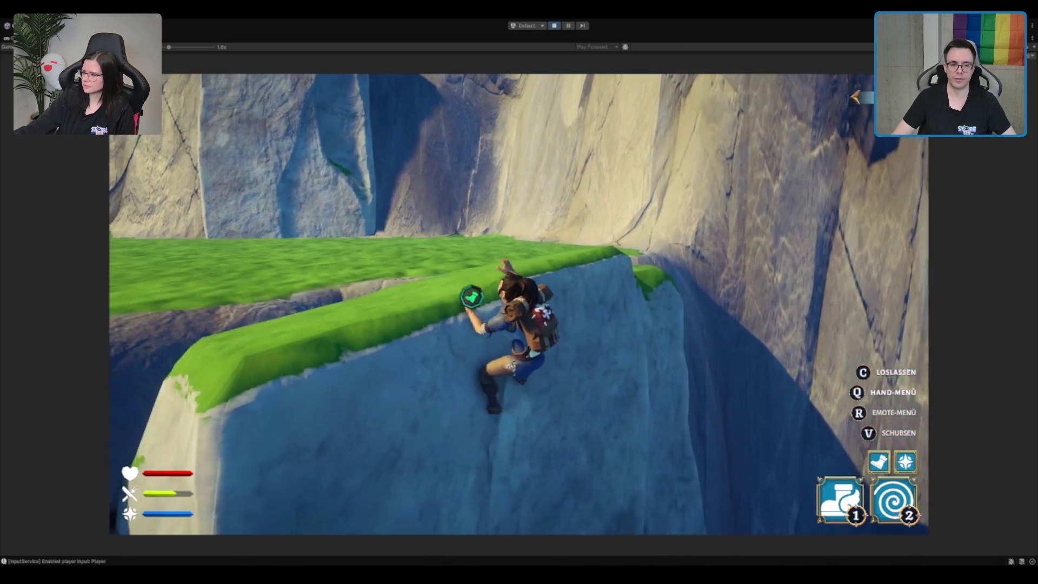
{"action": "key", "text": "w"}
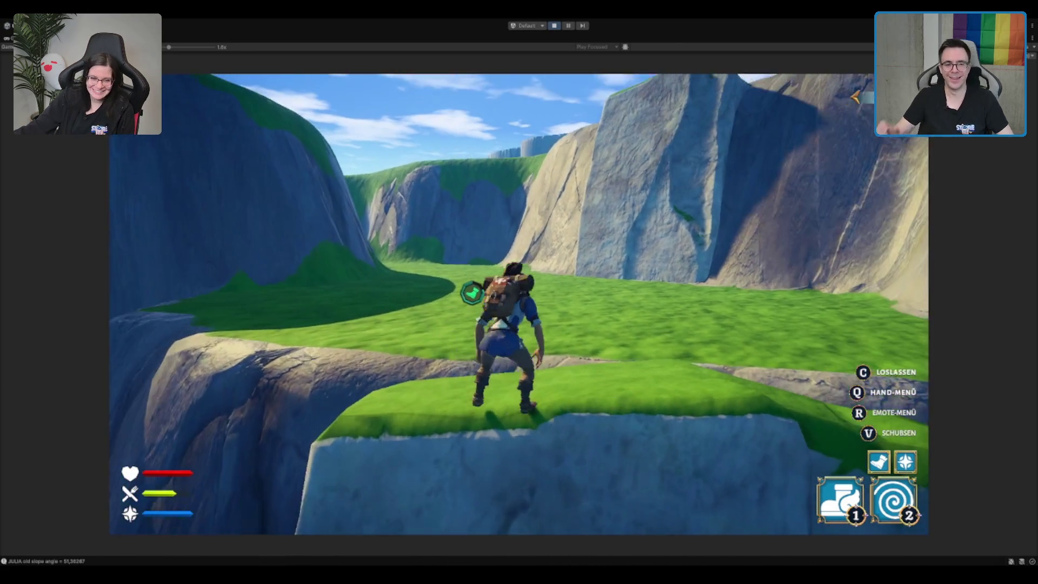
{"action": "key", "text": "w"}
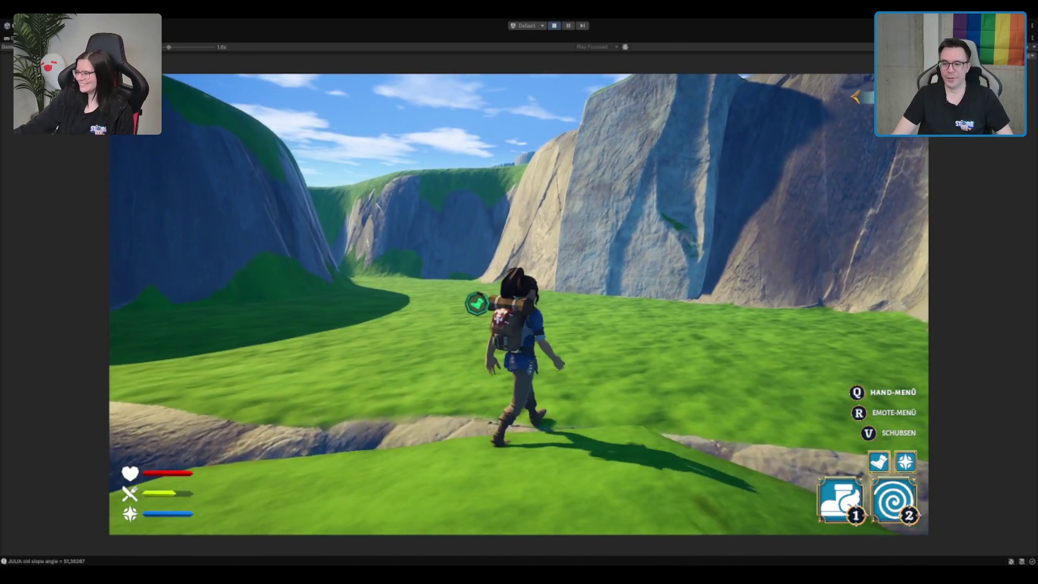
{"action": "key", "text": "w"}
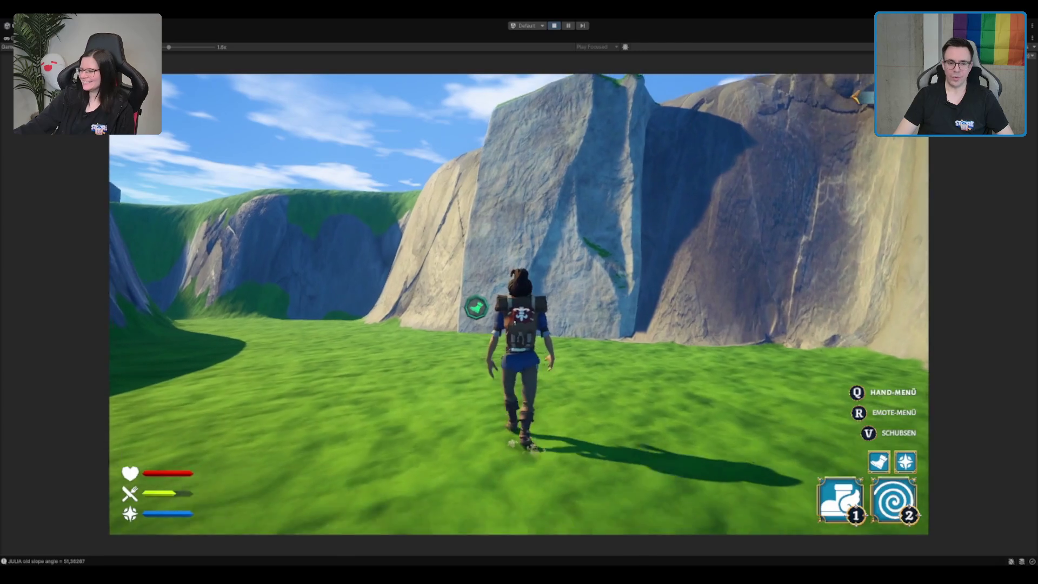
{"action": "key", "text": "w"}
{"action": "key", "text": "a"}
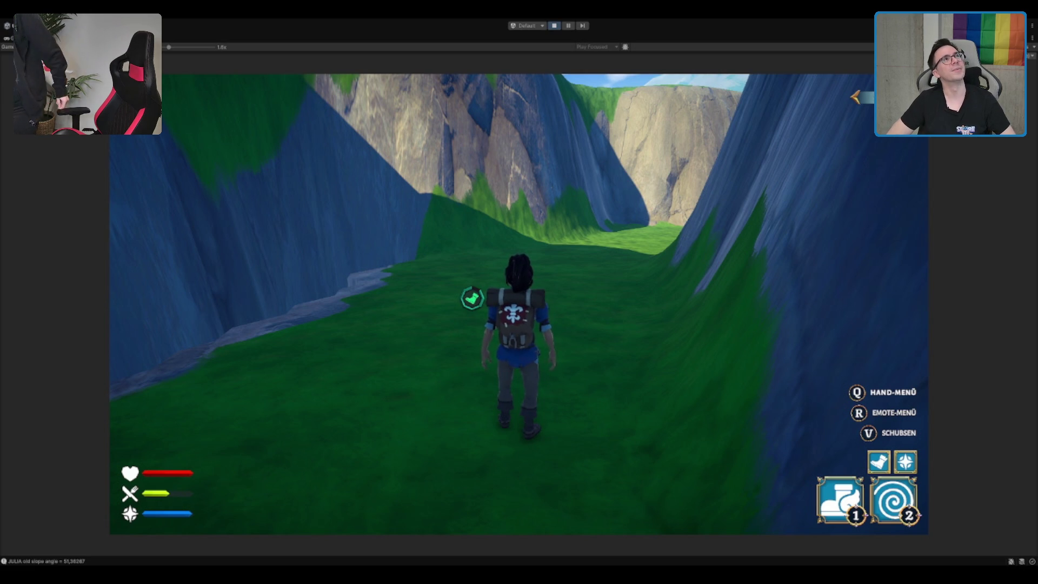
Run and dash up the grassy canyon to the ledge overlooking the lake.
{"action": "key", "text": "w"}
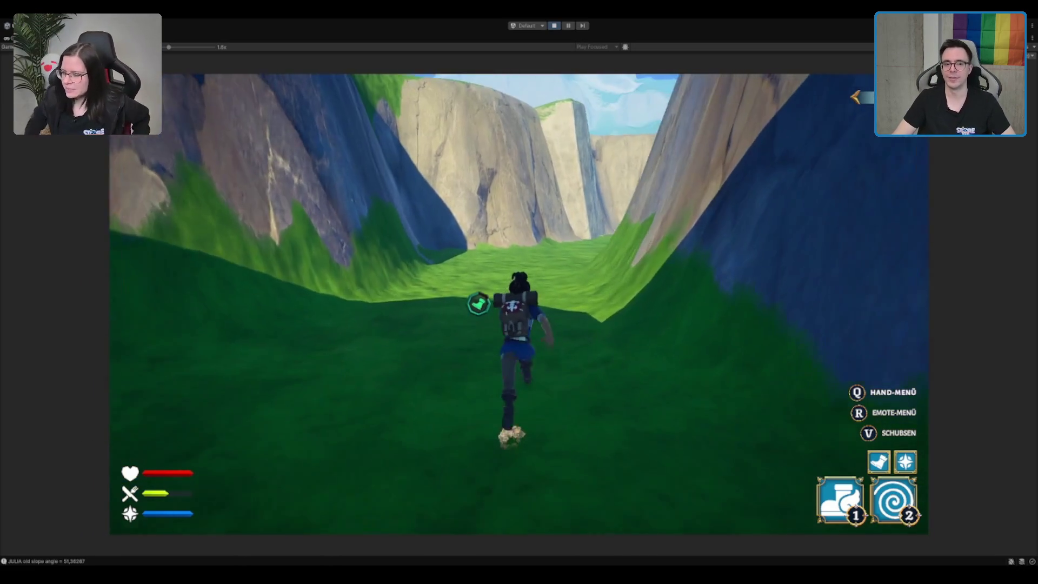
{"action": "key", "text": "2"}
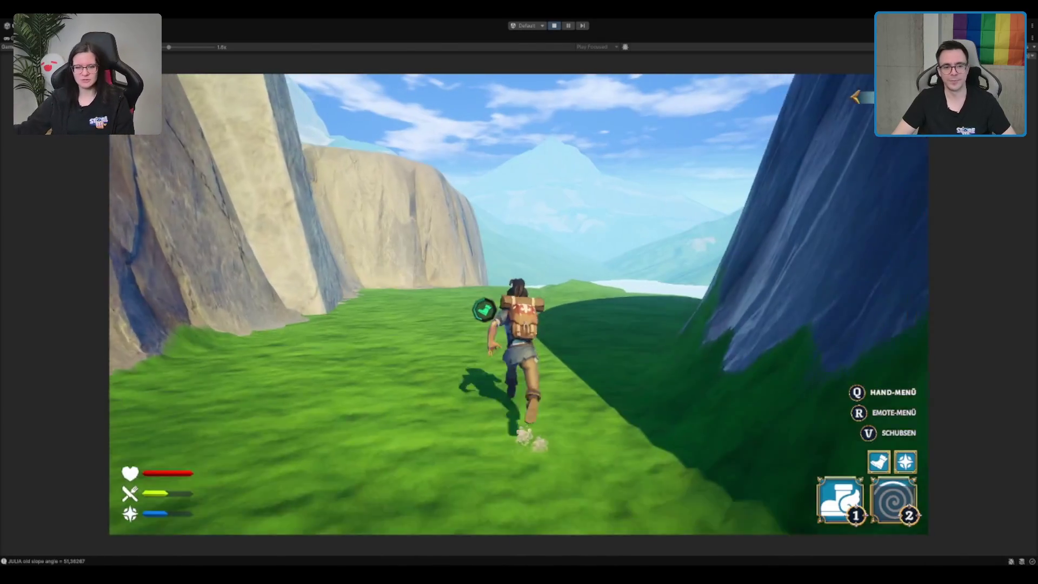
{"action": "key", "text": "w"}
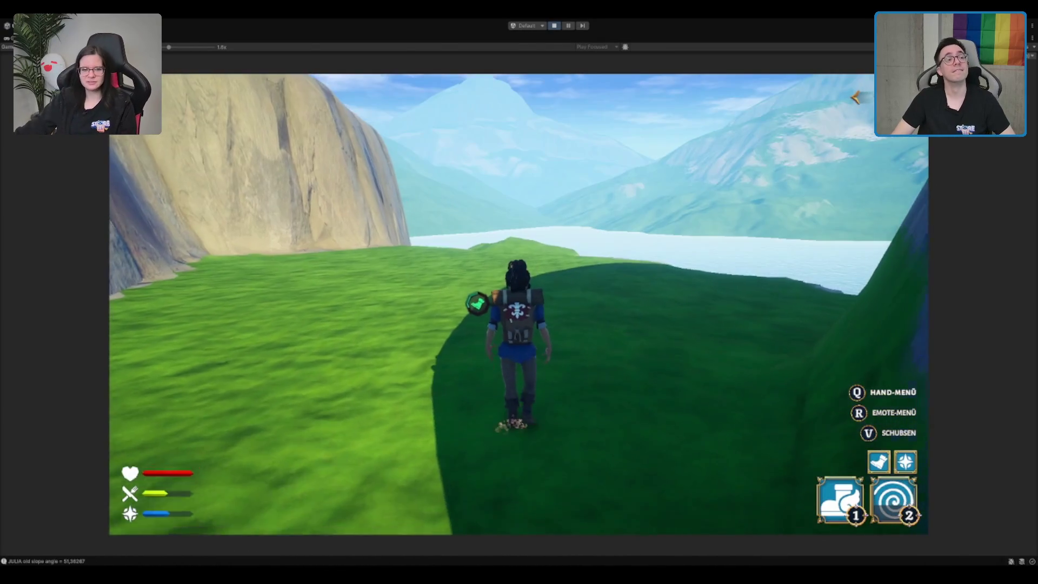
{"action": "key", "text": "w"}
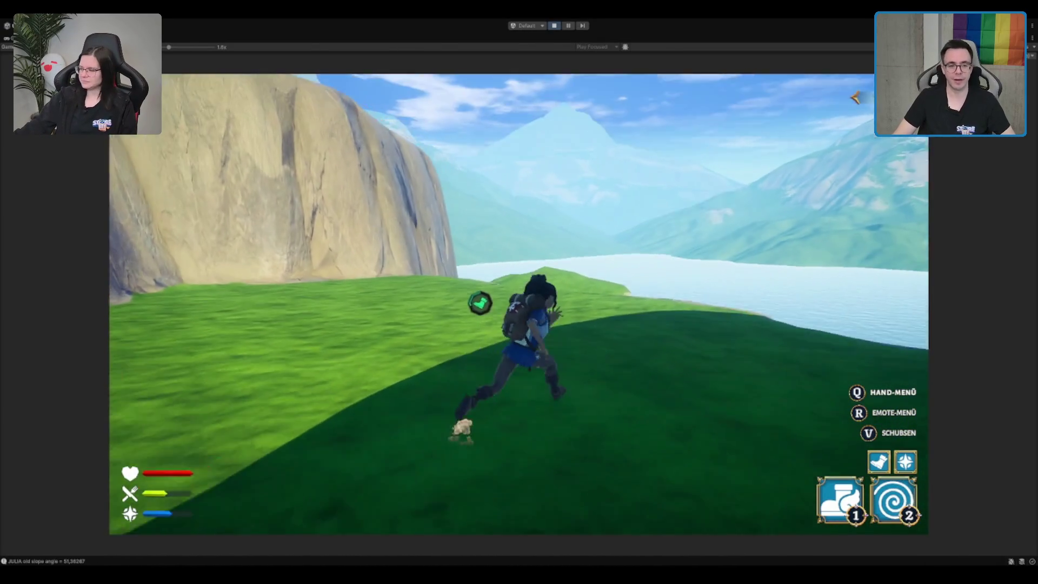
{"action": "key", "text": "w"}
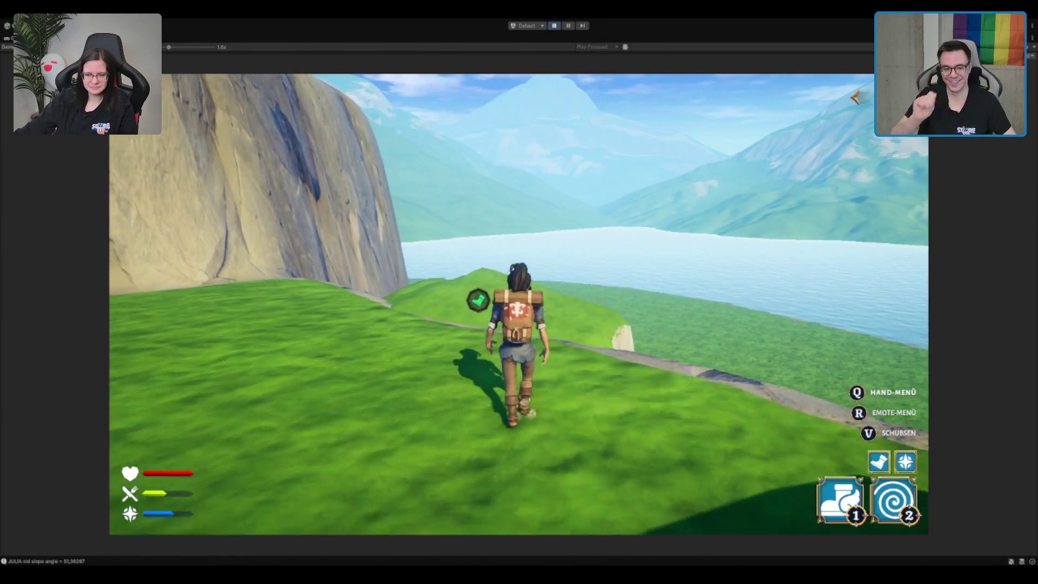
{"action": "key", "text": "a"}
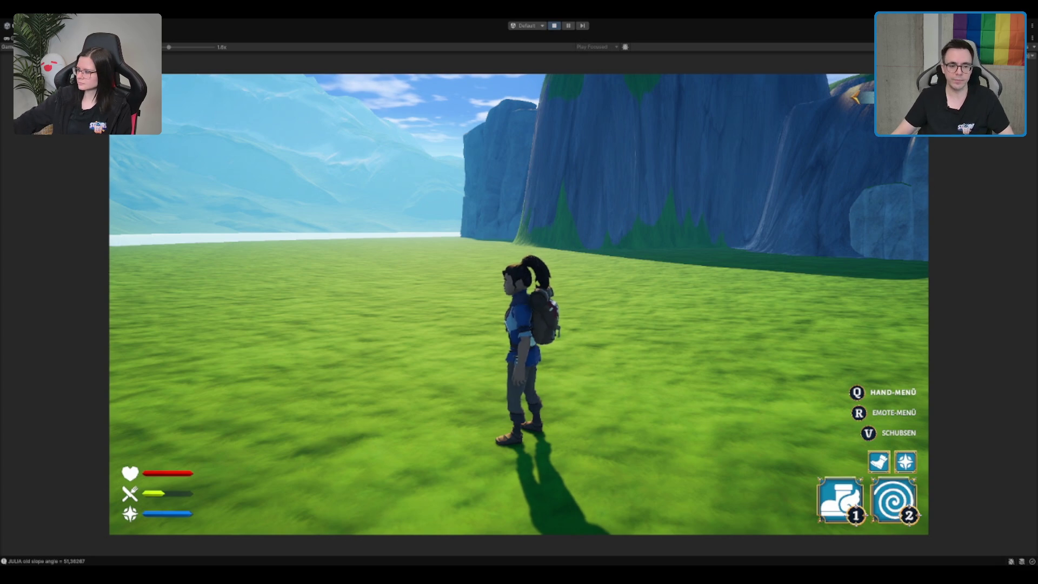
Run across the meadow to the stone path below the blue cliff, then stop Play mode.
{"action": "key", "text": "w"}
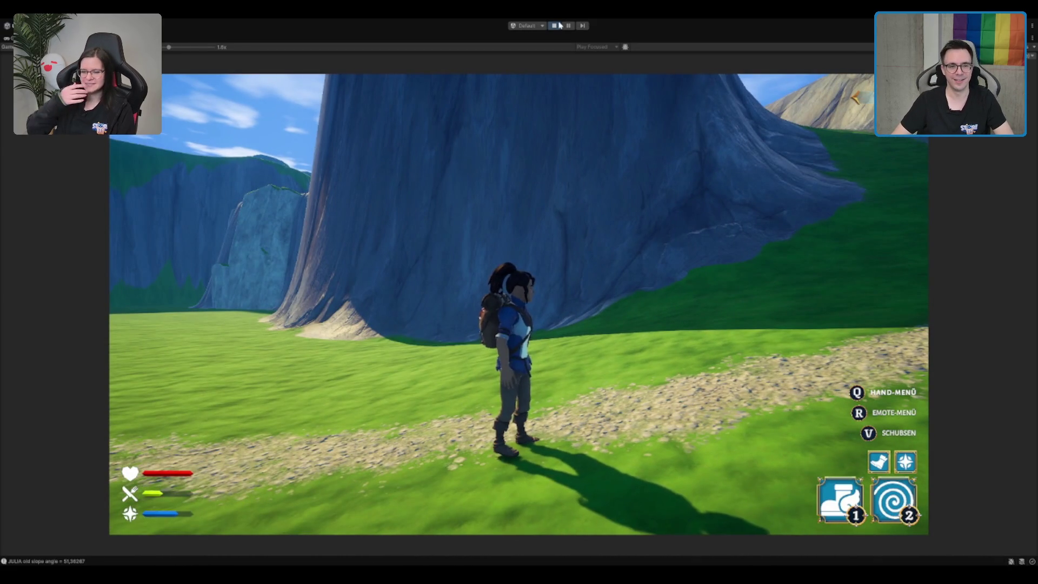
{"action": "left_click", "coordinate": [557, 25]}
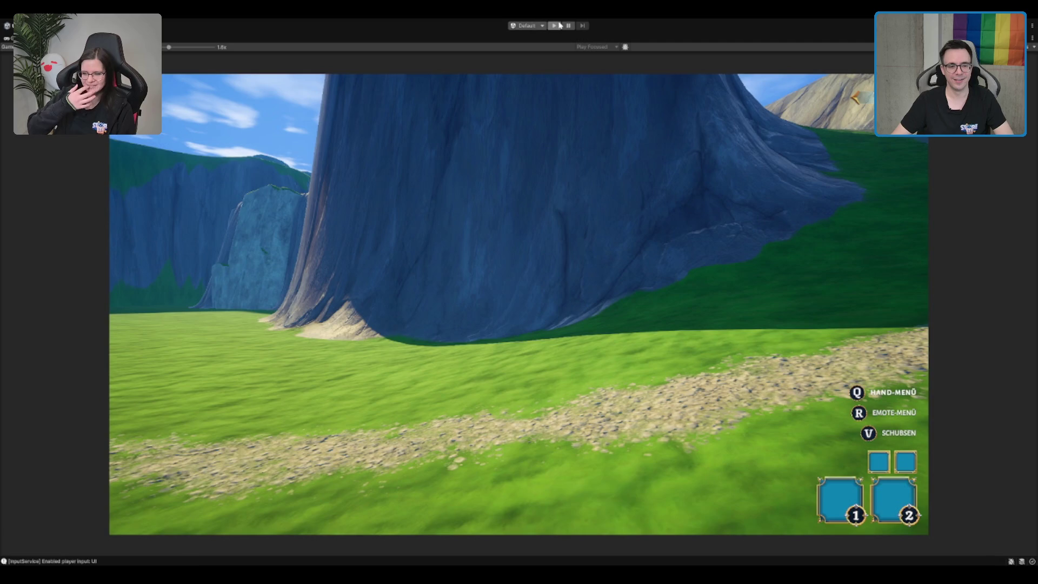
Browse Scenes > MapTiles > Desert, return to MapTiles, and clear the Console.
{"action": "left_click", "coordinate": [440, 506]}
{"action": "left_click", "coordinate": [443, 513]}
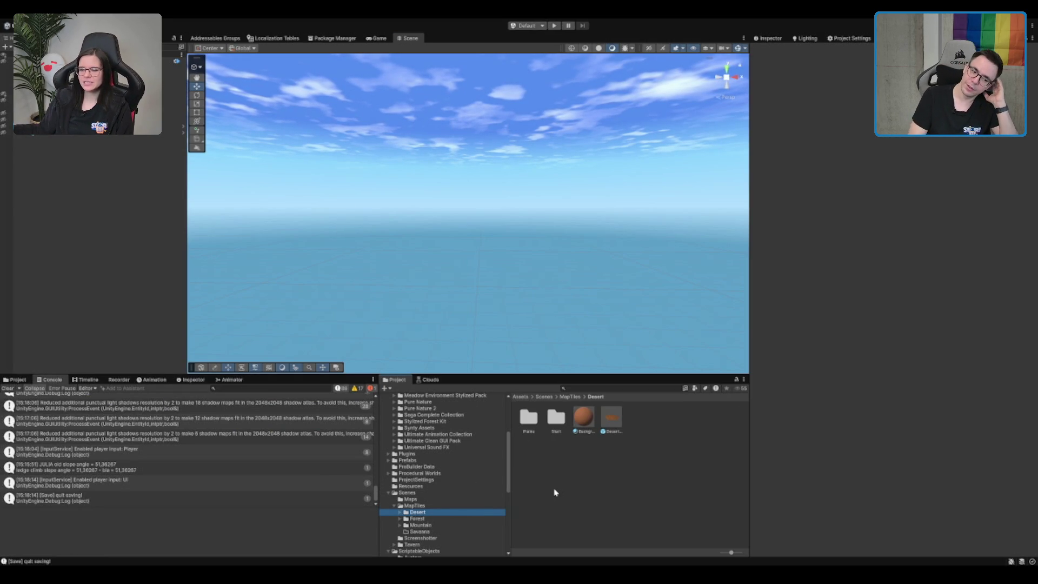
{"action": "key", "text": "Left"}
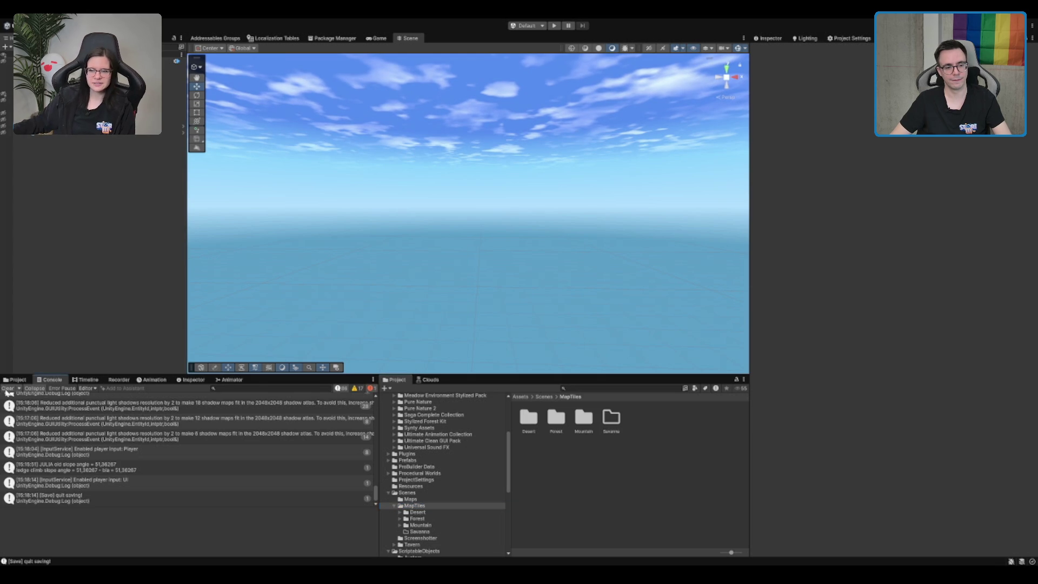
{"action": "left_click", "coordinate": [8, 388]}
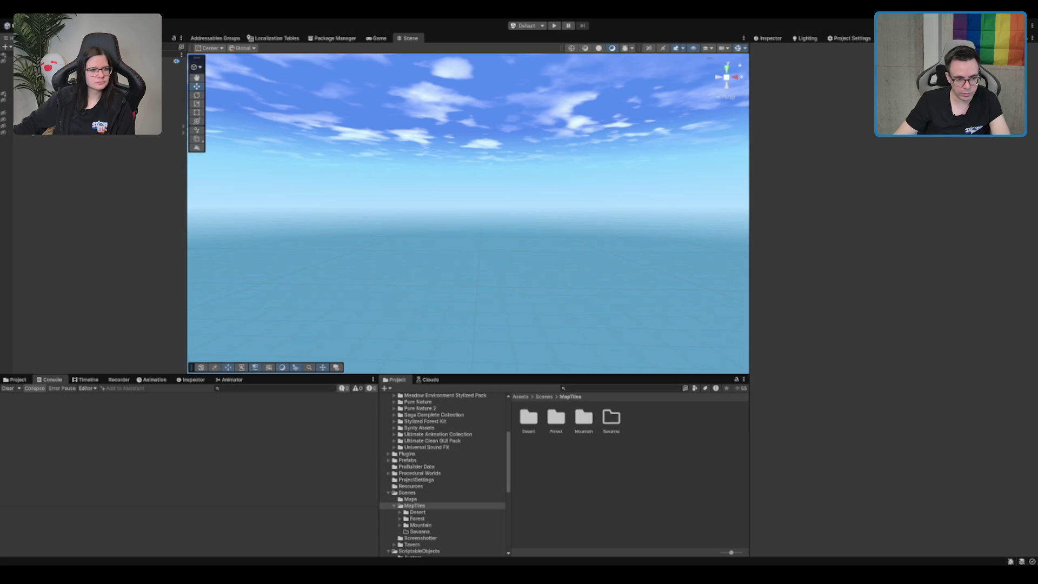
Open ItemCreationScene from Assets/Scenes, frame Items&Chests, and fly inside the wooden tavern.
{"action": "left_click", "coordinate": [416, 492]}
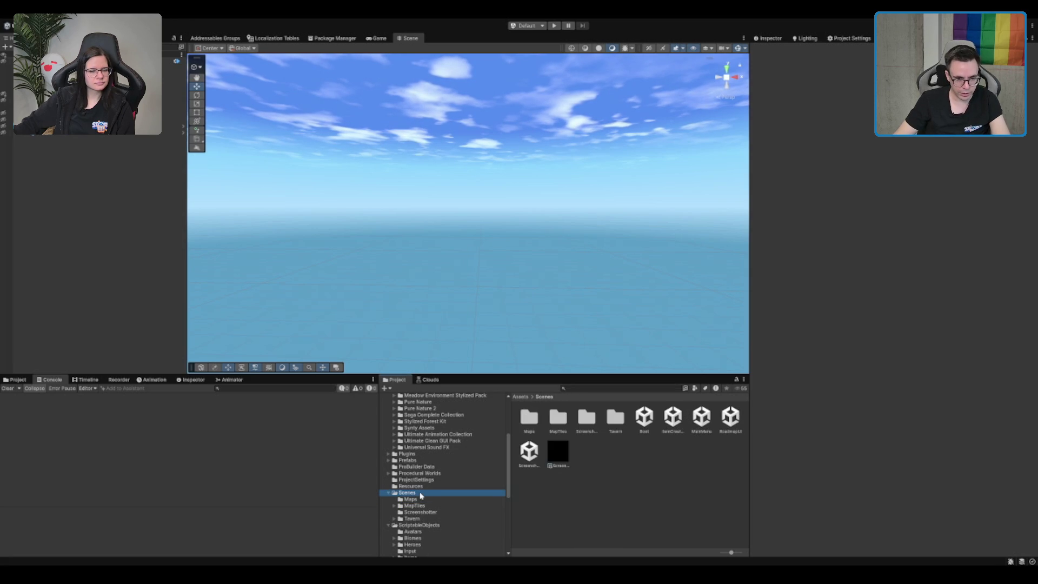
{"action": "left_click", "coordinate": [673, 416]}
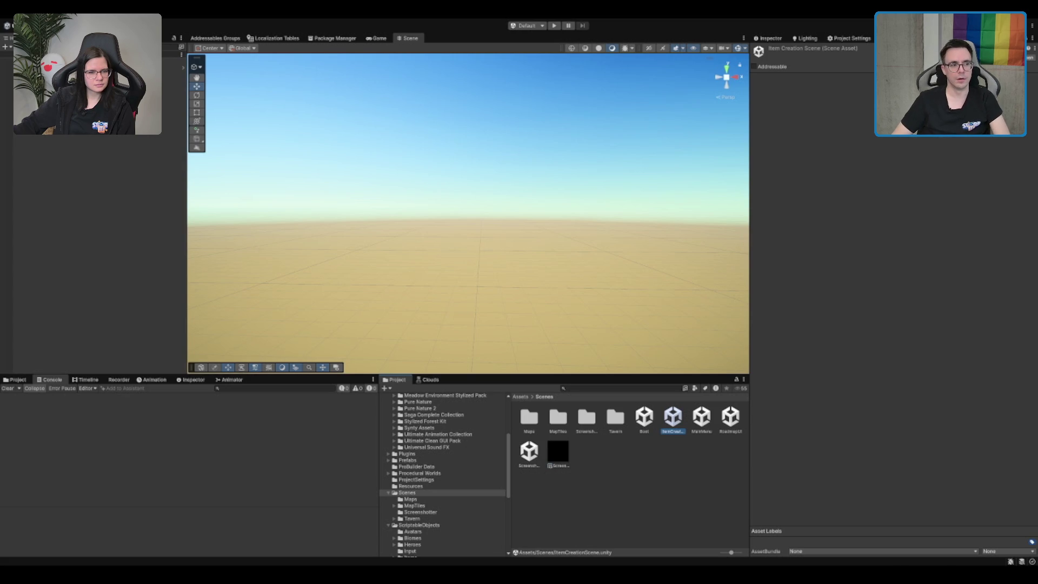
{"action": "left_click", "coordinate": [81, 93]}
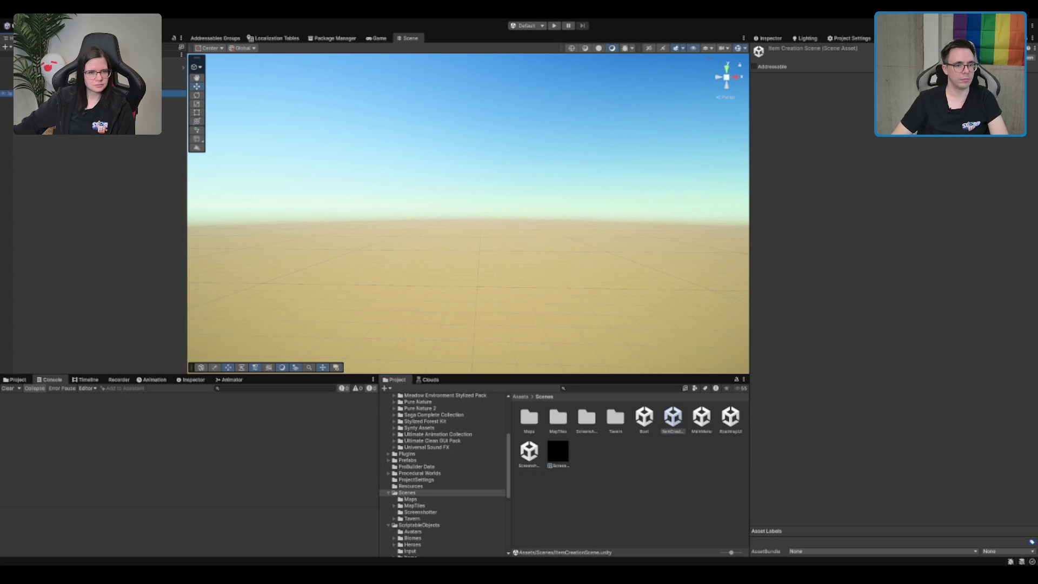
{"action": "key", "text": "f"}
{"action": "mouse_move", "coordinate": [564, 131]}
{"action": "left_mouse_down"}
{"action": "mouse_move", "coordinate": [663, 253]}
{"action": "mouse_move", "coordinate": [506, 232]}
{"action": "mouse_move", "coordinate": [535, 255]}
{"action": "mouse_move", "coordinate": [514, 296]}
{"action": "mouse_move", "coordinate": [538, 198]}
{"action": "left_mouse_up"}
{"action": "scroll", "coordinate": [507, 232], "scroll_direction": "up", "scroll_amount": 10}
{"action": "left_click", "coordinate": [542, 241]}
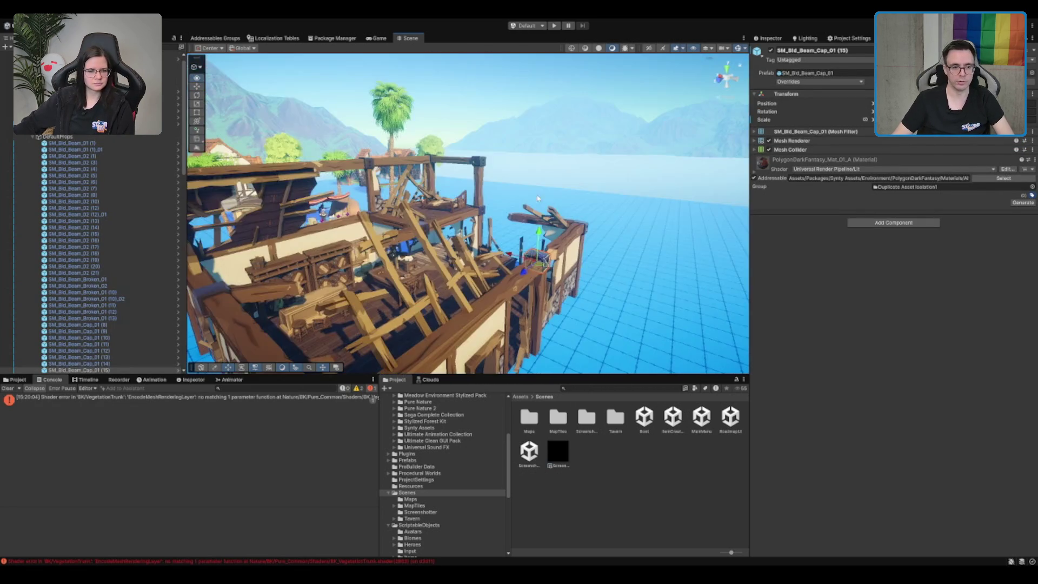
{"action": "scroll", "coordinate": [538, 199], "scroll_direction": "down", "scroll_amount": 5}
{"action": "scroll", "coordinate": [635, 211], "scroll_direction": "up", "scroll_amount": 10}
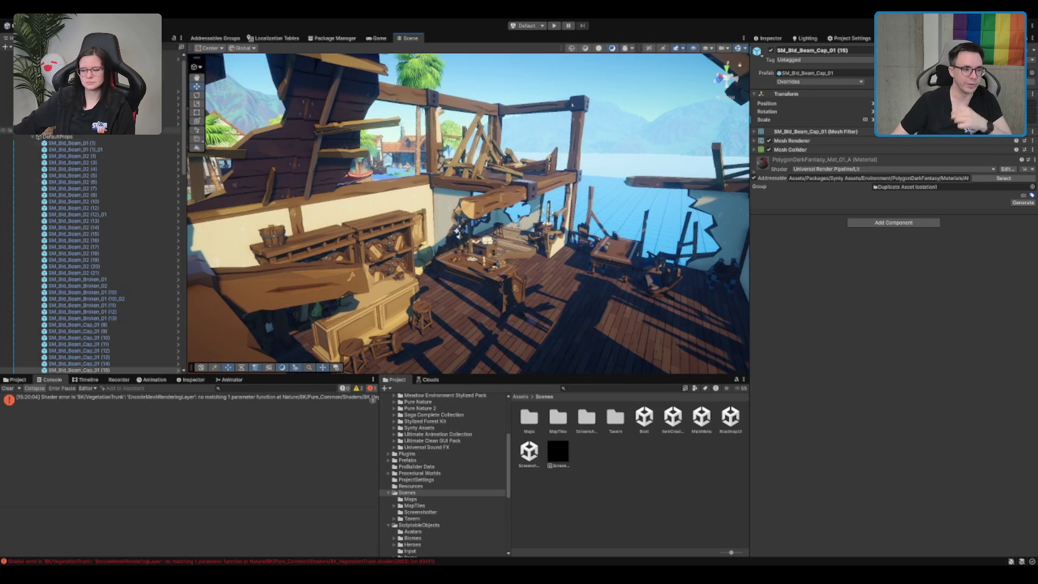
{"action": "left_click", "coordinate": [57, 136]}
{"action": "key", "text": "Left"}
{"action": "left_click", "coordinate": [126, 152]}
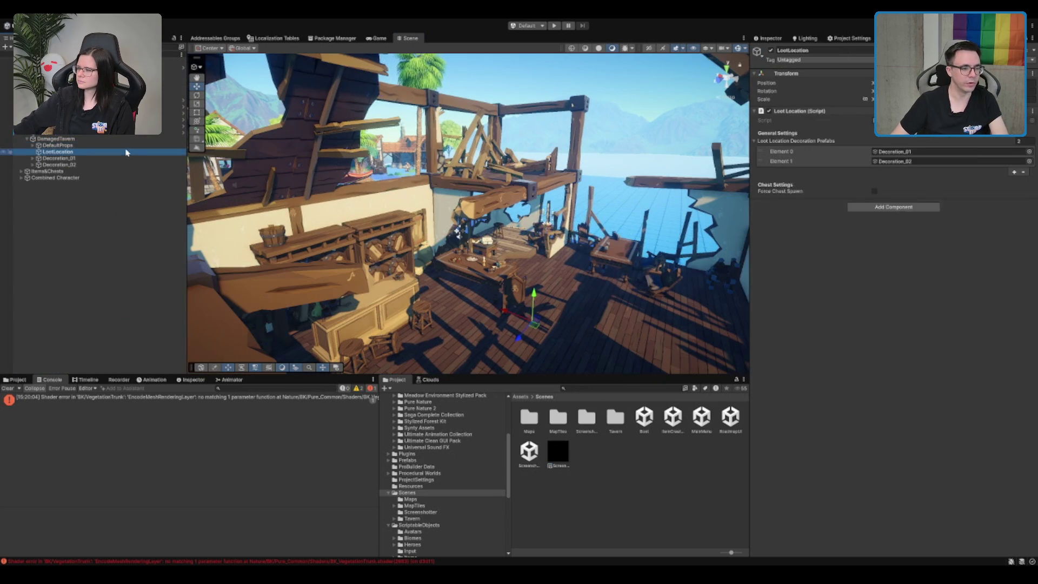
{"action": "left_click", "coordinate": [126, 158]}
{"action": "left_click", "coordinate": [126, 165], "text": "shift"}
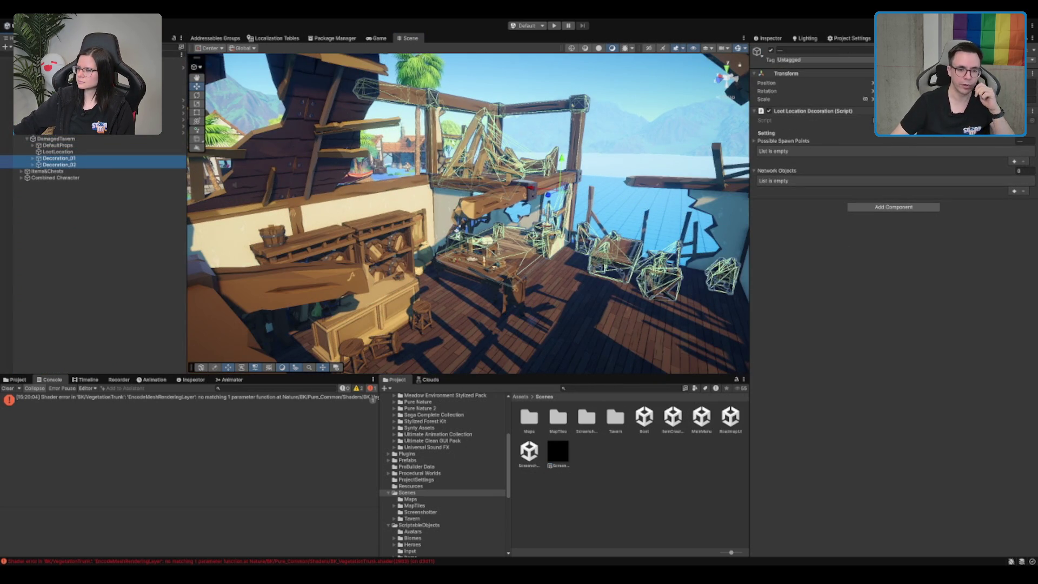
{"action": "key", "text": "f"}
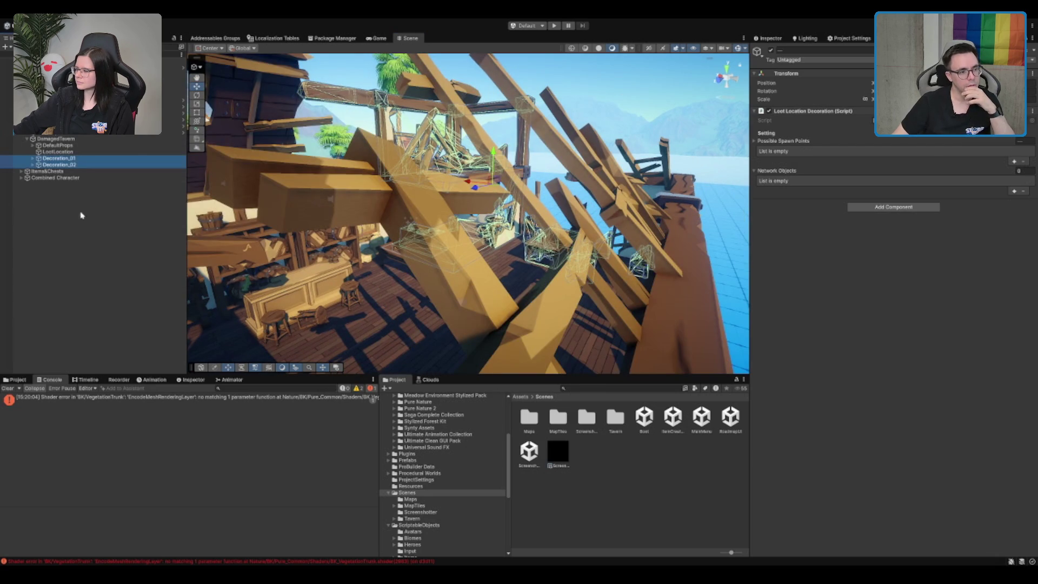
{"action": "left_click", "coordinate": [111, 190]}
{"action": "key", "text": "f"}
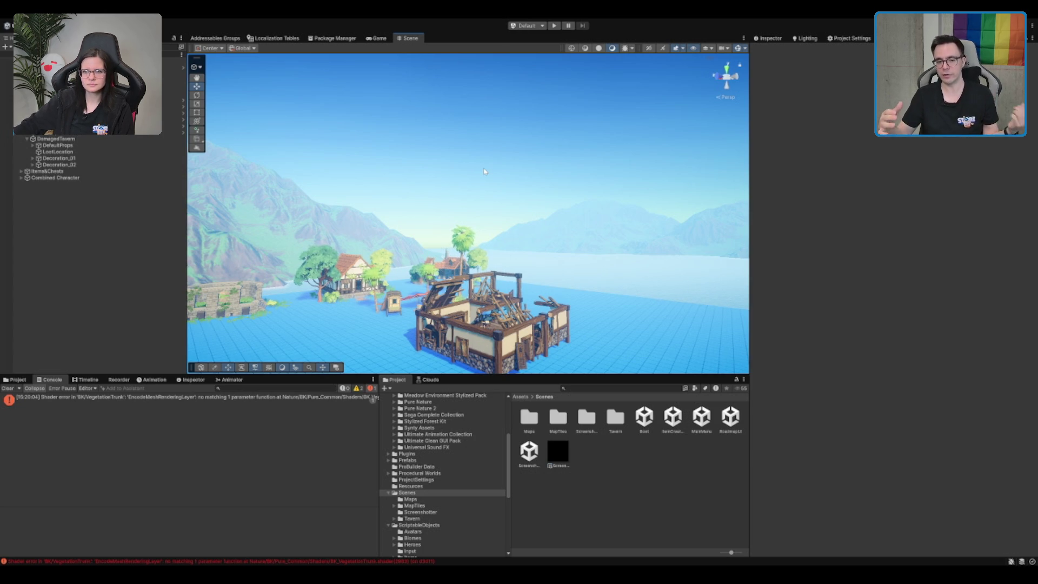
{"action": "scroll", "coordinate": [478, 162], "scroll_direction": "up", "scroll_amount": 5}
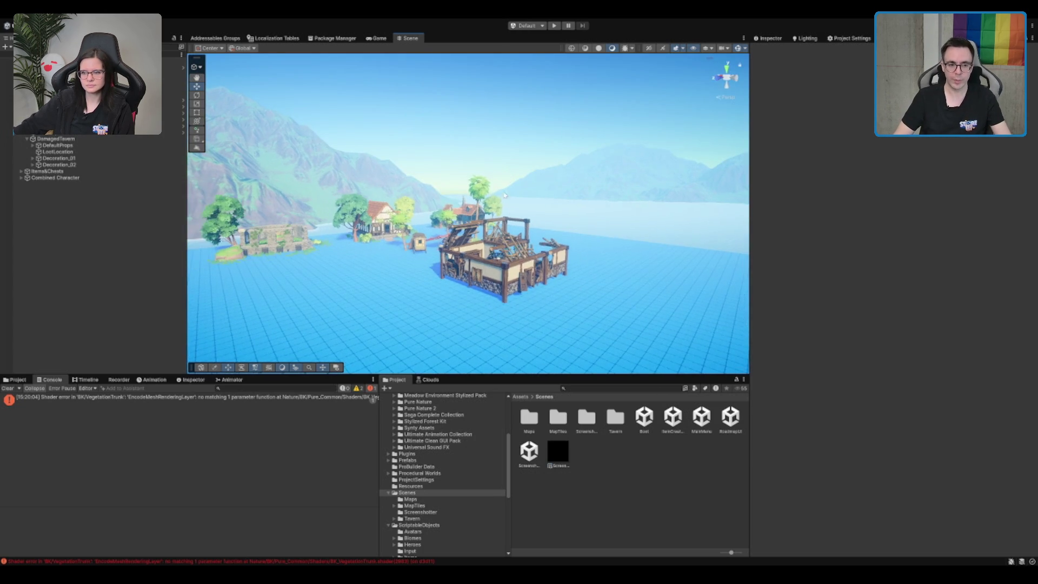
{"action": "scroll", "coordinate": [503, 205], "scroll_direction": "up", "scroll_amount": 6}
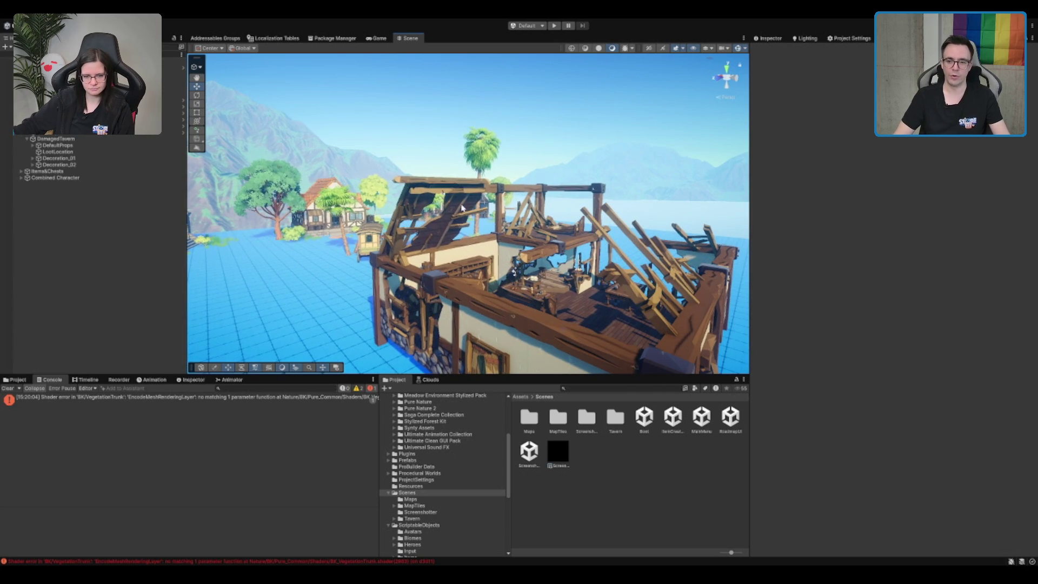
{"action": "scroll", "coordinate": [448, 210], "scroll_direction": "down", "scroll_amount": 3}
{"action": "scroll", "coordinate": [448, 209], "scroll_direction": "down", "scroll_amount": 4}
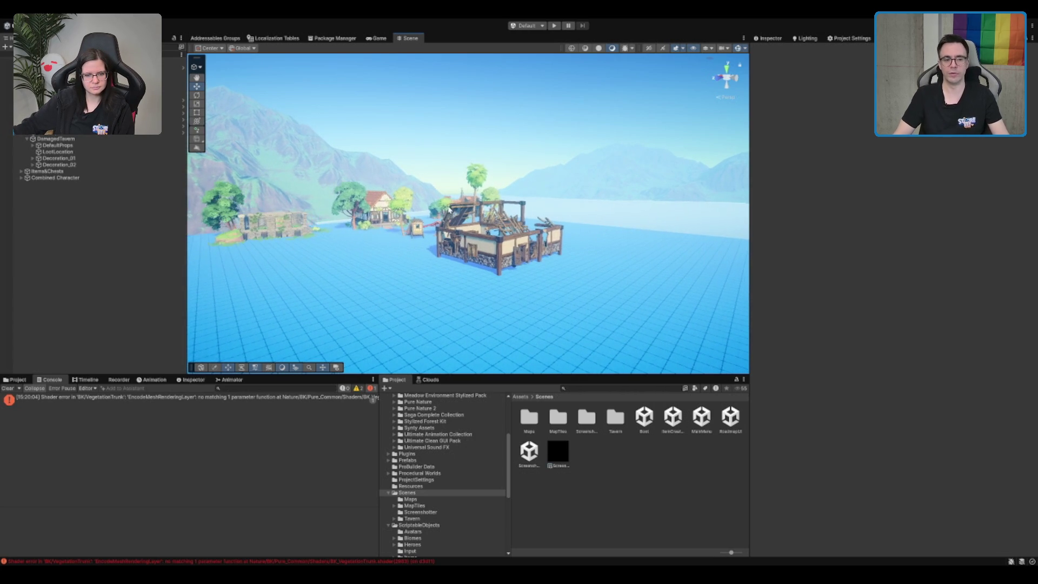
{"action": "scroll", "coordinate": [409, 276], "scroll_direction": "up", "scroll_amount": 1}
{"action": "left_click_drag", "start_coordinate": [578, 259], "coordinate": [594, 263]}
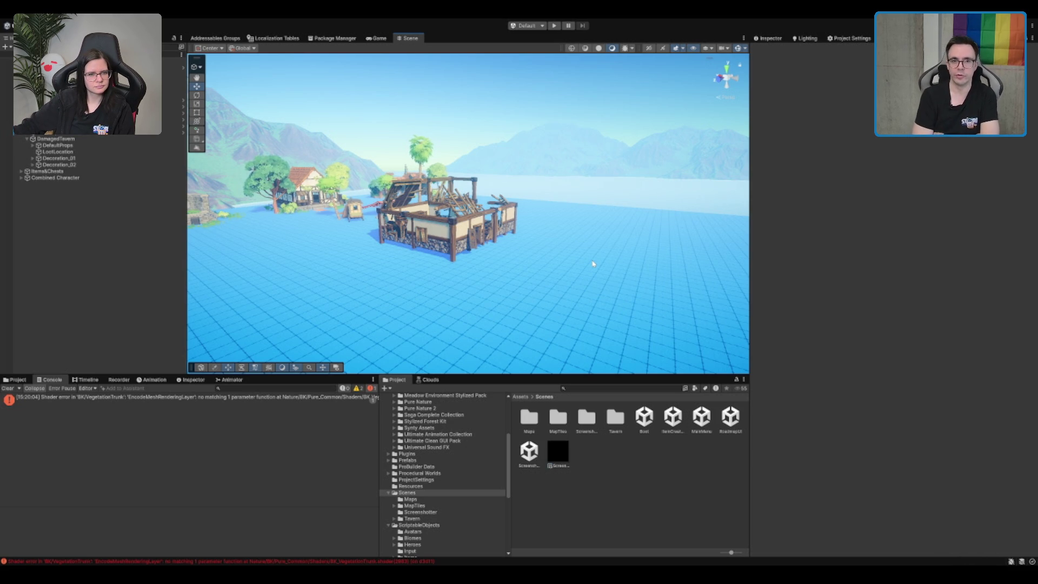
{"action": "left_click_drag", "start_coordinate": [593, 264], "coordinate": [541, 227]}
{"action": "scroll", "coordinate": [494, 239], "scroll_direction": "up", "scroll_amount": 8}
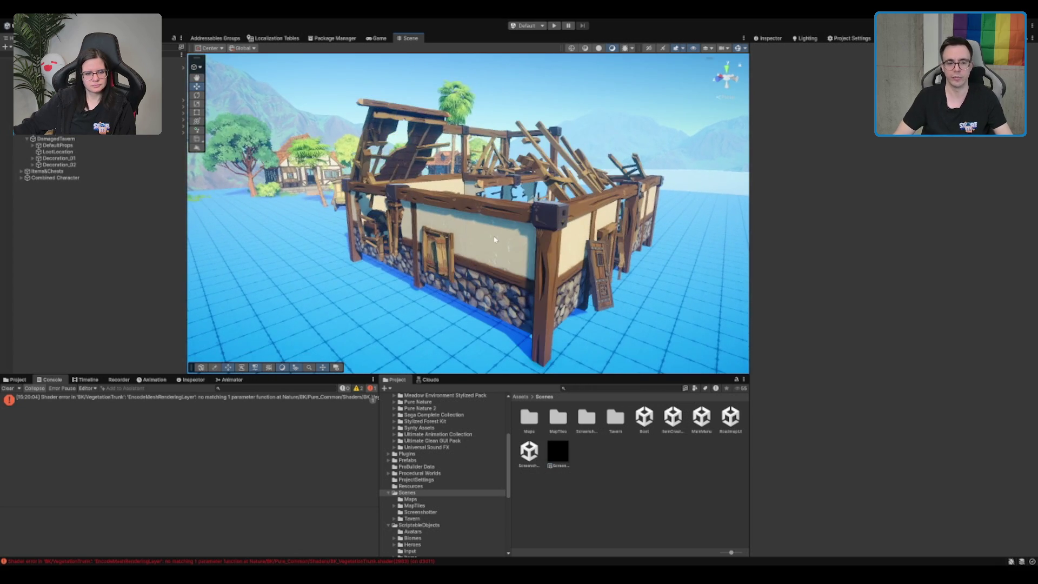
{"action": "scroll", "coordinate": [494, 240], "scroll_direction": "down", "scroll_amount": 8}
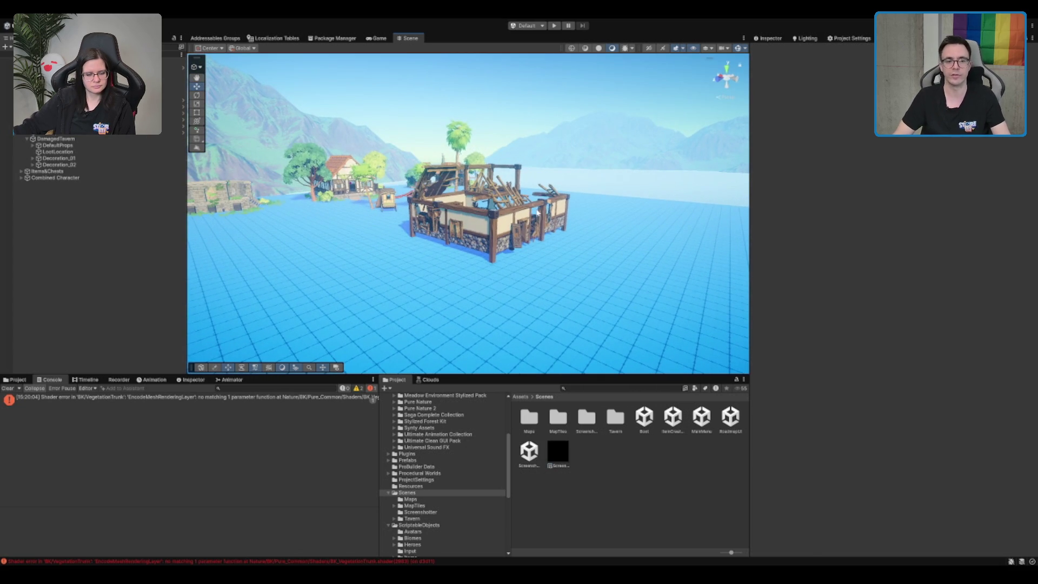
{"action": "left_click_drag", "start_coordinate": [524, 219], "coordinate": [532, 174]}
{"action": "scroll", "coordinate": [532, 174], "scroll_direction": "up", "scroll_amount": 2}
{"action": "left_click", "coordinate": [532, 174]}
{"action": "key", "text": "f"}
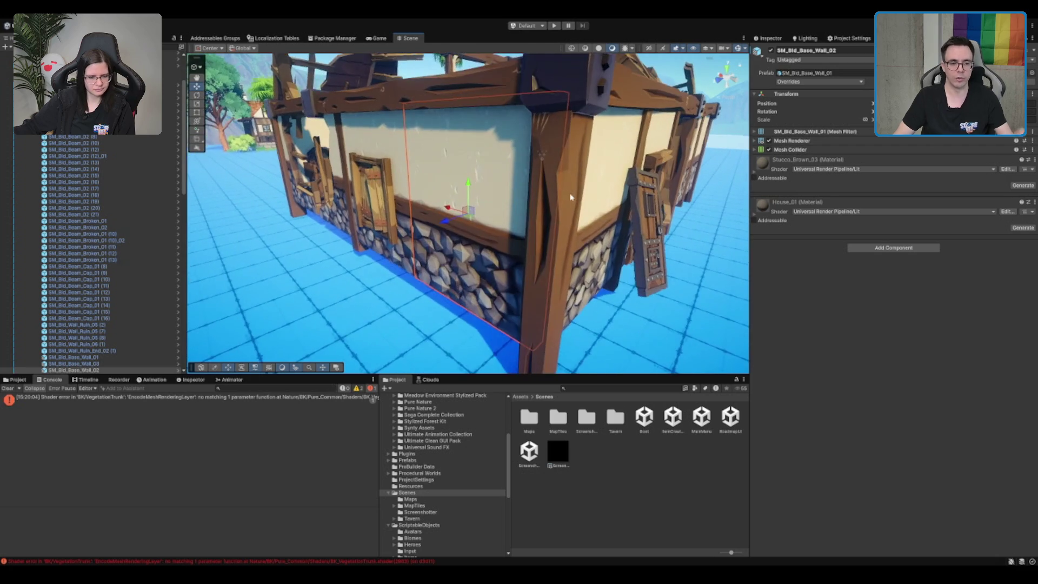
{"action": "scroll", "coordinate": [570, 197], "scroll_direction": "down", "scroll_amount": 4}
{"action": "mouse_move", "coordinate": [571, 197]}
{"action": "left_mouse_down"}
{"action": "mouse_move", "coordinate": [572, 94]}
{"action": "mouse_move", "coordinate": [521, 224]}
{"action": "mouse_move", "coordinate": [512, 327]}
{"action": "mouse_move", "coordinate": [517, 299]}
{"action": "mouse_move", "coordinate": [540, 275]}
{"action": "left_mouse_up"}
{"action": "left_click", "coordinate": [572, 95]}
{"action": "scroll", "coordinate": [521, 224], "scroll_direction": "down", "scroll_amount": 5}
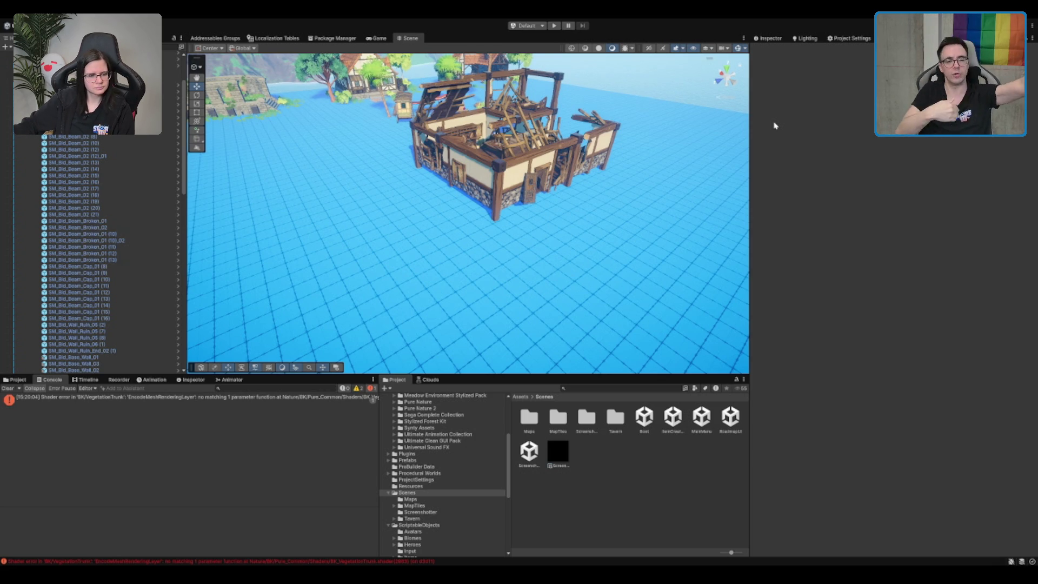
{"action": "scroll", "coordinate": [649, 226], "scroll_direction": "down", "scroll_amount": 3}
{"action": "mouse_move", "coordinate": [650, 225]}
{"action": "left_mouse_down"}
{"action": "mouse_move", "coordinate": [594, 249]}
{"action": "mouse_move", "coordinate": [518, 205]}
{"action": "mouse_move", "coordinate": [511, 190]}
{"action": "mouse_move", "coordinate": [526, 183]}
{"action": "left_mouse_up"}
{"action": "scroll", "coordinate": [588, 251], "scroll_direction": "up", "scroll_amount": 3}
{"action": "scroll", "coordinate": [502, 193], "scroll_direction": "up", "scroll_amount": 3}
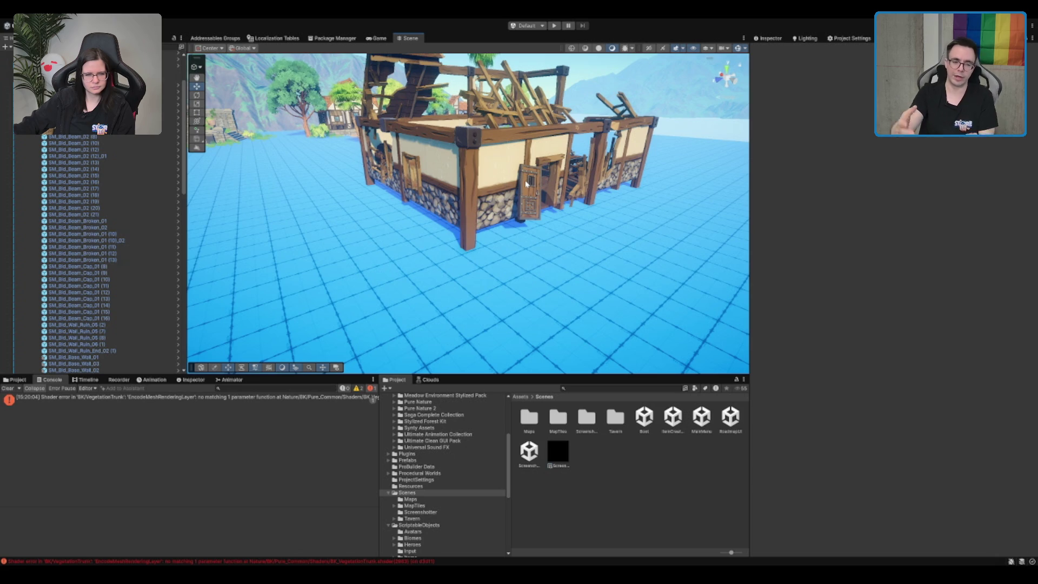
{"action": "left_click_drag", "start_coordinate": [577, 169], "coordinate": [508, 131]}
{"action": "left_click_drag", "start_coordinate": [594, 124], "coordinate": [585, 194]}
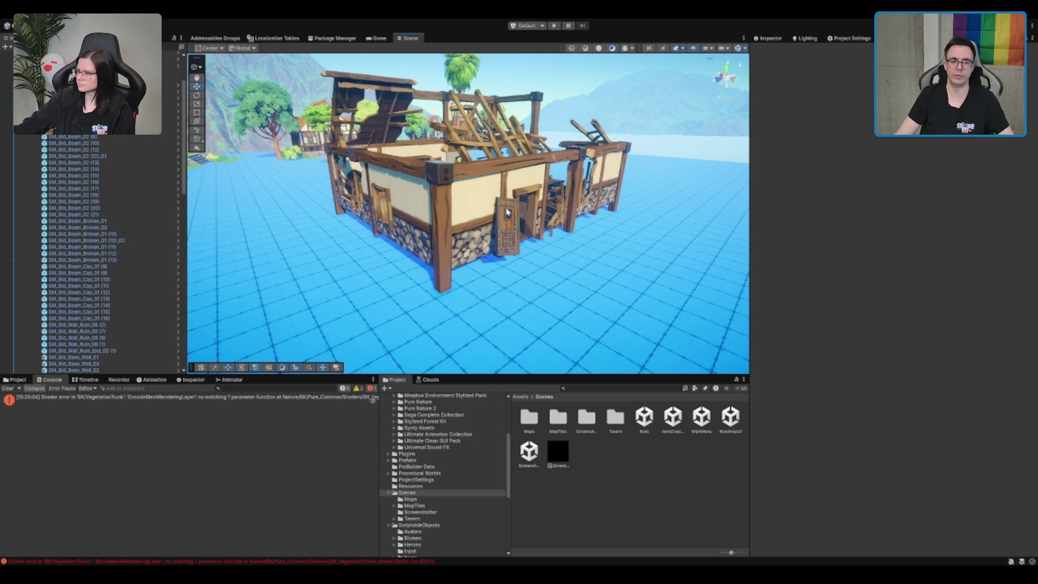
{"action": "scroll", "coordinate": [504, 217], "scroll_direction": "up", "scroll_amount": 1}
{"action": "scroll", "coordinate": [487, 181], "scroll_direction": "down", "scroll_amount": 3}
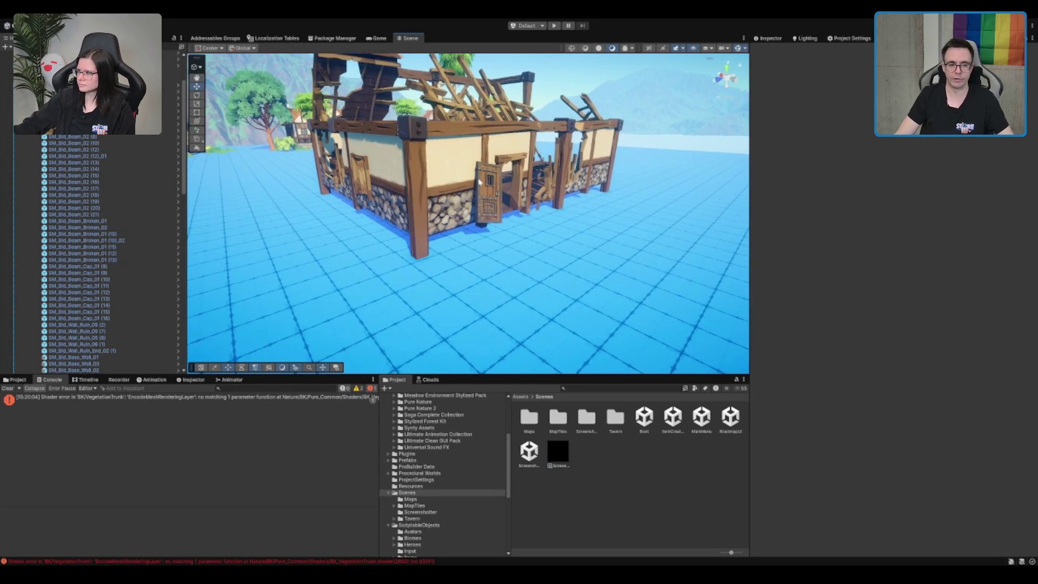
{"action": "scroll", "coordinate": [523, 219], "scroll_direction": "down", "scroll_amount": 2}
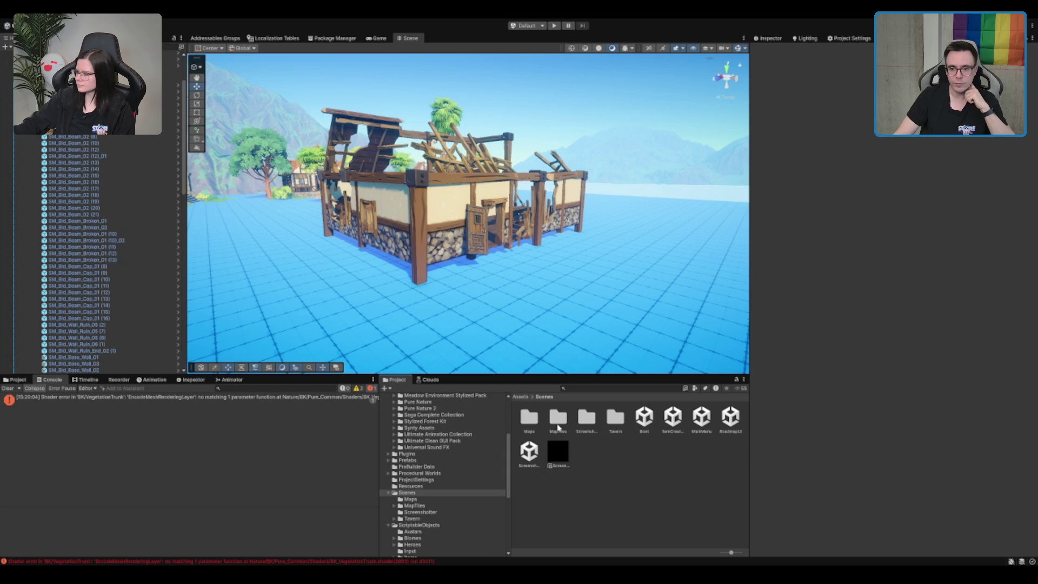
Browse Scenes > MapTiles > Mountain > 00_Mountain_Start and open the mountain tile terrain scene.
{"action": "double_click", "coordinate": [539, 428]}
{"action": "left_click", "coordinate": [567, 428]}
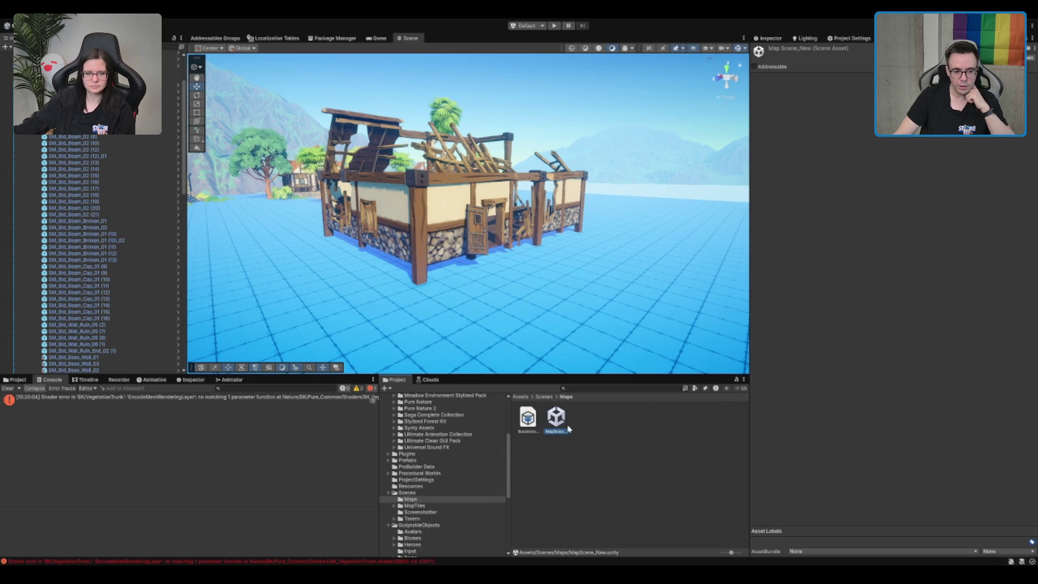
{"action": "left_click", "coordinate": [459, 506]}
{"action": "key", "text": "Right"}
{"action": "left_click", "coordinate": [459, 512]}
{"action": "left_click", "coordinate": [462, 518]}
{"action": "key", "text": "Down"}
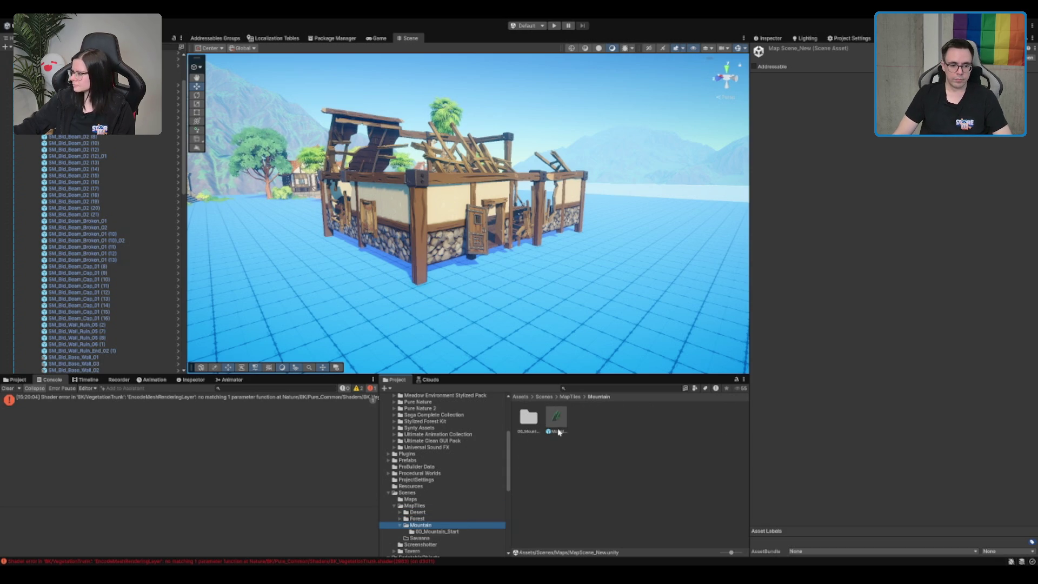
{"action": "double_click", "coordinate": [528, 418]}
{"action": "double_click", "coordinate": [565, 419]}
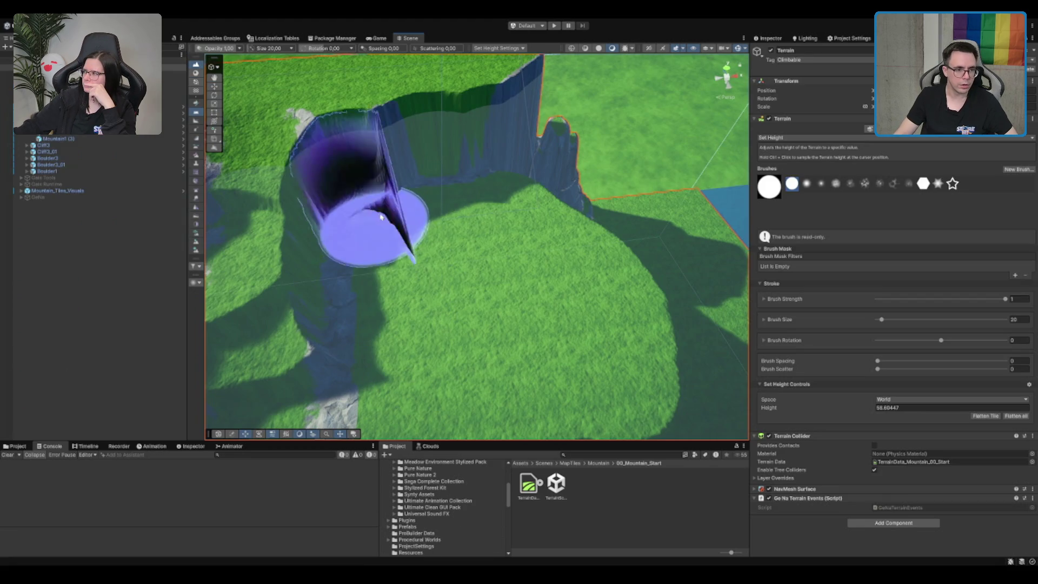
Sample the cliff terrain height (about 63.64) and stamp a round plateau there with Set Height.
{"action": "left_click", "coordinate": [607, 351], "text": "ctrl"}
{"action": "scroll", "coordinate": [607, 352], "scroll_direction": "down", "scroll_amount": 5}
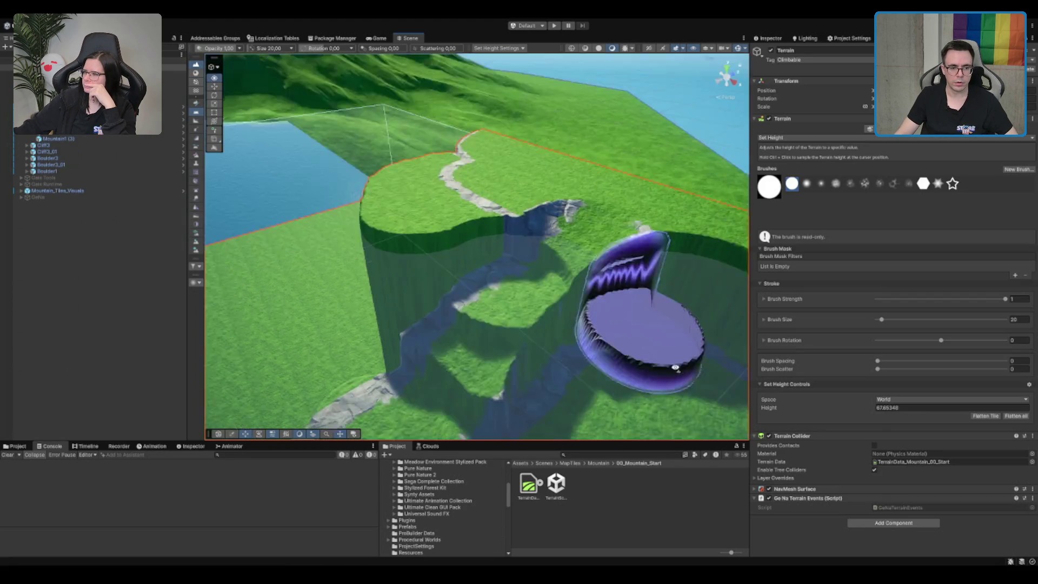
{"action": "mouse_move", "coordinate": [495, 273]}
{"action": "left_mouse_down"}
{"action": "mouse_move", "coordinate": [587, 274]}
{"action": "mouse_move", "coordinate": [533, 278]}
{"action": "left_mouse_up"}
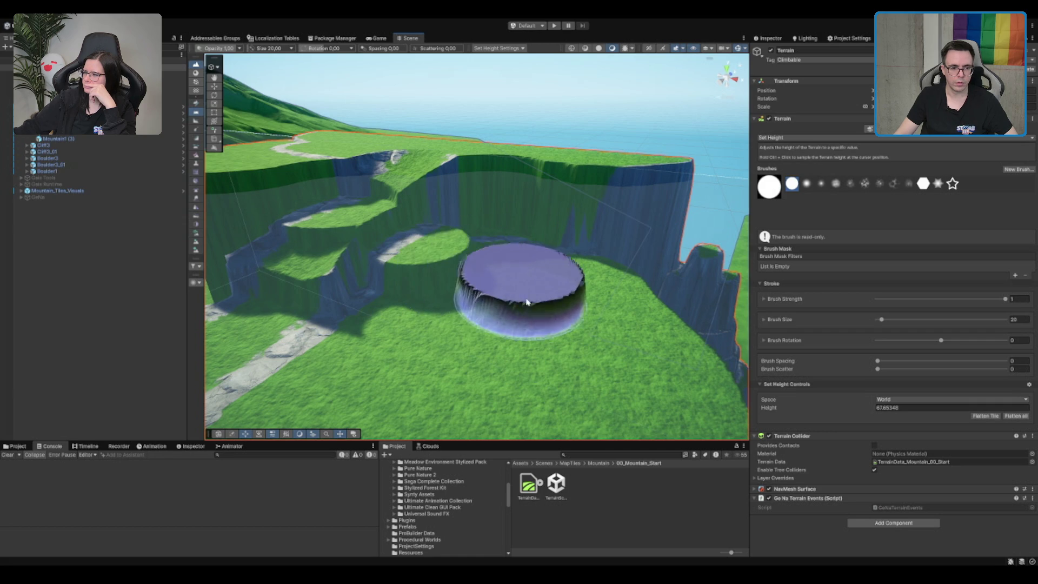
{"action": "left_click", "coordinate": [491, 280], "text": "ctrl"}
{"action": "left_click", "coordinate": [491, 280]}
{"action": "mouse_move", "coordinate": [568, 229]}
{"action": "left_mouse_down"}
{"action": "mouse_move", "coordinate": [653, 231]}
{"action": "mouse_move", "coordinate": [575, 295]}
{"action": "mouse_move", "coordinate": [486, 259]}
{"action": "left_mouse_up"}
{"action": "scroll", "coordinate": [573, 273], "scroll_direction": "down", "scroll_amount": 3}
Select GeNa, Gaia Runtime and Gaia Tools in the Hierarchy and activate them.
{"action": "left_click", "coordinate": [119, 197]}
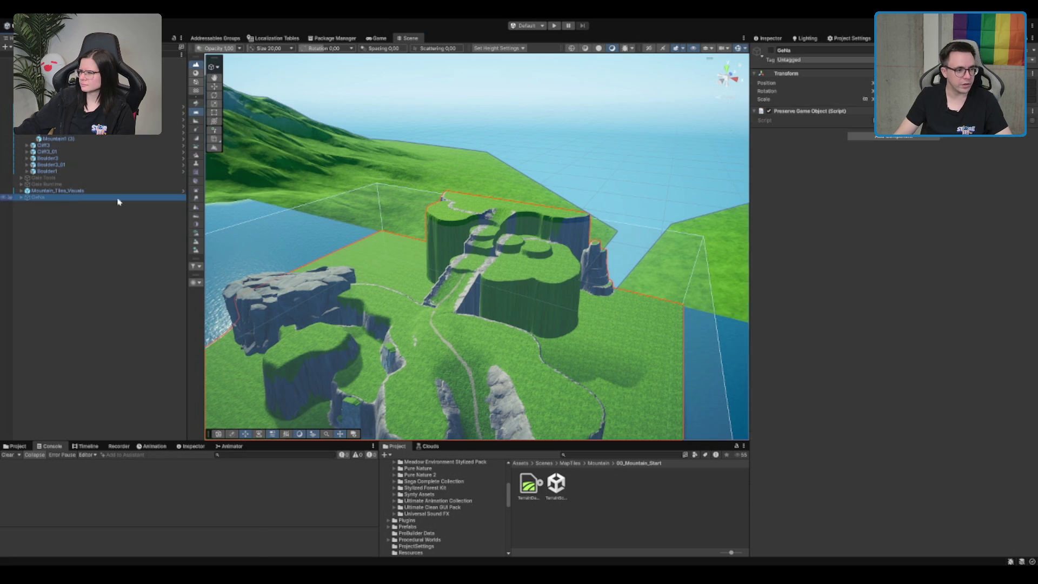
{"action": "left_click", "coordinate": [20, 197]}
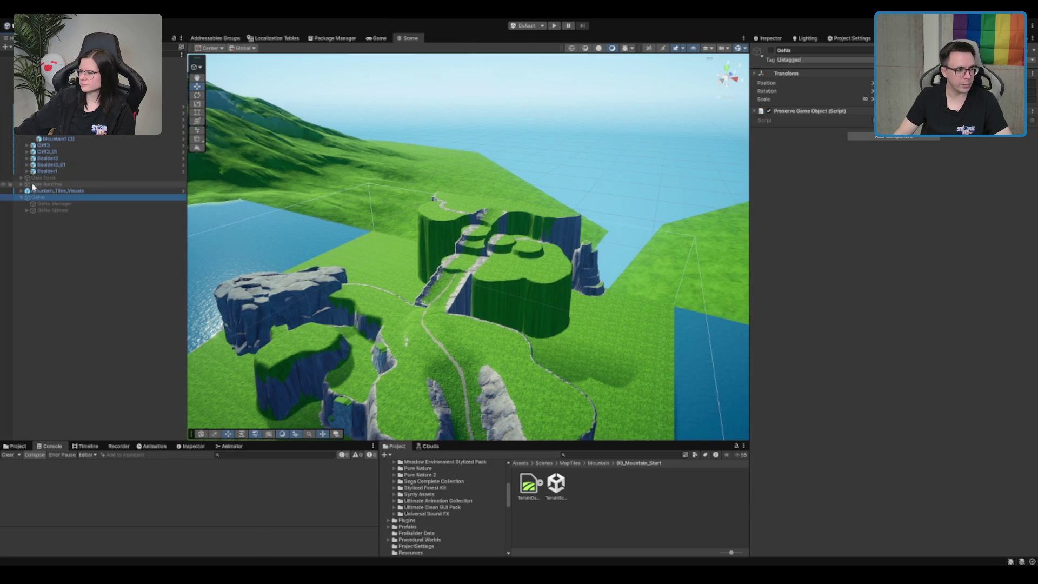
{"action": "left_click", "coordinate": [50, 184], "text": "ctrl"}
{"action": "left_click", "coordinate": [60, 178], "text": "ctrl"}
{"action": "left_click", "coordinate": [771, 51]}
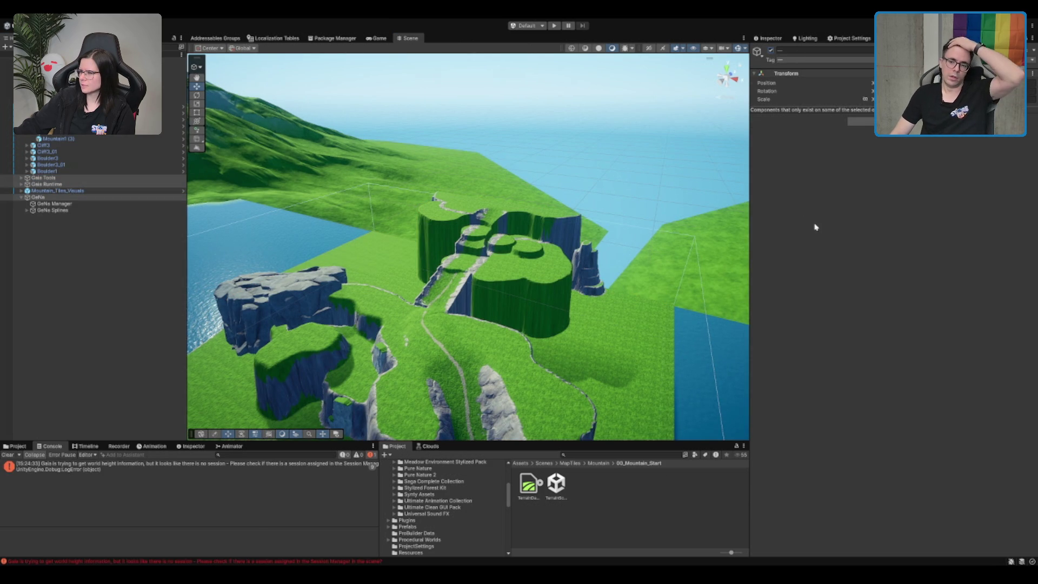
{"action": "scroll", "coordinate": [523, 219], "scroll_direction": "up", "scroll_amount": 3}
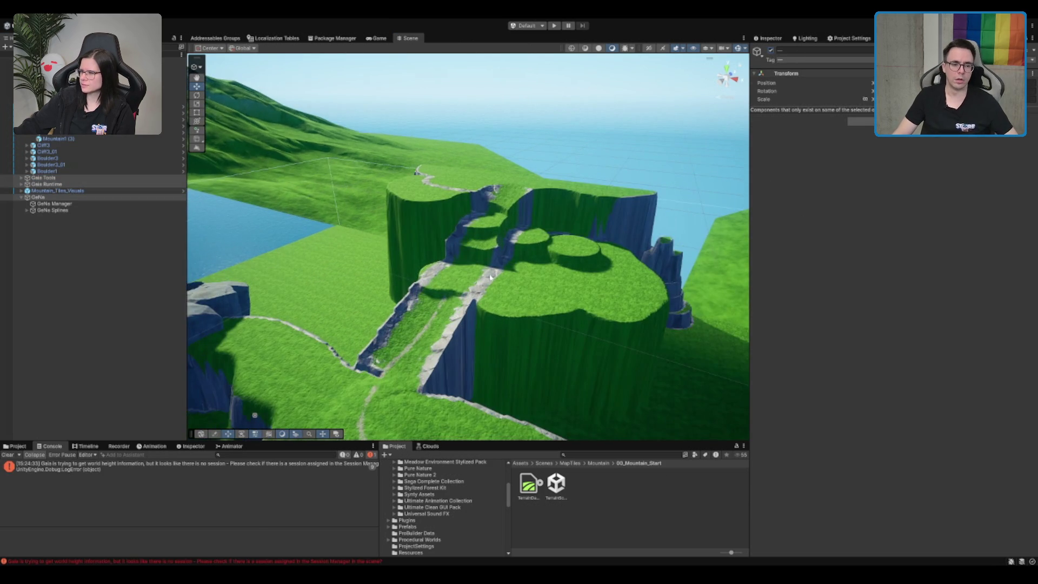
Select the Road Spline and survey its path across the cliff island and lake shore.
{"action": "left_click", "coordinate": [89, 217]}
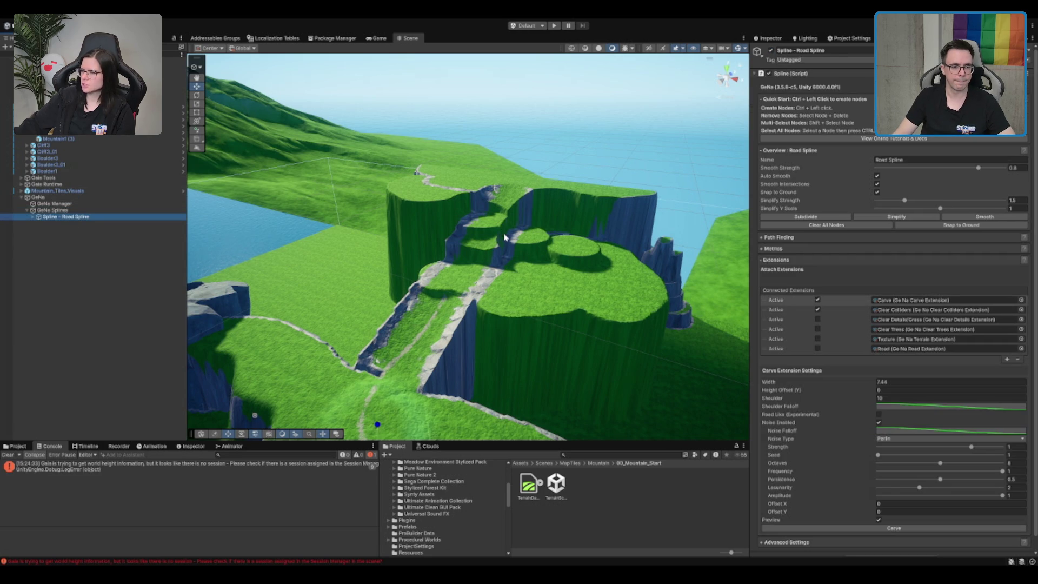
{"action": "key", "text": "f"}
{"action": "mouse_move", "coordinate": [512, 272]}
{"action": "left_mouse_down"}
{"action": "mouse_move", "coordinate": [584, 146]}
{"action": "mouse_move", "coordinate": [552, 189]}
{"action": "mouse_move", "coordinate": [499, 207]}
{"action": "mouse_move", "coordinate": [434, 187]}
{"action": "left_mouse_up"}
{"action": "key", "text": "f"}
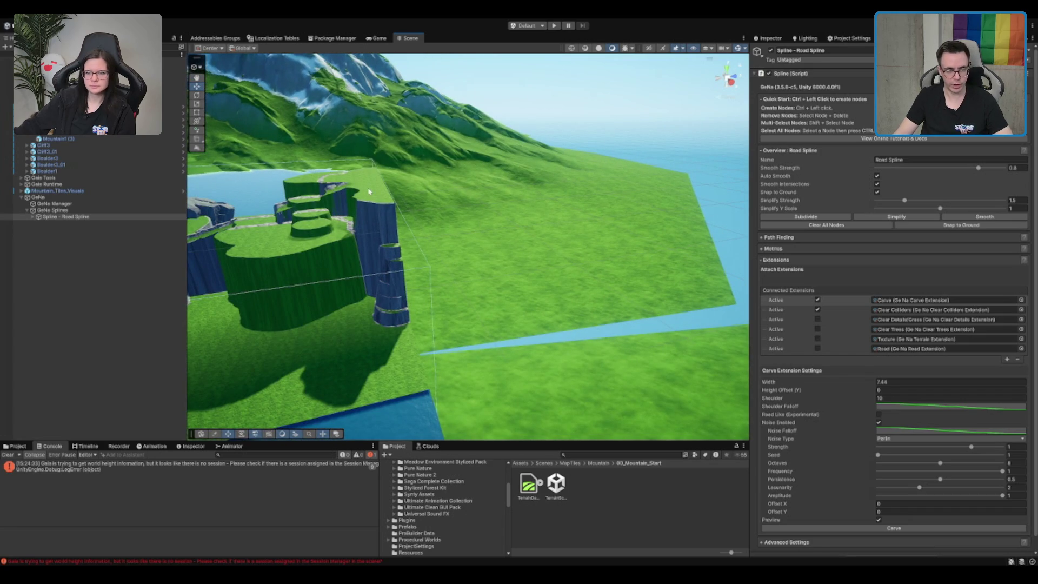
{"action": "left_click_drag", "start_coordinate": [468, 213], "coordinate": [689, 192]}
{"action": "left_click_drag", "start_coordinate": [424, 243], "coordinate": [387, 164]}
{"action": "mouse_move", "coordinate": [637, 131]}
{"action": "left_mouse_down"}
{"action": "mouse_move", "coordinate": [485, 155]}
{"action": "mouse_move", "coordinate": [532, 151]}
{"action": "mouse_move", "coordinate": [456, 144]}
{"action": "mouse_move", "coordinate": [339, 159]}
{"action": "left_mouse_up"}
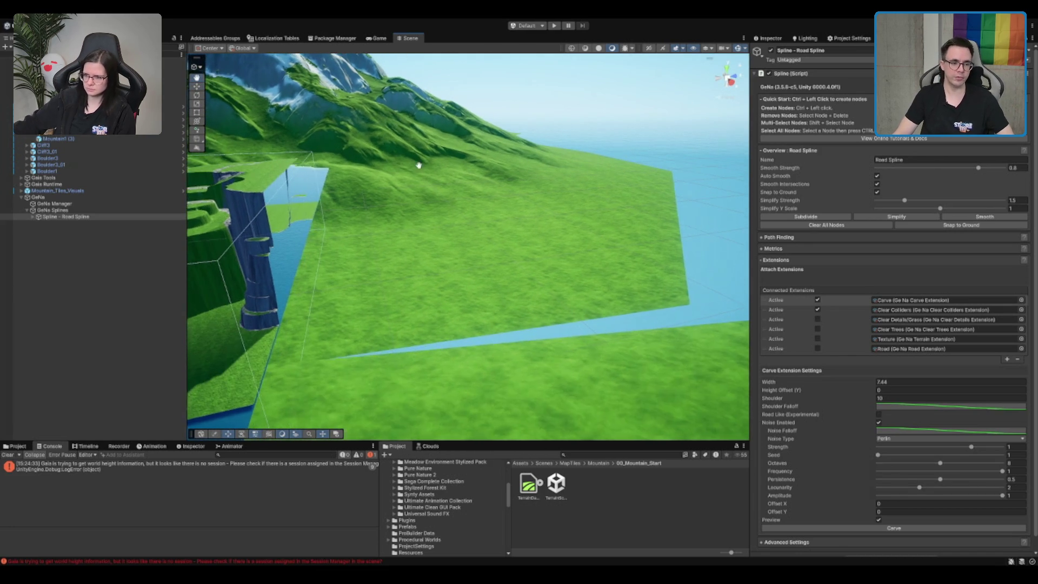
{"action": "key", "text": "f"}
{"action": "scroll", "coordinate": [450, 170], "scroll_direction": "down", "scroll_amount": 1}
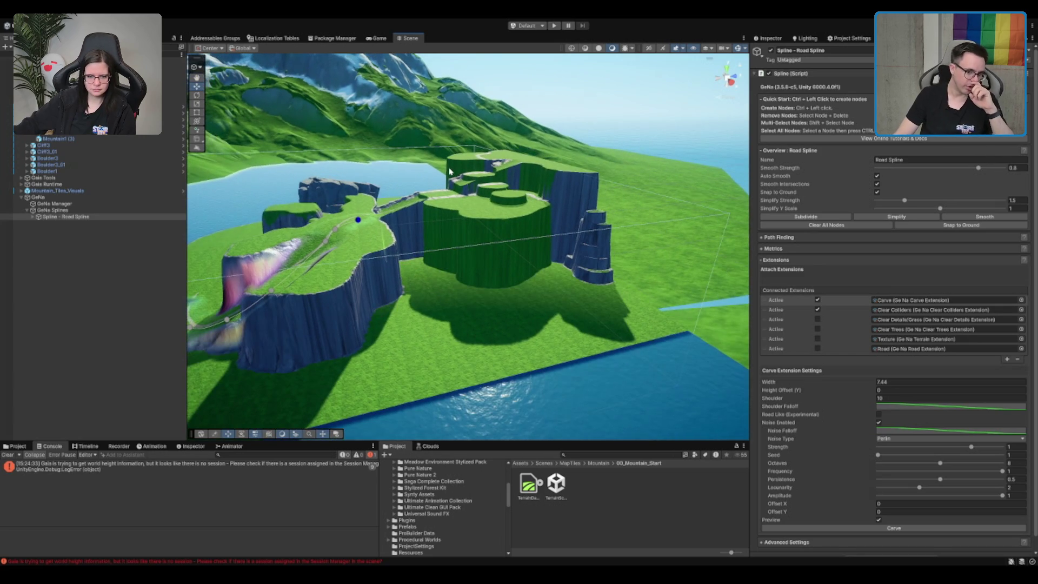
{"action": "scroll", "coordinate": [468, 176], "scroll_direction": "up", "scroll_amount": 2}
{"action": "mouse_move", "coordinate": [468, 175]}
{"action": "left_mouse_down"}
{"action": "mouse_move", "coordinate": [598, 211]}
{"action": "mouse_move", "coordinate": [569, 212]}
{"action": "left_mouse_up"}
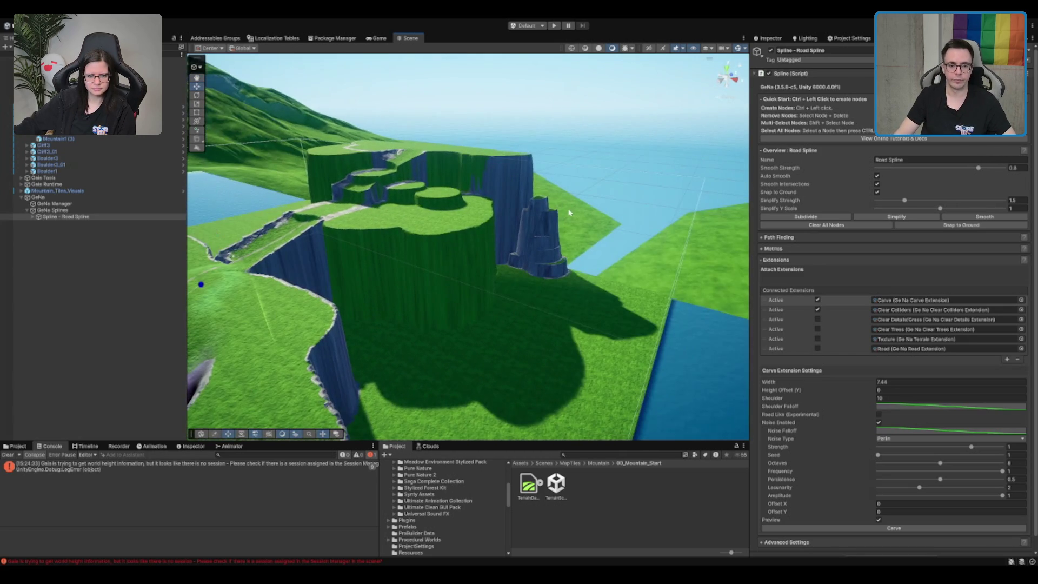
Clear All Nodes on the Road Spline so its road and carve preview disappear.
{"action": "scroll", "coordinate": [953, 341], "scroll_direction": "down", "scroll_amount": 2}
{"action": "key", "text": "f"}
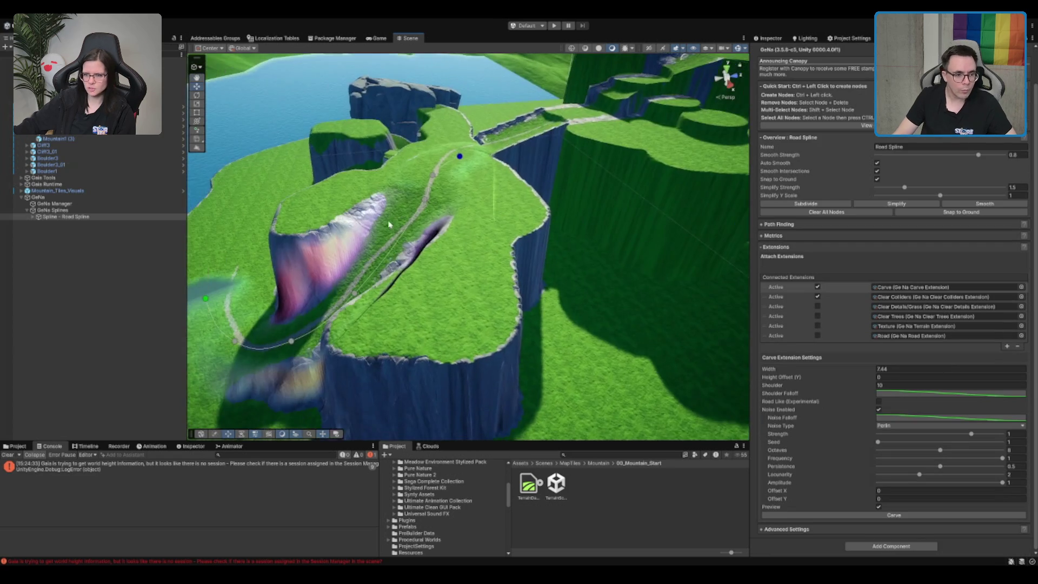
{"action": "scroll", "coordinate": [916, 179], "scroll_direction": "up", "scroll_amount": 1}
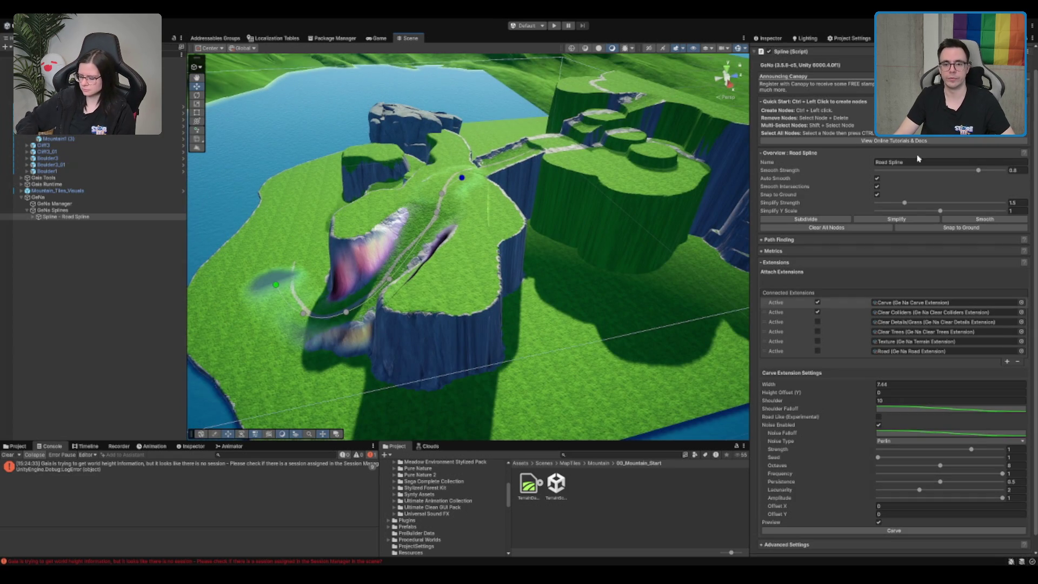
{"action": "left_click", "coordinate": [809, 227]}
{"action": "key", "text": "f"}
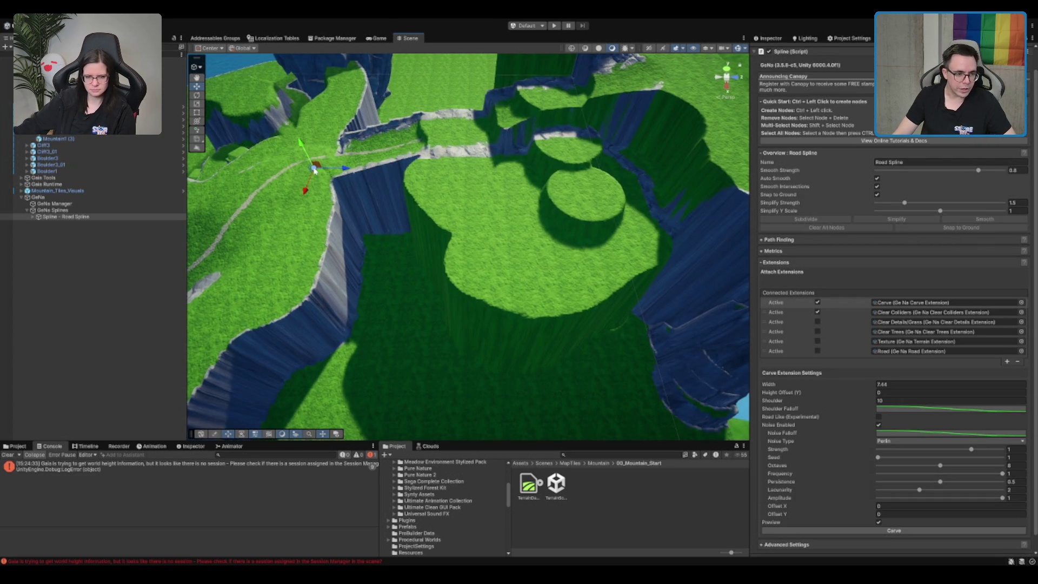
{"action": "mouse_move", "coordinate": [315, 171]}
{"action": "left_mouse_down"}
{"action": "mouse_move", "coordinate": [565, 152]}
{"action": "mouse_move", "coordinate": [551, 175]}
{"action": "left_mouse_up"}
Place the first road spline nodes from the meadow up to the cliff top.
{"action": "left_click", "coordinate": [524, 227], "text": "ctrl"}
{"action": "left_click", "coordinate": [547, 187], "text": "ctrl"}
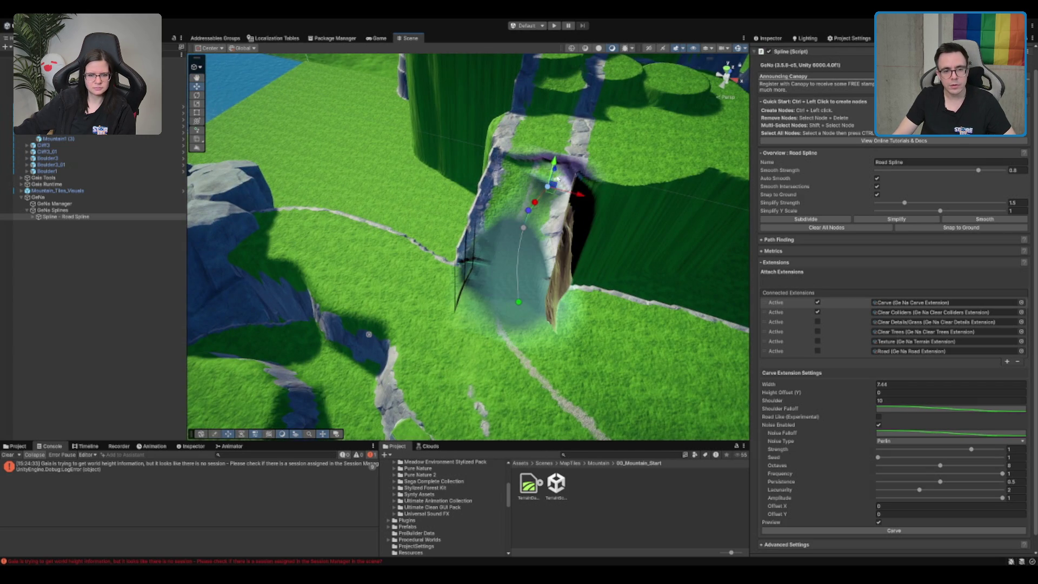
{"action": "left_click", "coordinate": [586, 156], "text": "ctrl"}
{"action": "left_click", "coordinate": [639, 161], "text": "ctrl"}
{"action": "left_click_drag", "start_coordinate": [640, 161], "coordinate": [556, 219]}
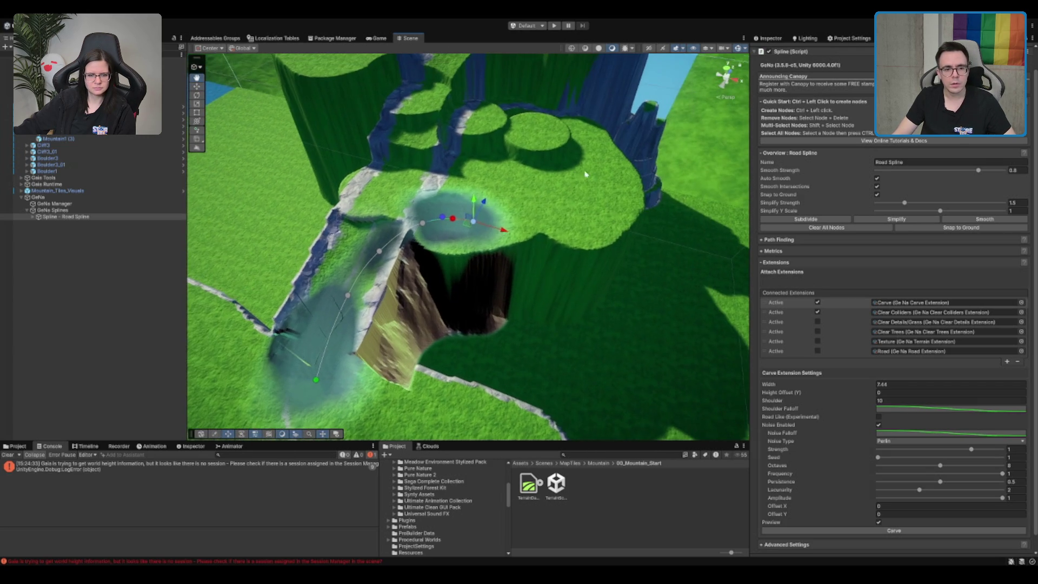
{"action": "left_click", "coordinate": [556, 216], "text": "ctrl"}
Extend the road spline with more nodes across the upper plateau to its edge.
{"action": "left_click", "coordinate": [583, 195], "text": "ctrl"}
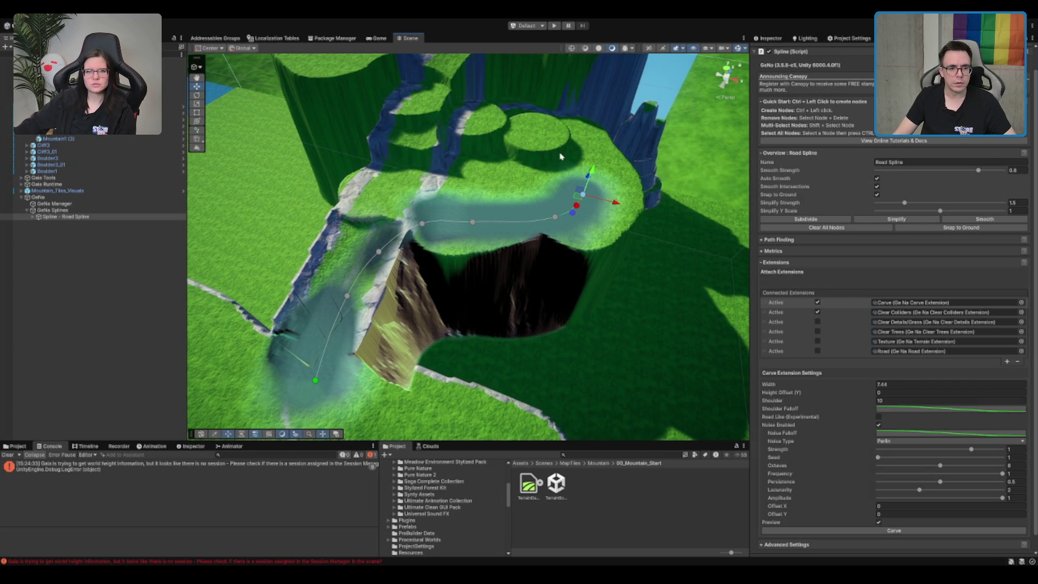
{"action": "left_click", "coordinate": [551, 144], "text": "ctrl"}
{"action": "left_click", "coordinate": [494, 124], "text": "ctrl"}
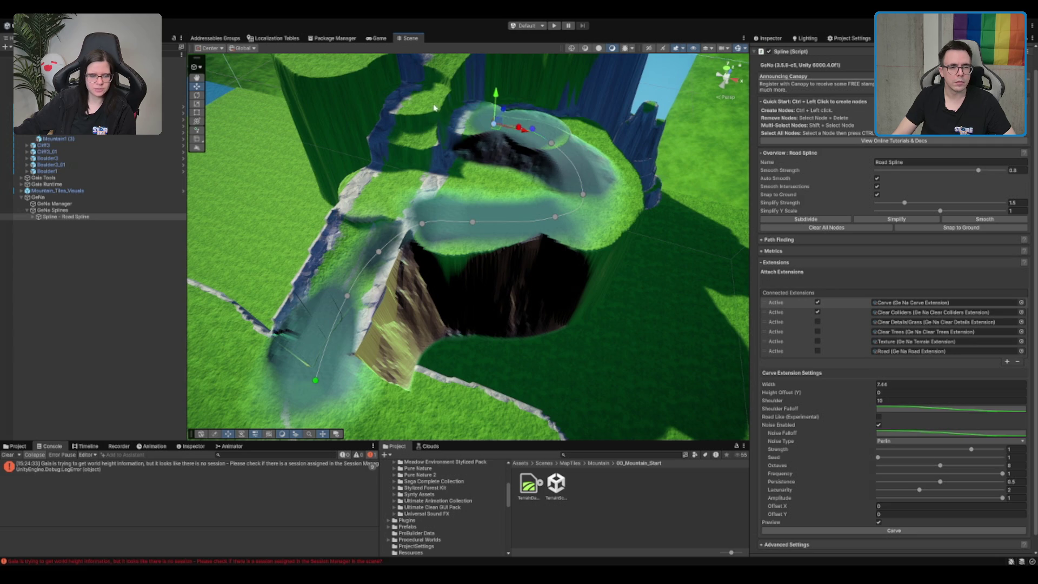
{"action": "left_click_drag", "start_coordinate": [434, 108], "coordinate": [470, 254]}
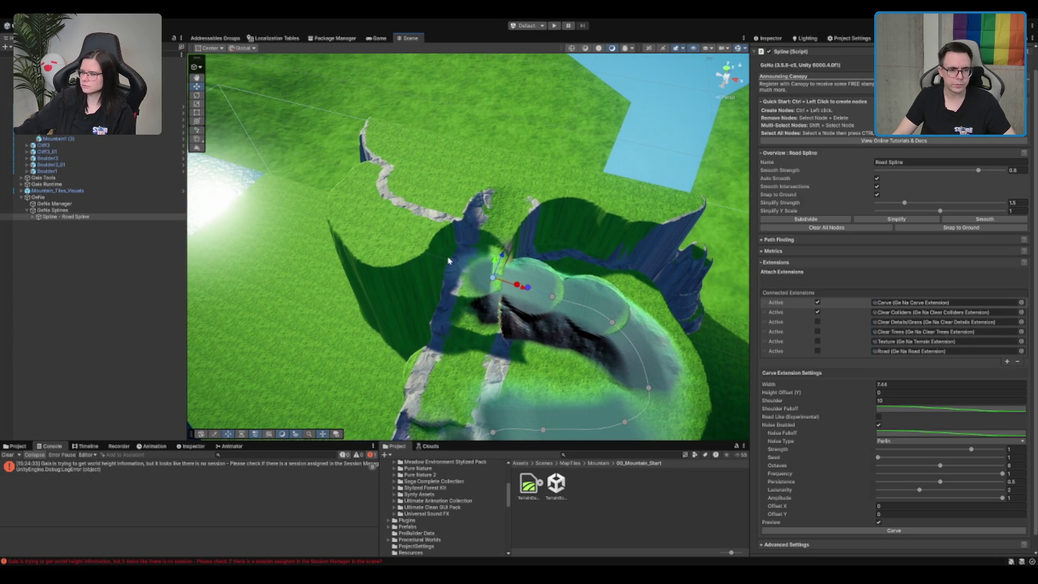
{"action": "left_click", "coordinate": [433, 250], "text": "ctrl"}
{"action": "mouse_move", "coordinate": [418, 225]}
{"action": "left_mouse_down"}
{"action": "mouse_move", "coordinate": [432, 235]}
{"action": "mouse_move", "coordinate": [335, 189]}
{"action": "left_mouse_up"}
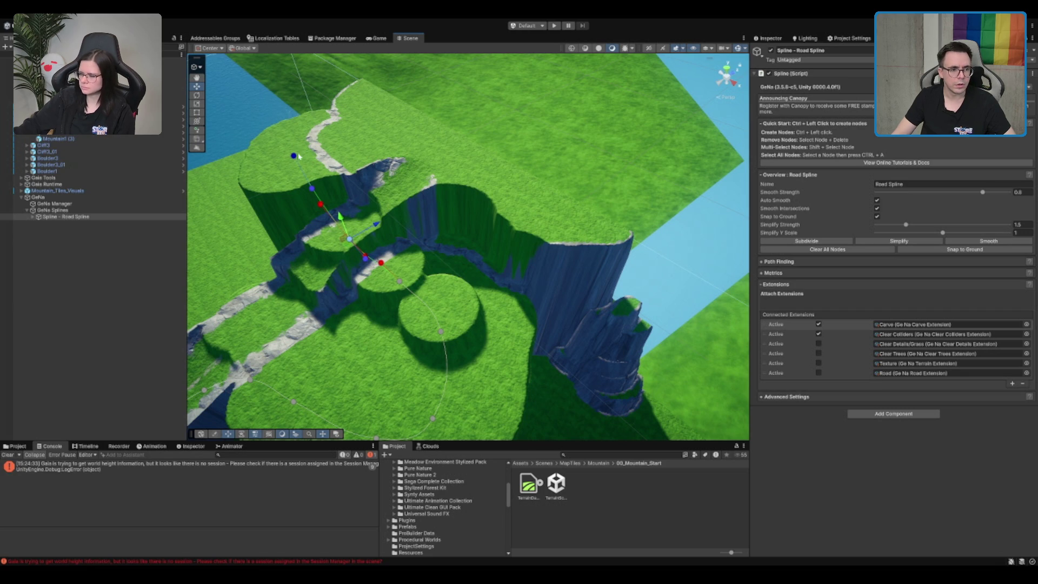
{"action": "left_click", "coordinate": [359, 135], "text": "ctrl"}
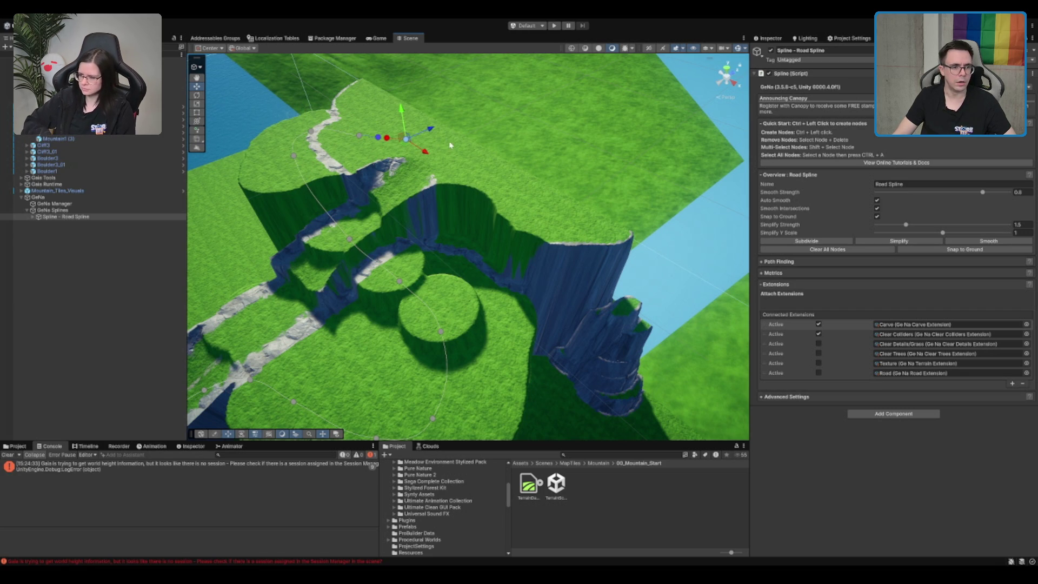
{"action": "mouse_move", "coordinate": [450, 145]}
{"action": "left_mouse_down"}
{"action": "mouse_move", "coordinate": [513, 118]}
{"action": "mouse_move", "coordinate": [468, 209]}
{"action": "left_mouse_up"}
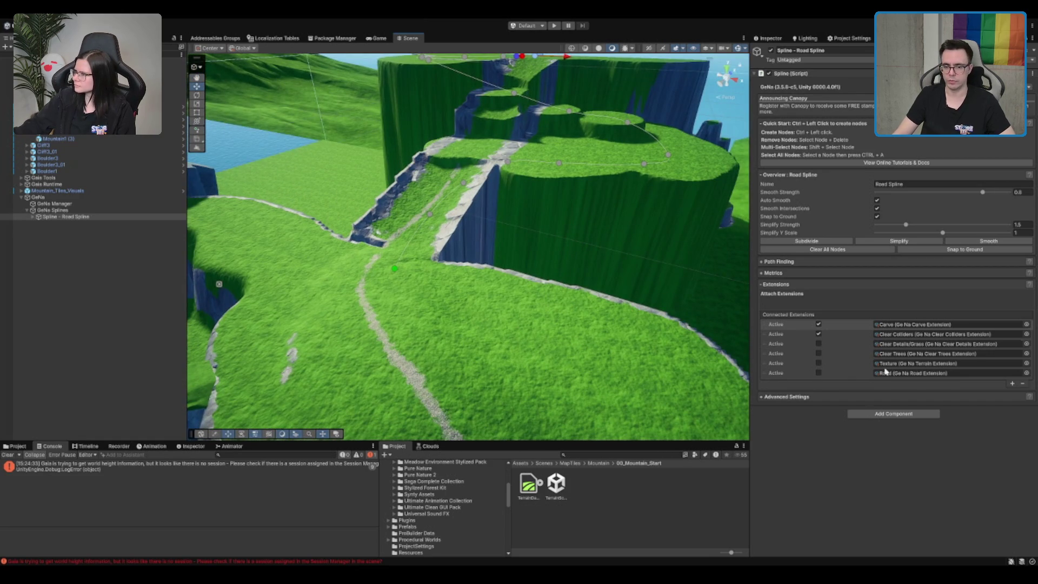
Bring up the Carve extension and check the road carved as rocky ramps through the cliffs.
{"action": "left_click", "coordinate": [796, 327]}
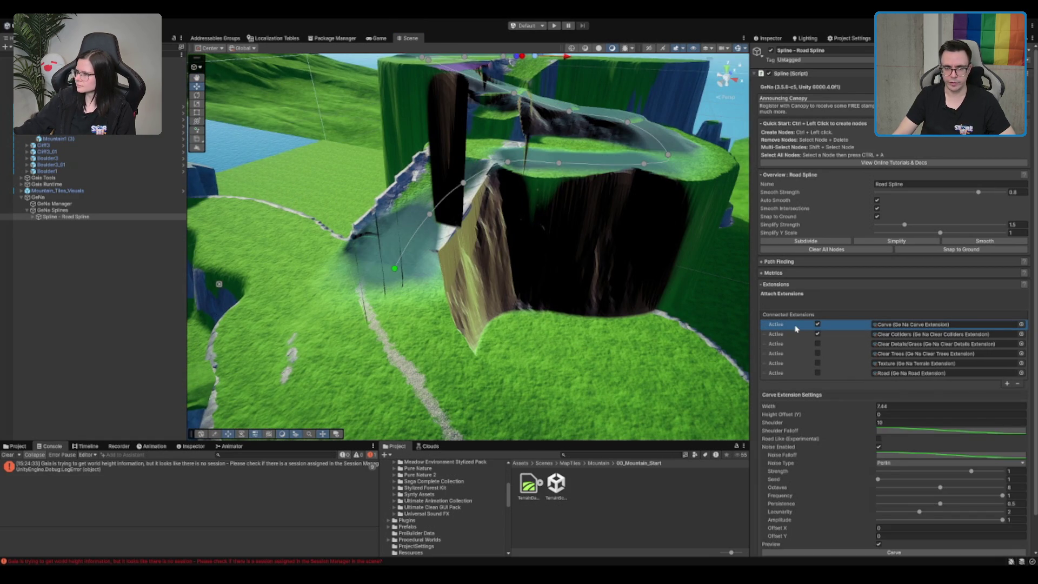
{"action": "scroll", "coordinate": [816, 447], "scroll_direction": "down", "scroll_amount": 2}
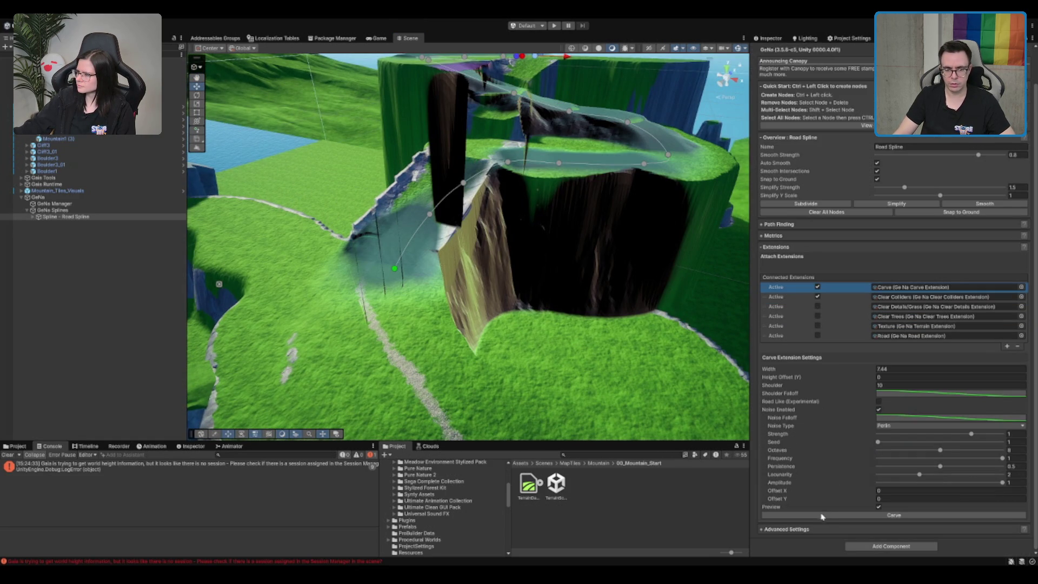
{"action": "mouse_move", "coordinate": [611, 292]}
{"action": "left_mouse_down"}
{"action": "mouse_move", "coordinate": [563, 241]}
{"action": "mouse_move", "coordinate": [560, 195]}
{"action": "mouse_move", "coordinate": [634, 310]}
{"action": "mouse_move", "coordinate": [552, 265]}
{"action": "left_mouse_up"}
{"action": "mouse_move", "coordinate": [441, 270]}
{"action": "left_mouse_down"}
{"action": "mouse_move", "coordinate": [287, 290]}
{"action": "mouse_move", "coordinate": [480, 267]}
{"action": "mouse_move", "coordinate": [503, 246]}
{"action": "left_mouse_up"}
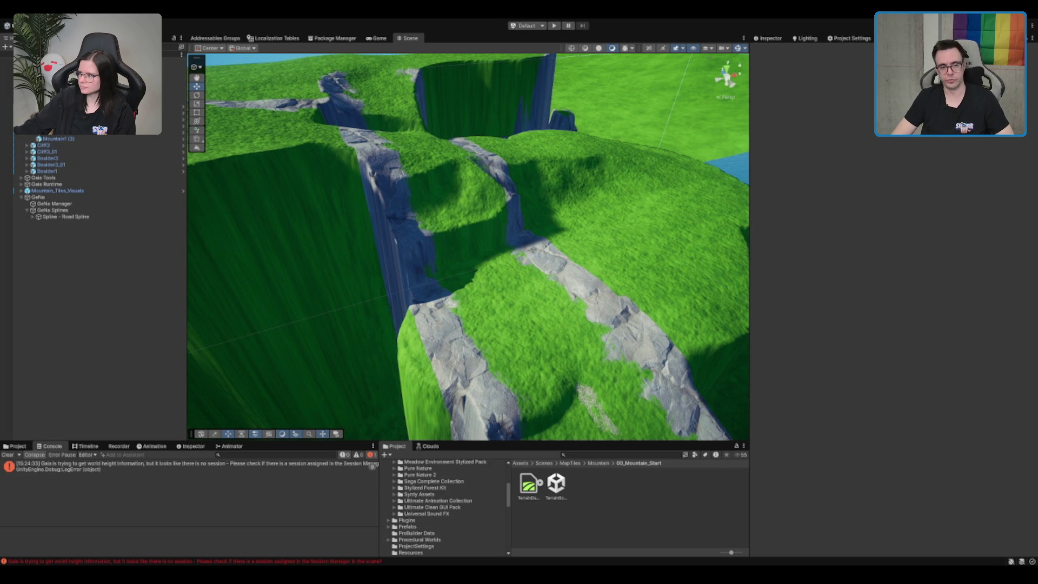
Select the terrain and switch its sculpting brush to Smooth Height.
{"action": "scroll", "coordinate": [528, 231], "scroll_direction": "down", "scroll_amount": 5}
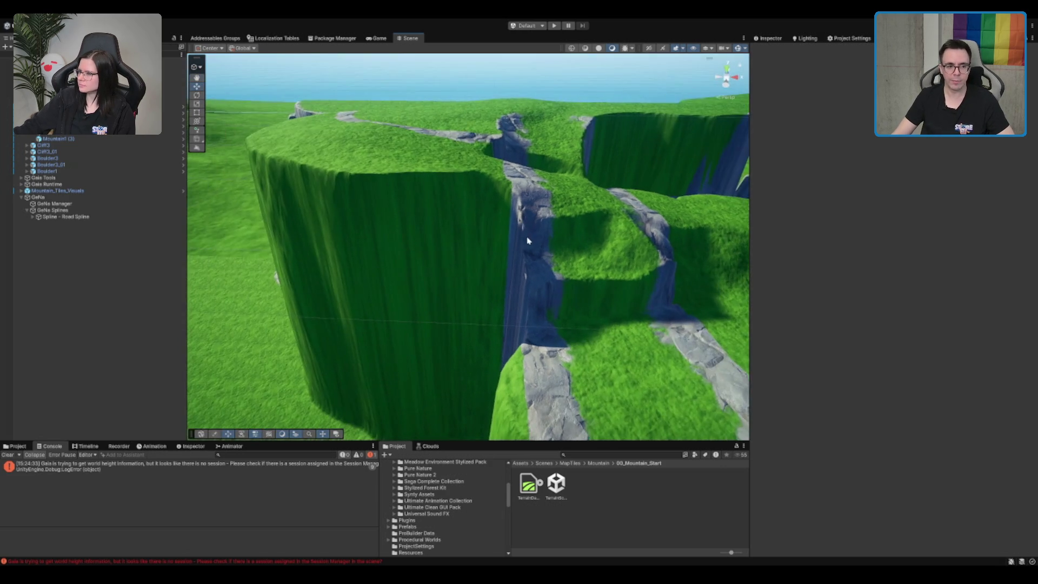
{"action": "scroll", "coordinate": [537, 224], "scroll_direction": "up", "scroll_amount": 6}
{"action": "scroll", "coordinate": [534, 233], "scroll_direction": "down", "scroll_amount": 2}
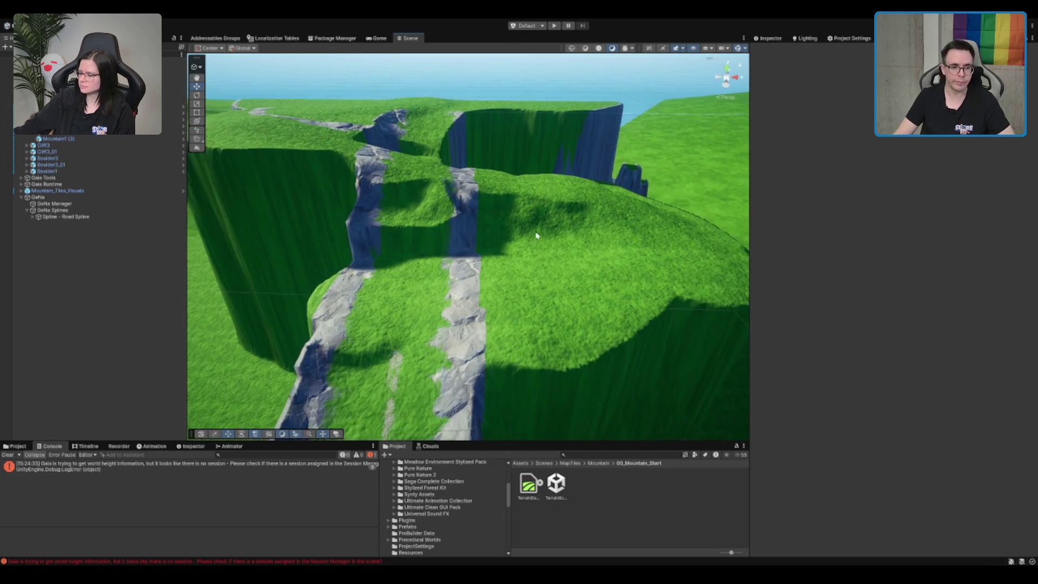
{"action": "left_click", "coordinate": [416, 241]}
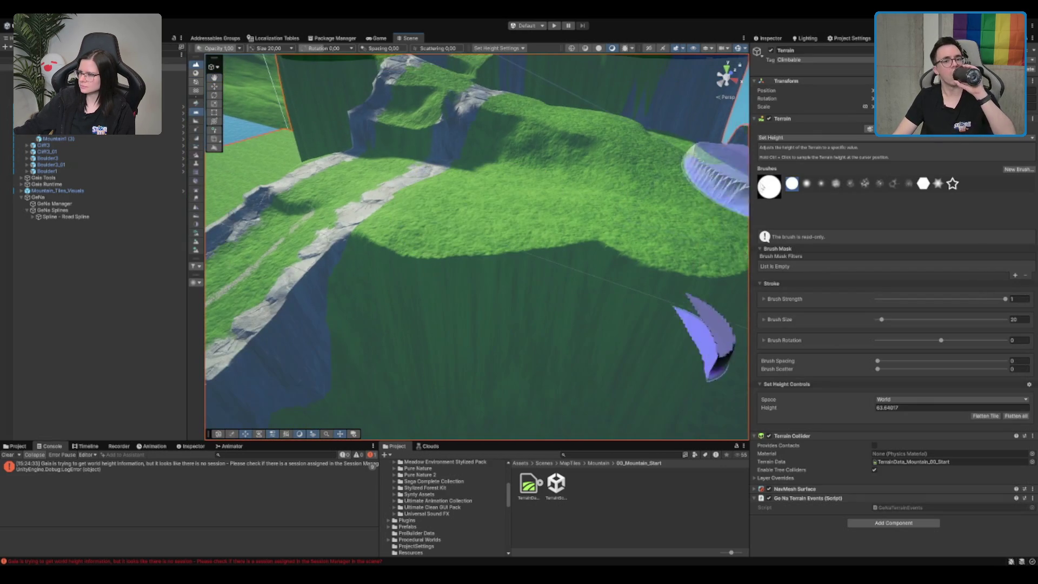
{"action": "key", "text": "F4"}
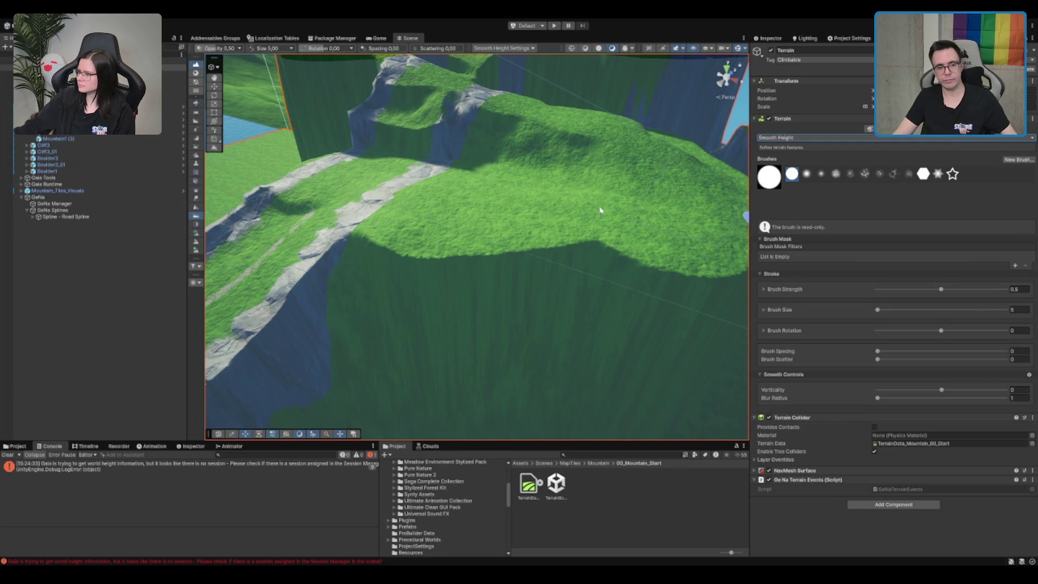
{"action": "scroll", "coordinate": [539, 198], "scroll_direction": "down", "scroll_amount": 3}
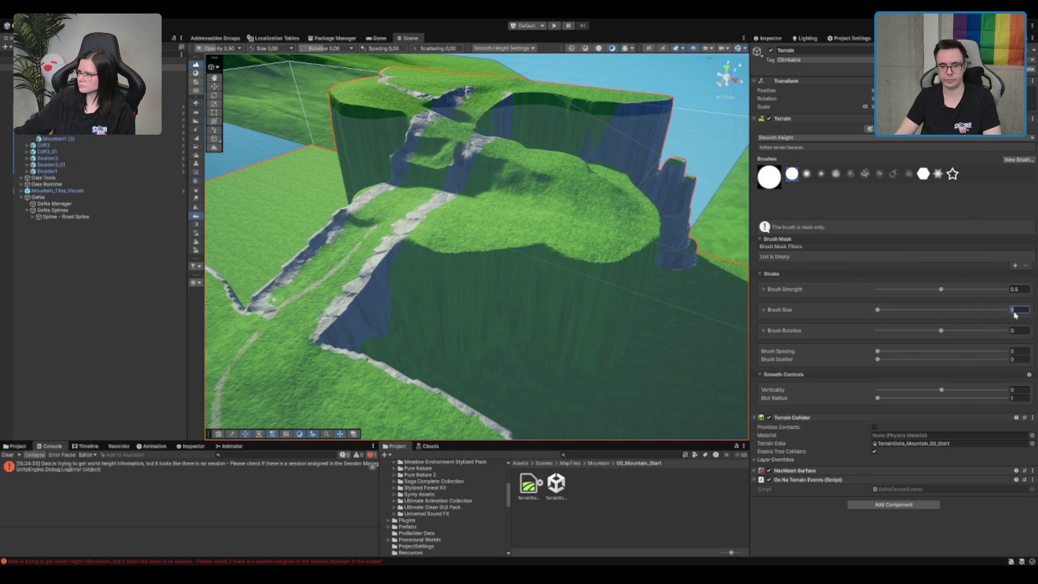
{"action": "scroll", "coordinate": [591, 232], "scroll_direction": "up", "scroll_amount": 5}
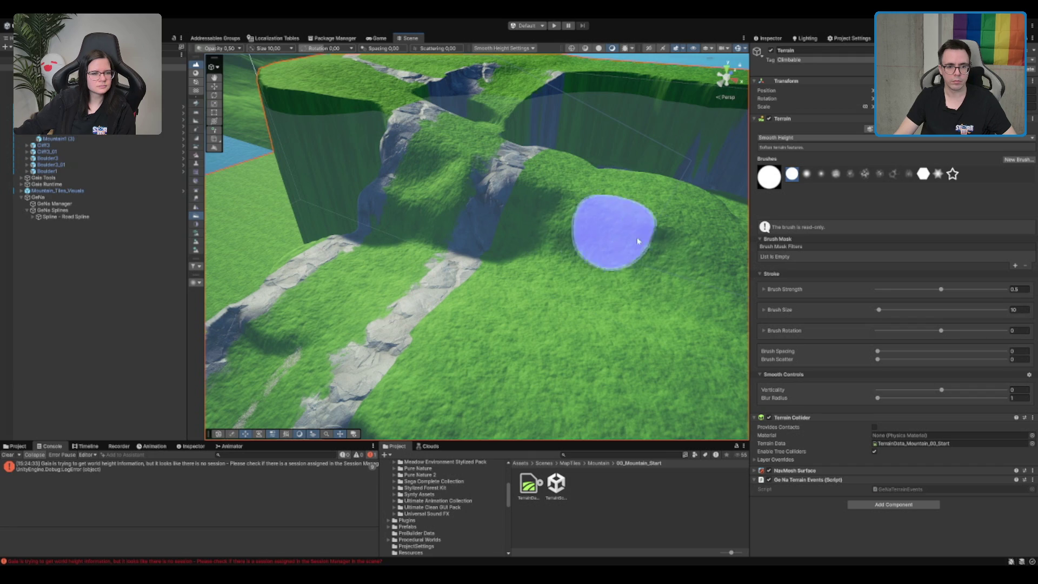
{"action": "scroll", "coordinate": [660, 277], "scroll_direction": "down", "scroll_amount": 10}
{"action": "scroll", "coordinate": [476, 213], "scroll_direction": "up", "scroll_amount": 5}
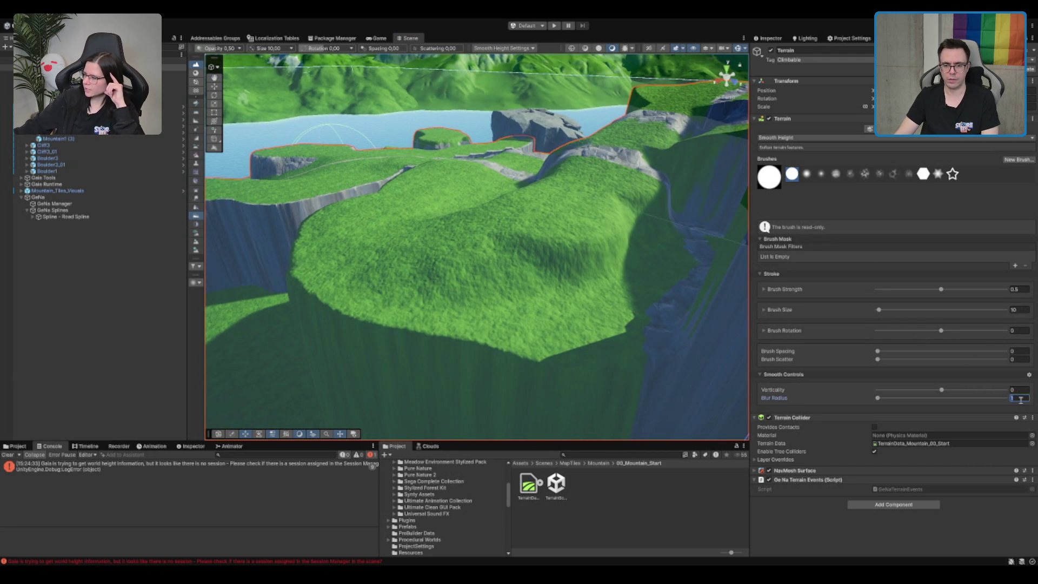
Set the smoothing Blur Radius to 2 and soften the plateau edges beside the carved road.
{"action": "left_click", "coordinate": [1019, 292]}
{"action": "type", "text": "2"}
{"action": "key", "text": "Return"}
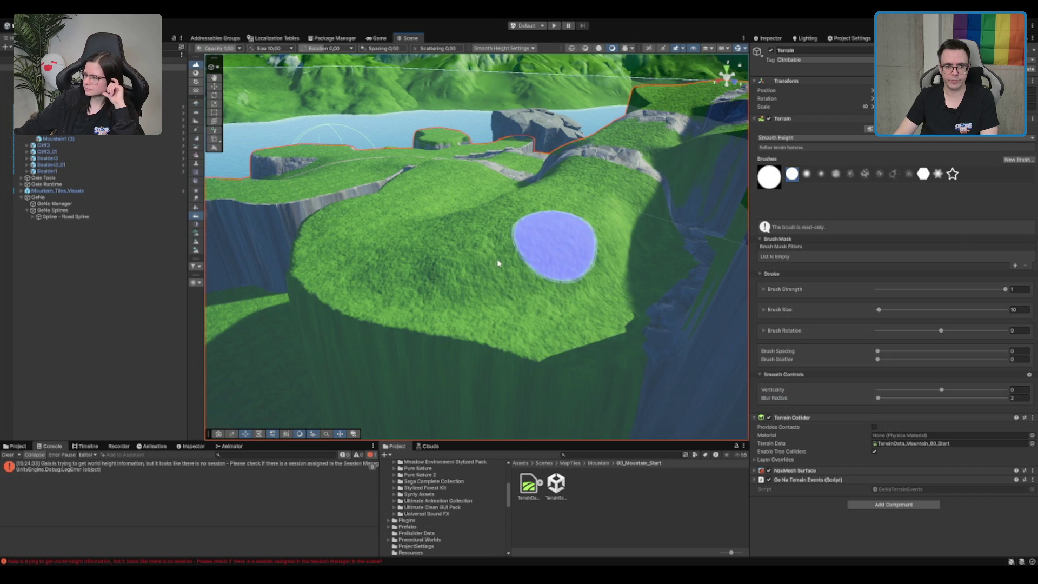
{"action": "key", "text": "f"}
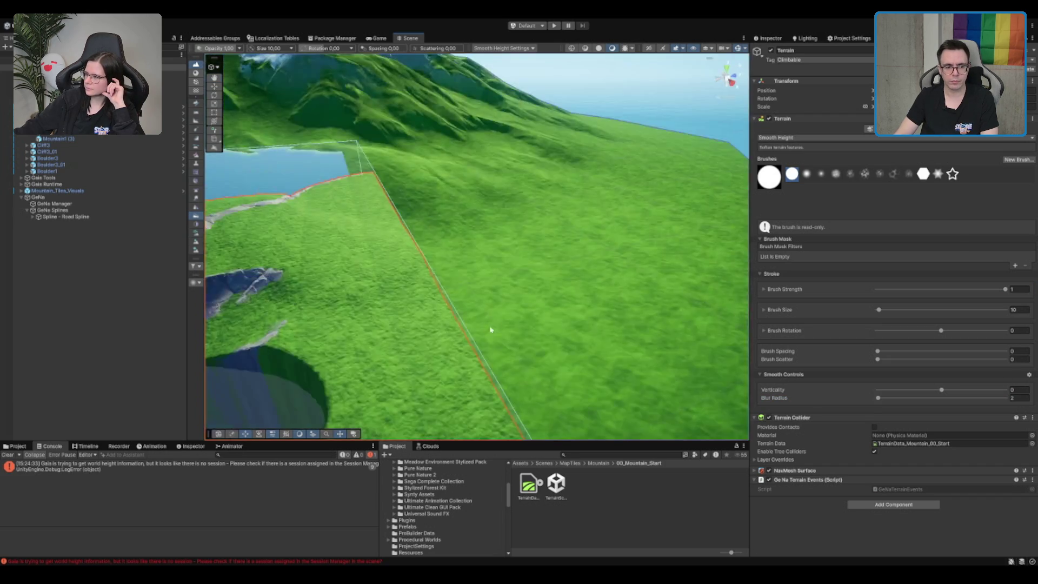
{"action": "scroll", "coordinate": [491, 330], "scroll_direction": "down", "scroll_amount": 5}
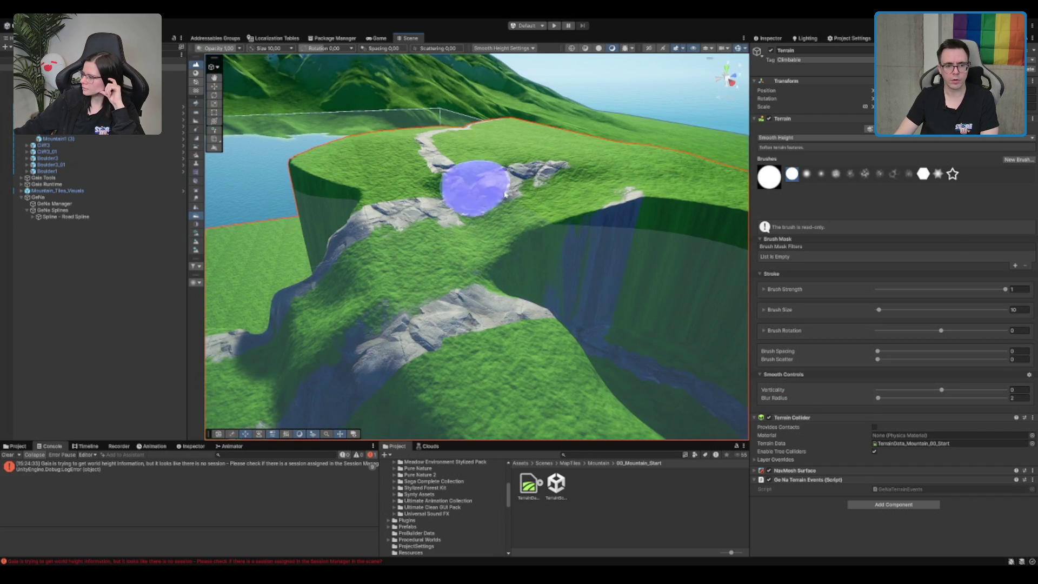
{"action": "key", "text": "f"}
{"action": "mouse_move", "coordinate": [343, 184]}
{"action": "left_mouse_down"}
{"action": "mouse_move", "coordinate": [514, 202]}
{"action": "mouse_move", "coordinate": [537, 194]}
{"action": "mouse_move", "coordinate": [537, 181]}
{"action": "mouse_move", "coordinate": [376, 255]}
{"action": "mouse_move", "coordinate": [396, 278]}
{"action": "mouse_move", "coordinate": [2, 178]}
{"action": "left_mouse_up"}
{"action": "scroll", "coordinate": [382, 250], "scroll_direction": "down", "scroll_amount": 5}
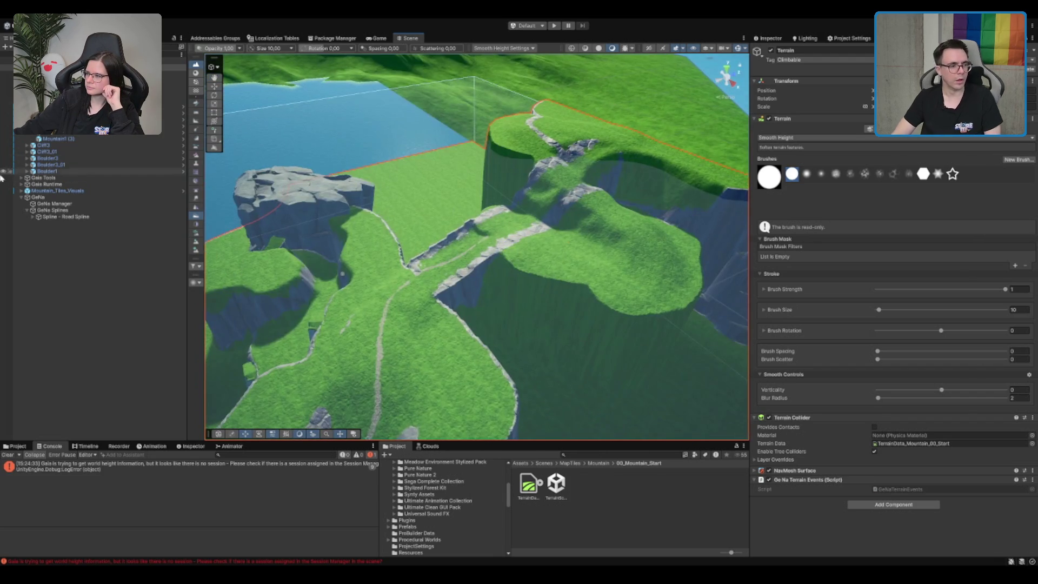
{"action": "left_click", "coordinate": [38, 196]}
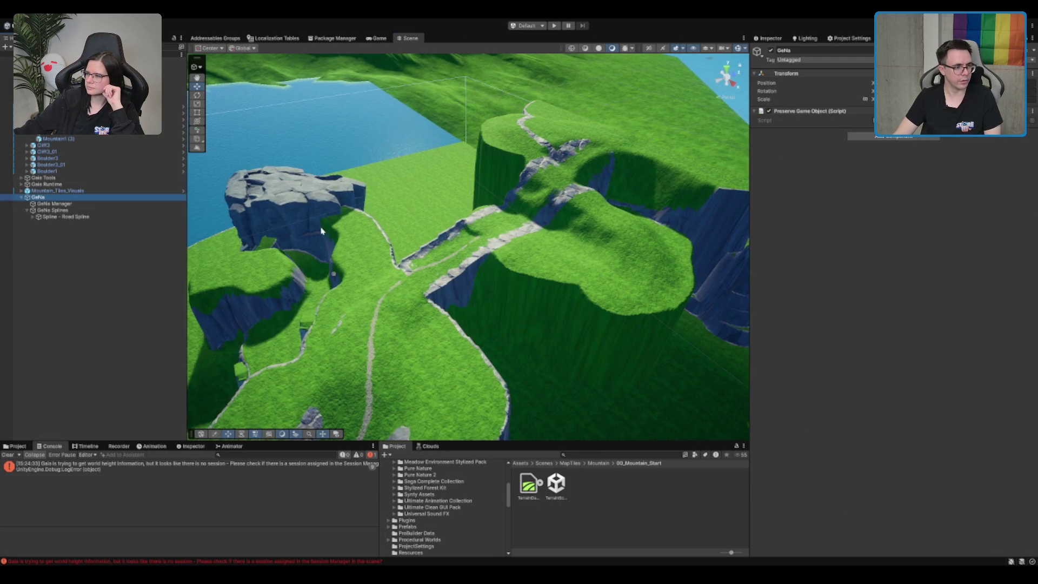
Expand Gaia Tools, select Biome_Mountain and uncheck its Biome_Mountain_Trees spawner.
{"action": "left_click", "coordinate": [43, 178]}
{"action": "left_click", "coordinate": [21, 177]}
{"action": "left_click", "coordinate": [56, 184]}
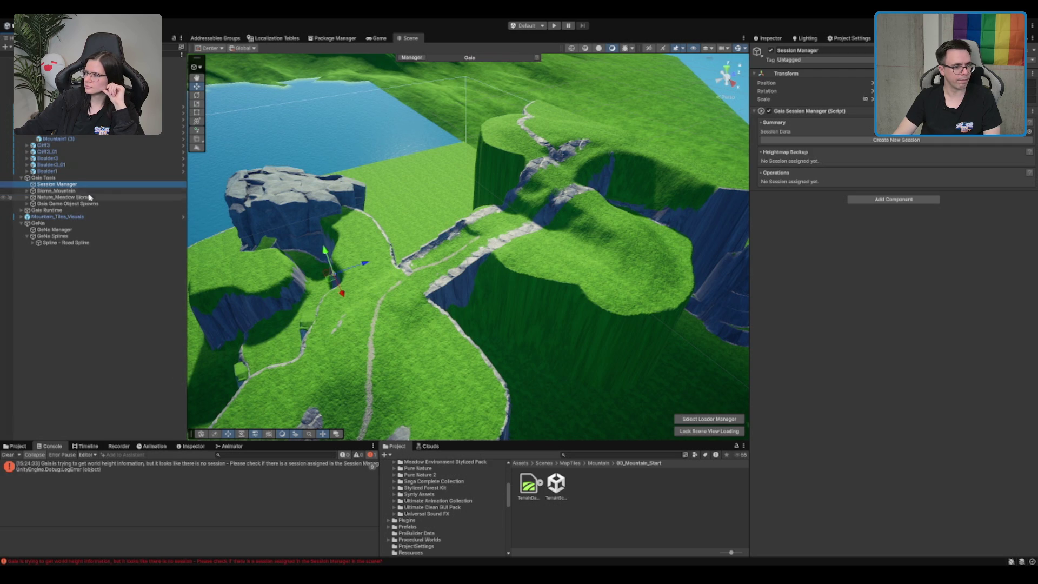
{"action": "left_click", "coordinate": [57, 191]}
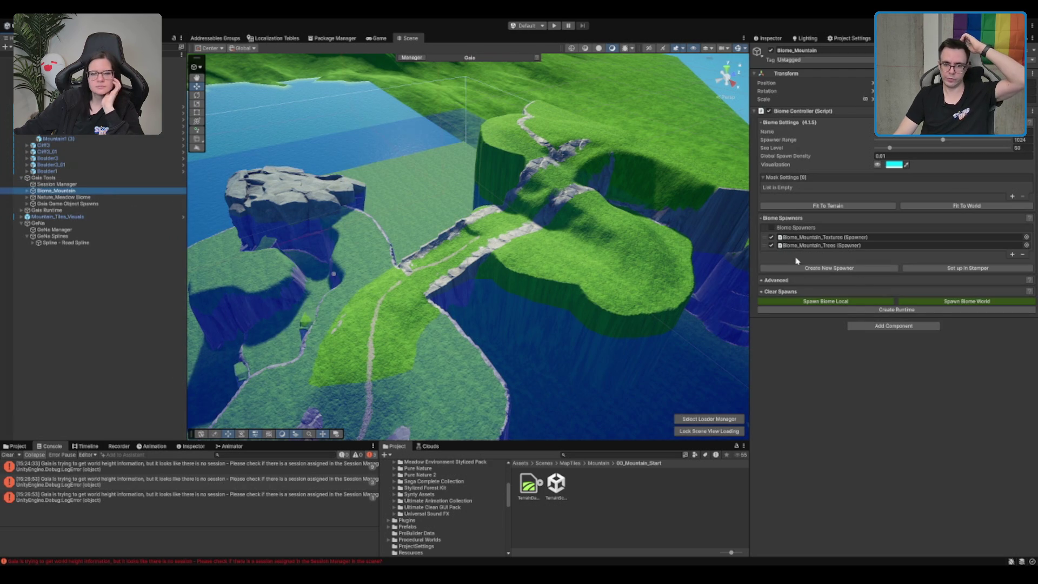
{"action": "left_click", "coordinate": [772, 245]}
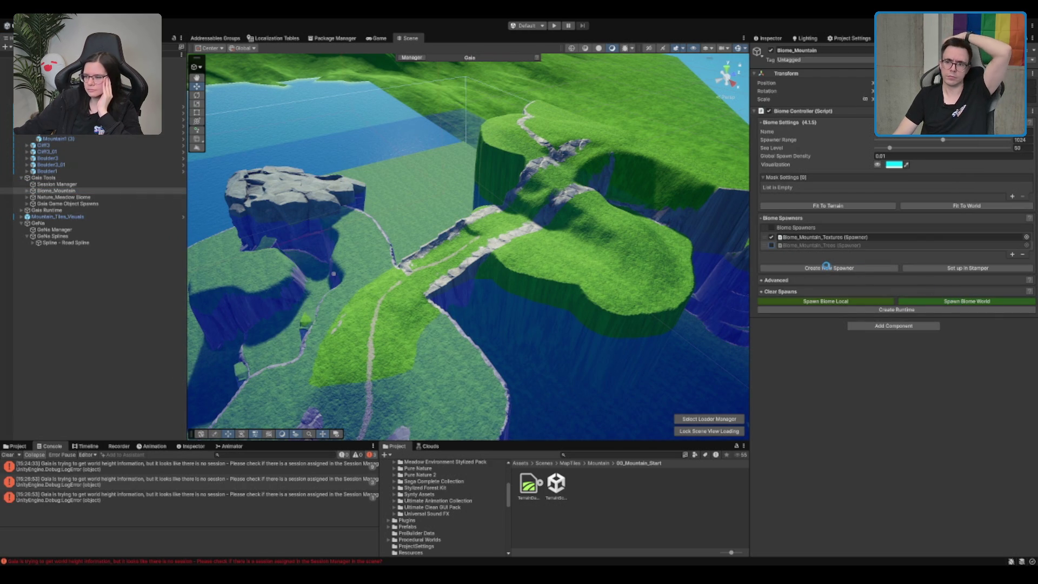
{"action": "mouse_move", "coordinate": [558, 247]}
{"action": "left_mouse_down"}
{"action": "mouse_move", "coordinate": [393, 175]}
{"action": "mouse_move", "coordinate": [618, 240]}
{"action": "mouse_move", "coordinate": [430, 243]}
{"action": "mouse_move", "coordinate": [566, 209]}
{"action": "mouse_move", "coordinate": [534, 153]}
{"action": "mouse_move", "coordinate": [567, 243]}
{"action": "mouse_move", "coordinate": [335, 260]}
{"action": "left_mouse_up"}
Switch the terrain to Set Height with brush size 10 and flatten ground near the cliff.
{"action": "left_click", "coordinate": [507, 256]}
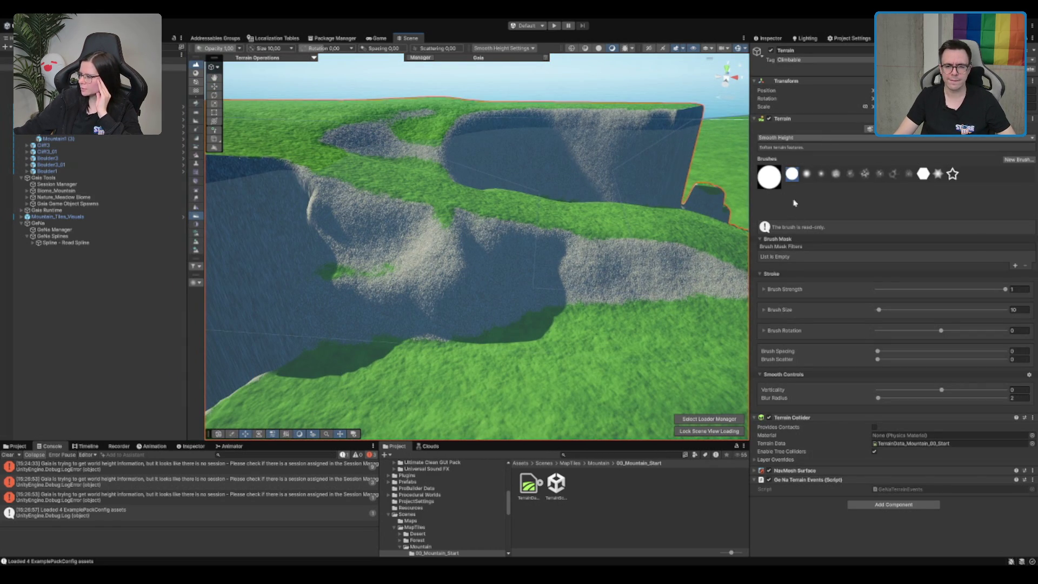
{"action": "key", "text": "F1"}
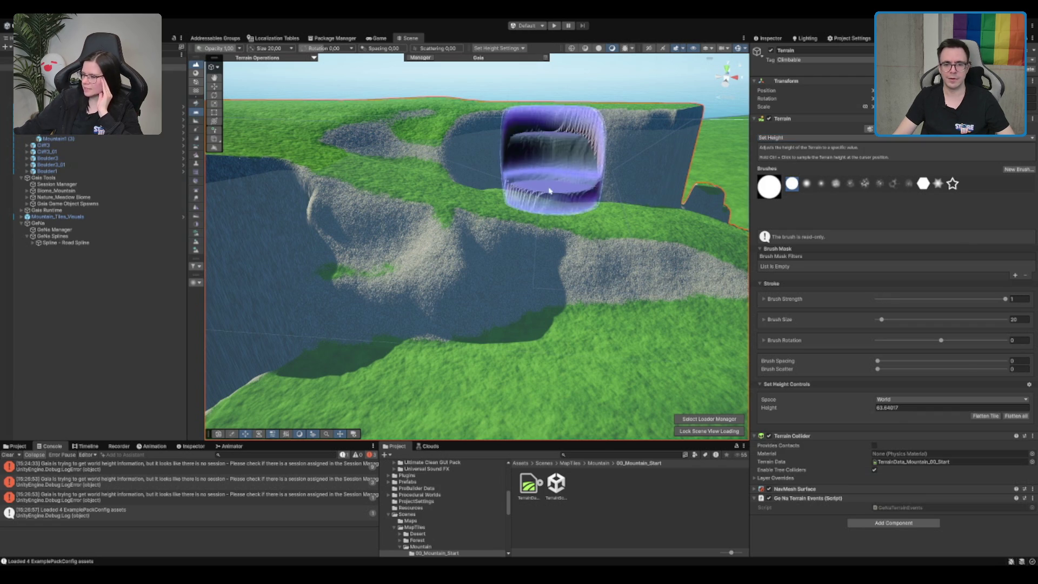
{"action": "scroll", "coordinate": [557, 151], "scroll_direction": "up", "scroll_amount": 2}
{"action": "type", "text": "10"}
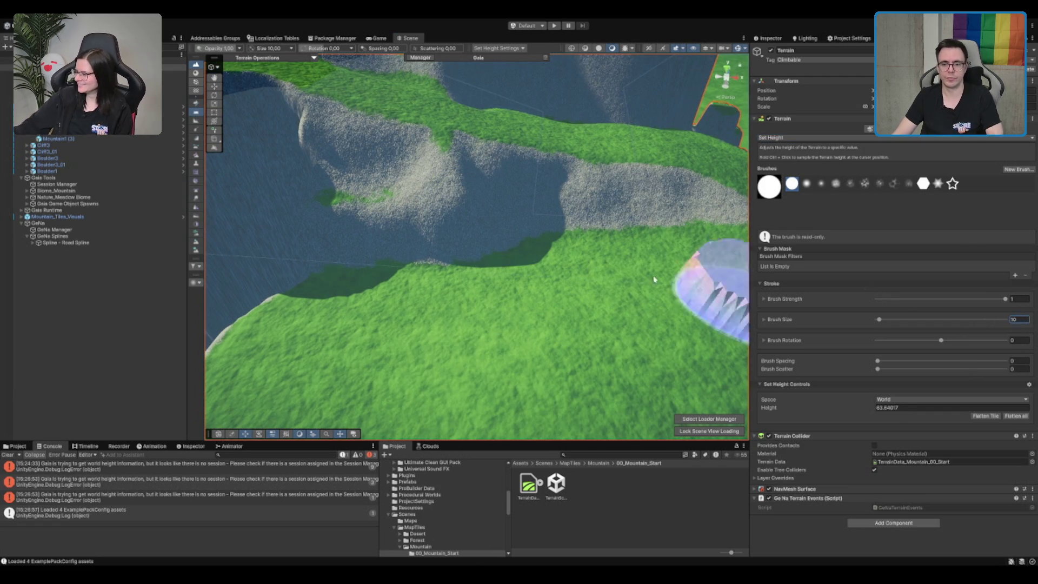
{"action": "mouse_move", "coordinate": [506, 263]}
{"action": "left_mouse_down"}
{"action": "mouse_move", "coordinate": [359, 266]}
{"action": "mouse_move", "coordinate": [429, 272]}
{"action": "left_mouse_up"}
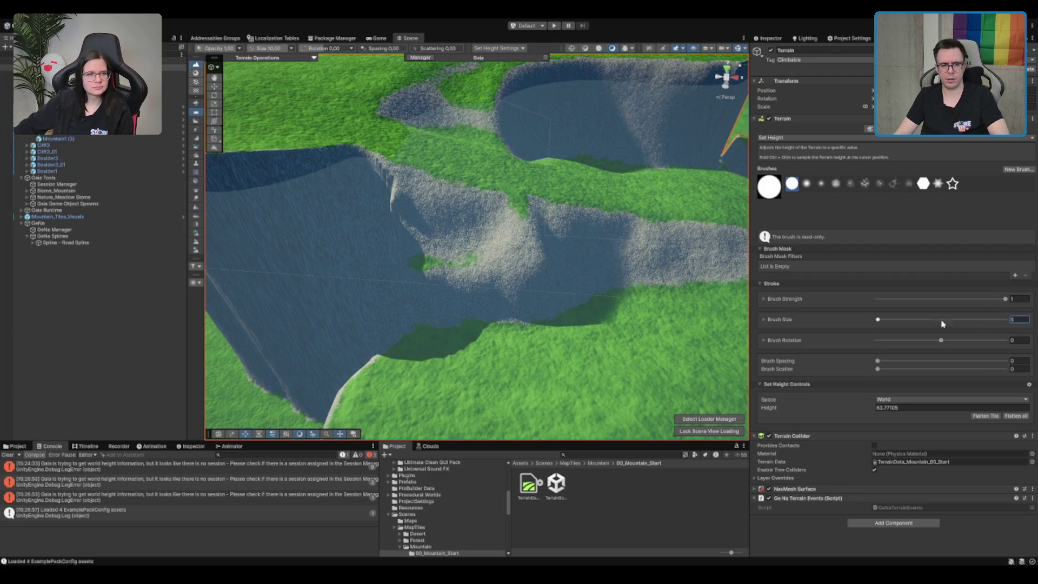
{"action": "mouse_move", "coordinate": [426, 273]}
{"action": "left_mouse_down"}
{"action": "mouse_move", "coordinate": [435, 277]}
{"action": "mouse_move", "coordinate": [420, 290]}
{"action": "left_mouse_up"}
{"action": "scroll", "coordinate": [394, 284], "scroll_direction": "down", "scroll_amount": 5}
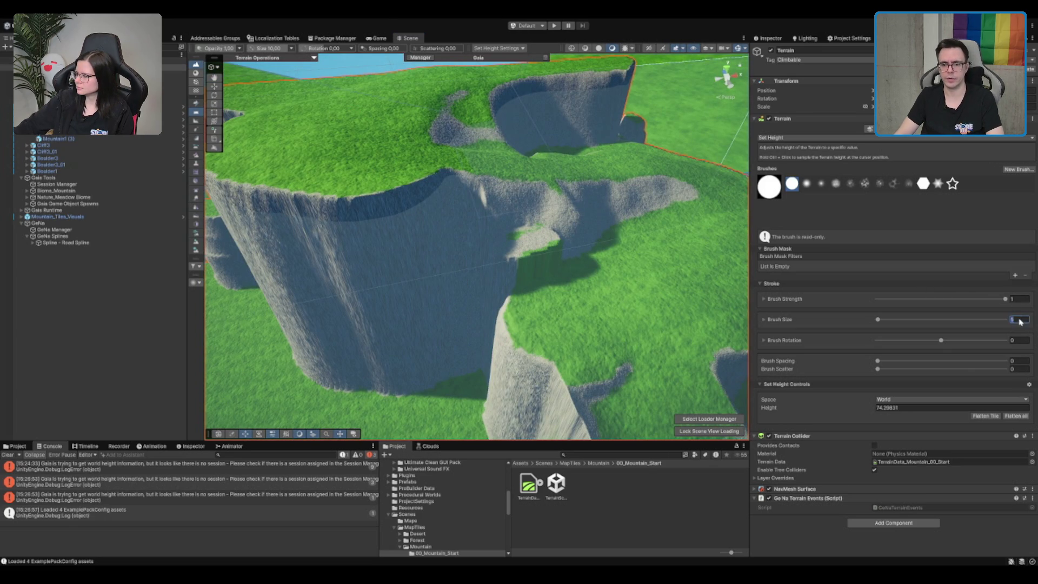
Pick a soft-edged brush and fill the dark gully below the cliff into a grassy rim.
{"action": "left_click", "coordinate": [807, 185]}
{"action": "scroll", "coordinate": [459, 254], "scroll_direction": "up", "scroll_amount": 5}
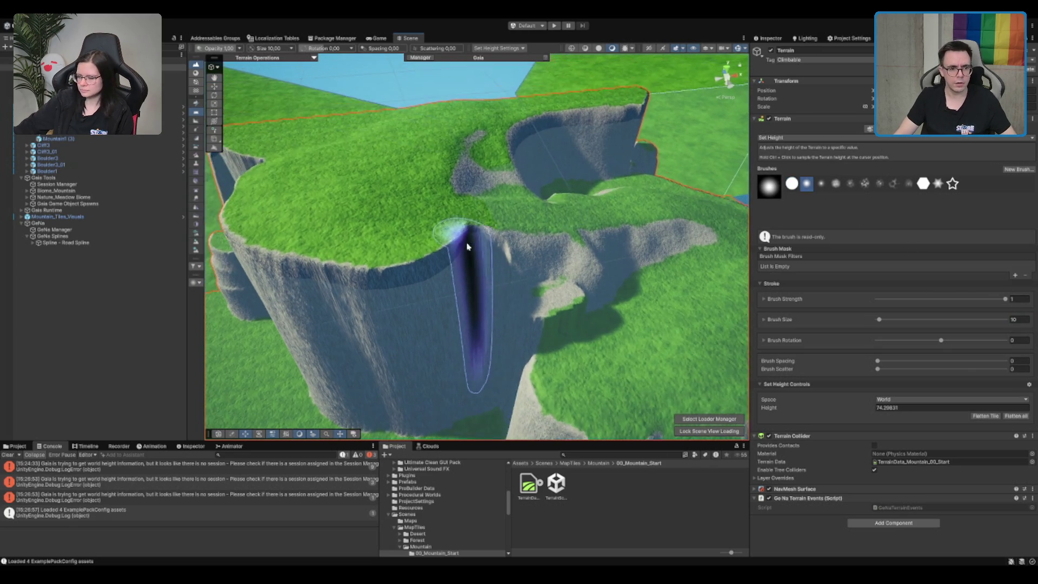
{"action": "mouse_move", "coordinate": [460, 254]}
{"action": "left_mouse_down"}
{"action": "mouse_move", "coordinate": [493, 217]}
{"action": "mouse_move", "coordinate": [511, 234]}
{"action": "mouse_move", "coordinate": [452, 273]}
{"action": "mouse_move", "coordinate": [312, 274]}
{"action": "left_mouse_up"}
{"action": "mouse_move", "coordinate": [348, 231]}
{"action": "left_mouse_down"}
{"action": "mouse_move", "coordinate": [429, 278]}
{"action": "mouse_move", "coordinate": [333, 240]}
{"action": "left_mouse_up"}
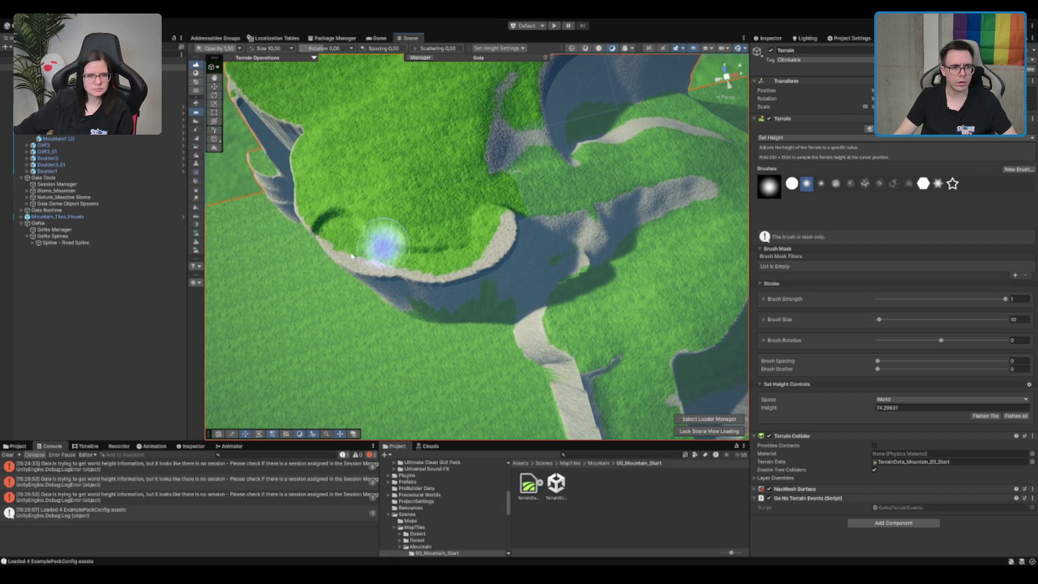
{"action": "mouse_move", "coordinate": [329, 254]}
{"action": "left_mouse_down"}
{"action": "mouse_move", "coordinate": [336, 238]}
{"action": "mouse_move", "coordinate": [352, 274]}
{"action": "mouse_move", "coordinate": [412, 283]}
{"action": "mouse_move", "coordinate": [462, 266]}
{"action": "left_mouse_up"}
{"action": "scroll", "coordinate": [462, 266], "scroll_direction": "down", "scroll_amount": 5}
{"action": "mouse_move", "coordinate": [428, 208]}
{"action": "left_mouse_down"}
{"action": "mouse_move", "coordinate": [486, 174]}
{"action": "mouse_move", "coordinate": [498, 232]}
{"action": "mouse_move", "coordinate": [598, 179]}
{"action": "mouse_move", "coordinate": [476, 244]}
{"action": "mouse_move", "coordinate": [456, 278]}
{"action": "left_mouse_up"}
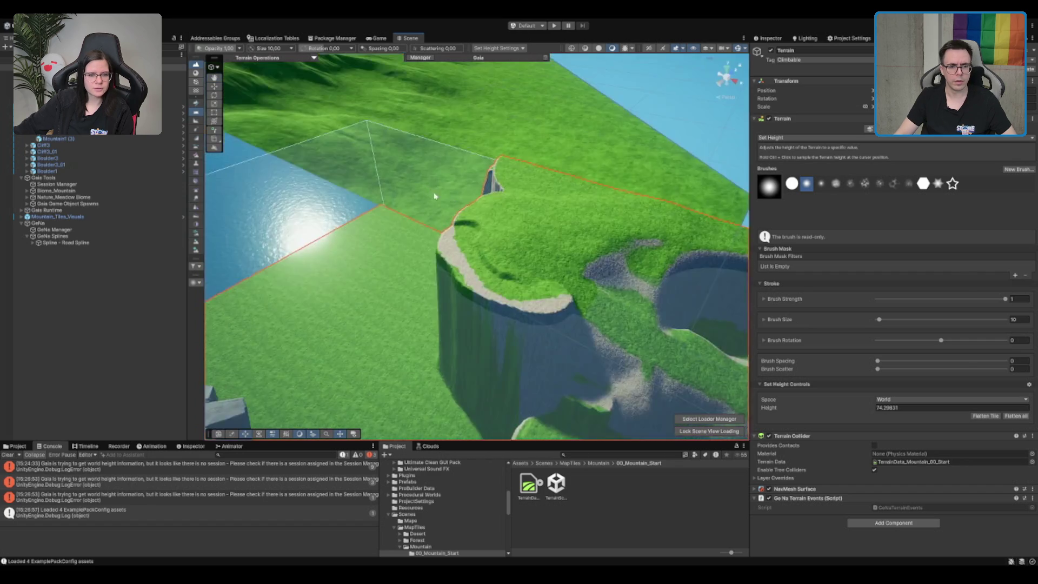
{"action": "scroll", "coordinate": [598, 178], "scroll_direction": "up", "scroll_amount": 5}
{"action": "left_click_drag", "start_coordinate": [405, 218], "coordinate": [416, 292]}
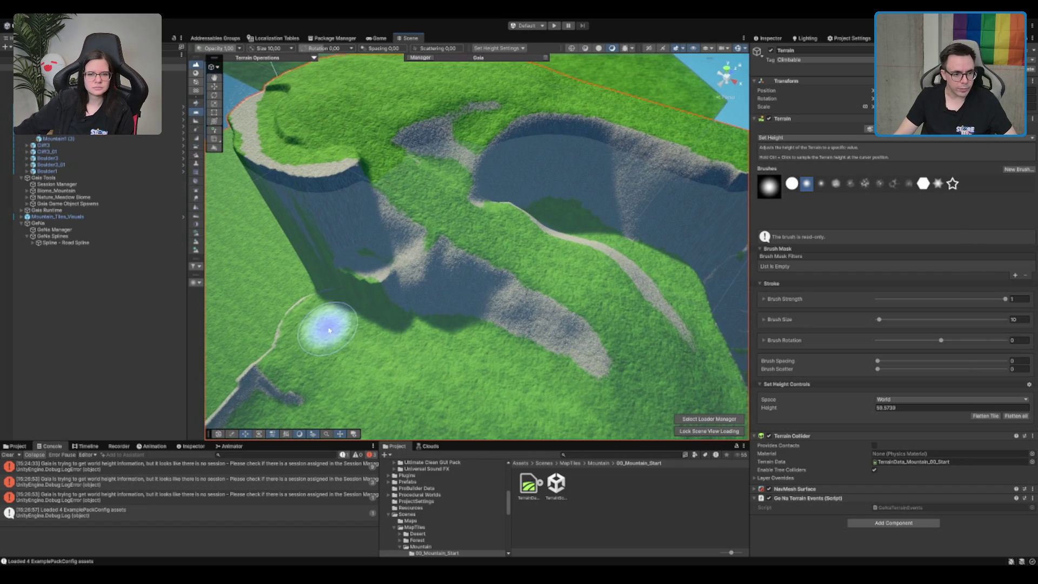
Sample the plateau height and fill the dark hollow up to that level.
{"action": "left_click", "coordinate": [406, 351], "text": "ctrl"}
{"action": "mouse_move", "coordinate": [405, 351]}
{"action": "left_mouse_down"}
{"action": "mouse_move", "coordinate": [344, 330]}
{"action": "mouse_move", "coordinate": [348, 281]}
{"action": "mouse_move", "coordinate": [561, 381]}
{"action": "mouse_move", "coordinate": [568, 308]}
{"action": "mouse_move", "coordinate": [563, 371]}
{"action": "mouse_move", "coordinate": [590, 371]}
{"action": "mouse_move", "coordinate": [521, 234]}
{"action": "mouse_move", "coordinate": [505, 225]}
{"action": "mouse_move", "coordinate": [521, 274]}
{"action": "mouse_move", "coordinate": [412, 359]}
{"action": "mouse_move", "coordinate": [373, 363]}
{"action": "left_mouse_up"}
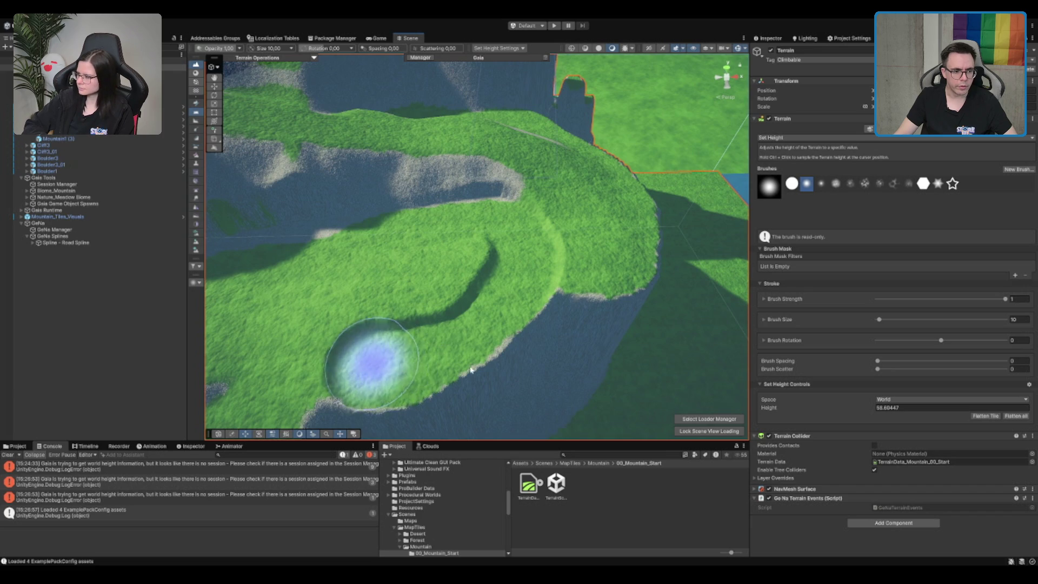
{"action": "left_click_drag", "start_coordinate": [470, 369], "coordinate": [487, 325], "text": "alt"}
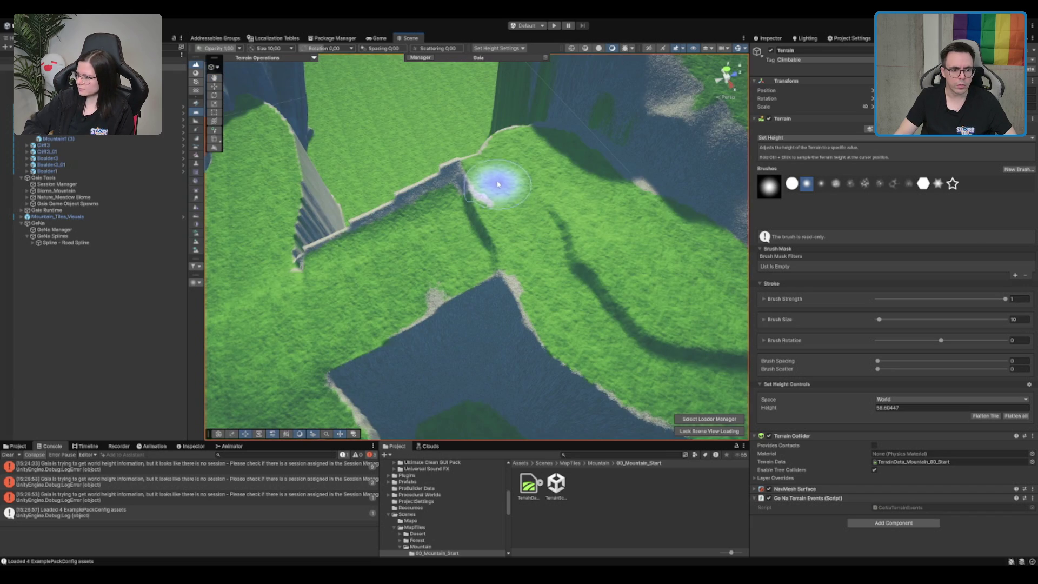
{"action": "mouse_move", "coordinate": [526, 213]}
{"action": "left_mouse_down", "text": "alt"}
{"action": "mouse_move", "coordinate": [690, 241]}
{"action": "mouse_move", "coordinate": [556, 236]}
{"action": "left_mouse_up", "text": "alt"}
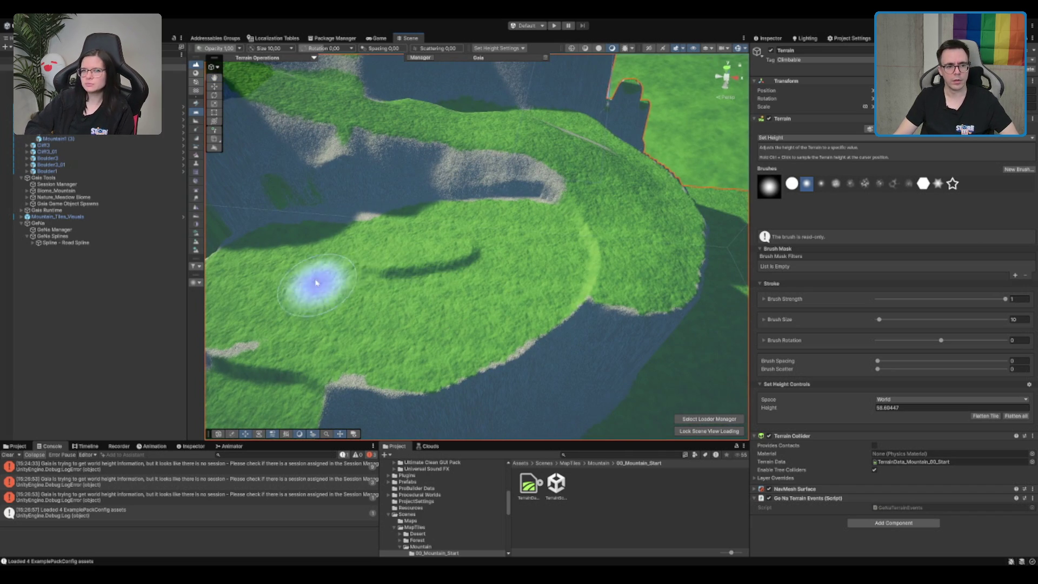
{"action": "left_click_drag", "start_coordinate": [331, 232], "coordinate": [456, 345], "text": "alt"}
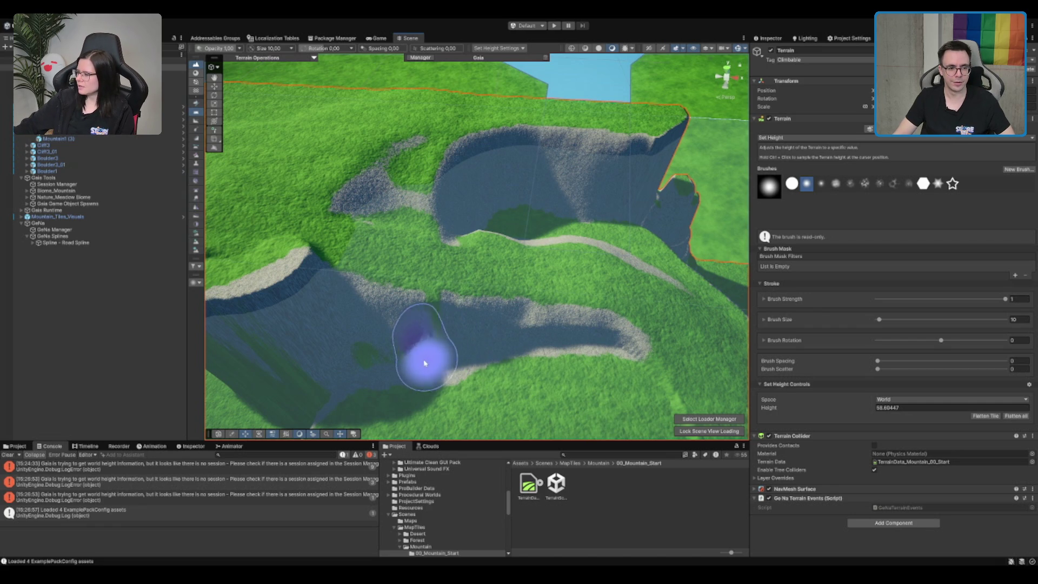
{"action": "mouse_move", "coordinate": [354, 370]}
{"action": "left_mouse_down", "text": "alt"}
{"action": "mouse_move", "coordinate": [579, 395]}
{"action": "mouse_move", "coordinate": [625, 364]}
{"action": "mouse_move", "coordinate": [590, 296]}
{"action": "mouse_move", "coordinate": [593, 246]}
{"action": "mouse_move", "coordinate": [561, 179]}
{"action": "mouse_move", "coordinate": [588, 148]}
{"action": "left_mouse_up", "text": "alt"}
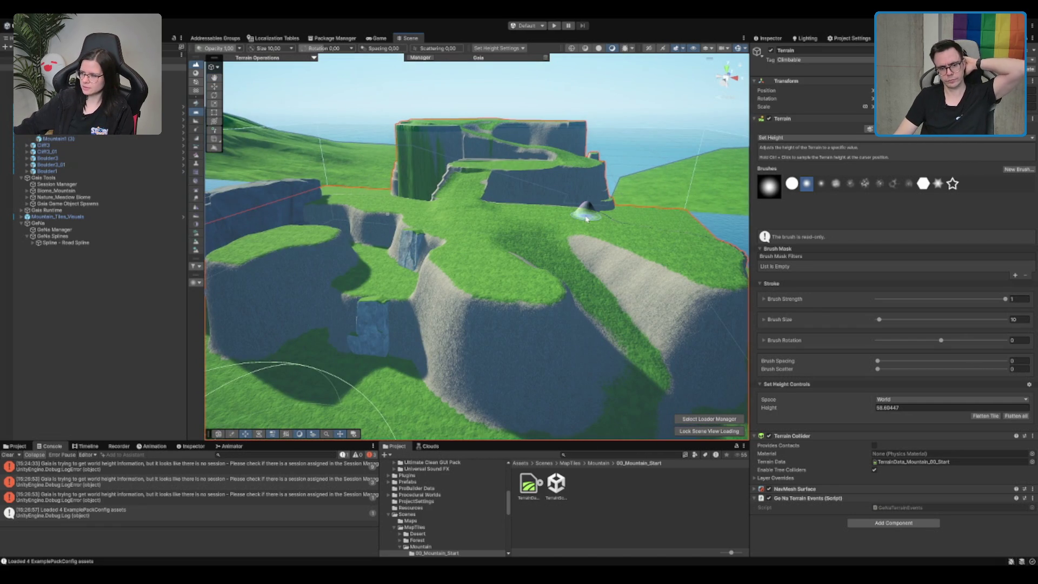
{"action": "scroll", "coordinate": [600, 227], "scroll_direction": "down", "scroll_amount": 2}
{"action": "scroll", "coordinate": [607, 253], "scroll_direction": "up", "scroll_amount": 8}
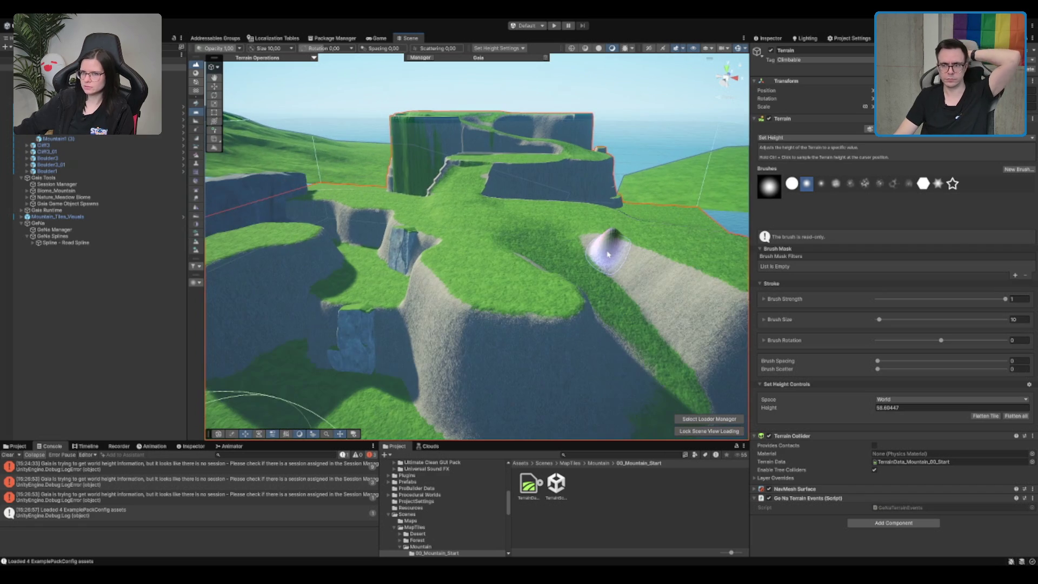
{"action": "scroll", "coordinate": [565, 260], "scroll_direction": "up", "scroll_amount": 3}
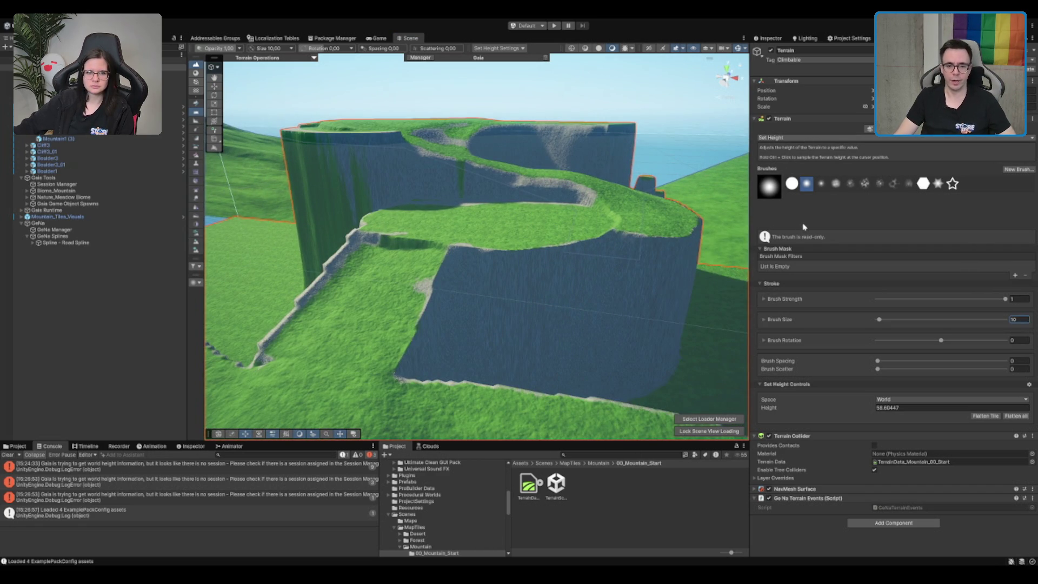
Smooth the rough cliff rim edge, then return to the fixed-height brush.
{"action": "key", "text": "F3"}
{"action": "left_click_drag", "start_coordinate": [594, 243], "coordinate": [378, 216]}
{"action": "mouse_move", "coordinate": [366, 267]}
{"action": "left_mouse_down"}
{"action": "mouse_move", "coordinate": [319, 268]}
{"action": "mouse_move", "coordinate": [313, 229]}
{"action": "mouse_move", "coordinate": [297, 231]}
{"action": "mouse_move", "coordinate": [267, 343]}
{"action": "left_mouse_up"}
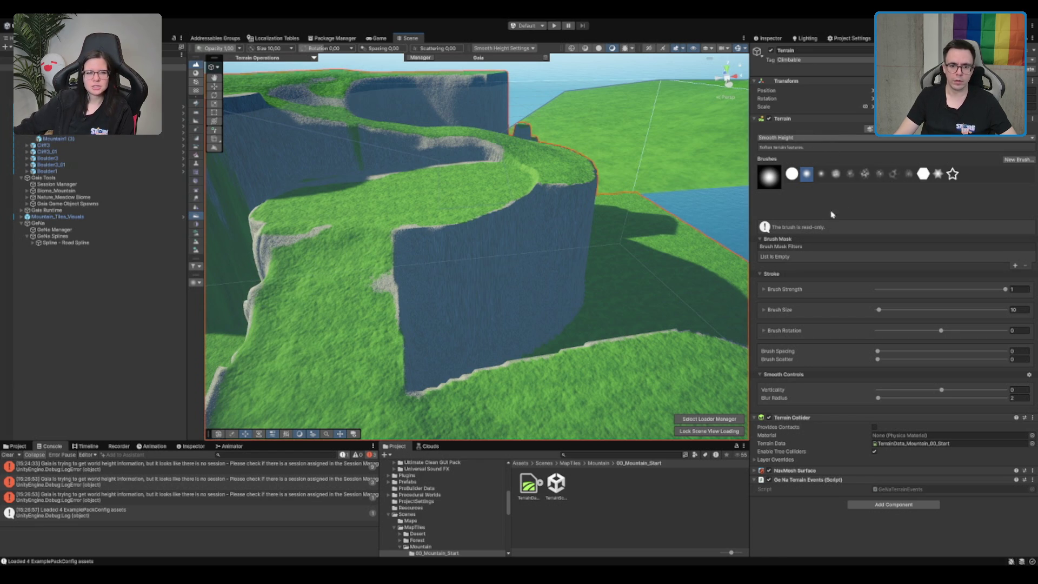
{"action": "key", "text": "F3"}
{"action": "mouse_move", "coordinate": [547, 199]}
{"action": "left_mouse_down"}
{"action": "mouse_move", "coordinate": [475, 255]}
{"action": "mouse_move", "coordinate": [559, 219]}
{"action": "mouse_move", "coordinate": [590, 244]}
{"action": "mouse_move", "coordinate": [491, 321]}
{"action": "left_mouse_up"}
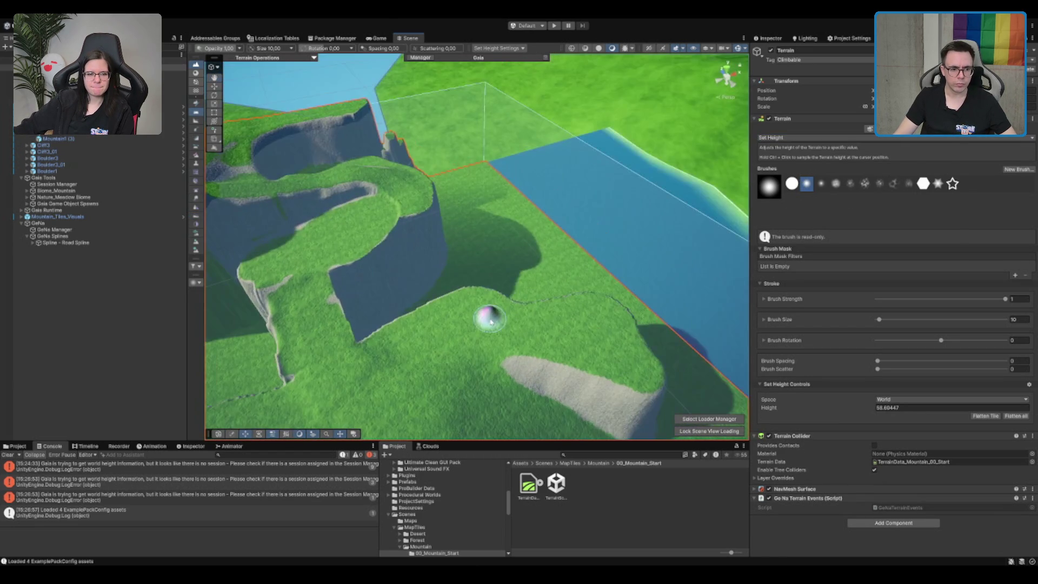
{"action": "mouse_move", "coordinate": [423, 340]}
{"action": "left_mouse_down"}
{"action": "mouse_move", "coordinate": [433, 398]}
{"action": "mouse_move", "coordinate": [479, 290]}
{"action": "mouse_move", "coordinate": [461, 252]}
{"action": "left_mouse_up"}
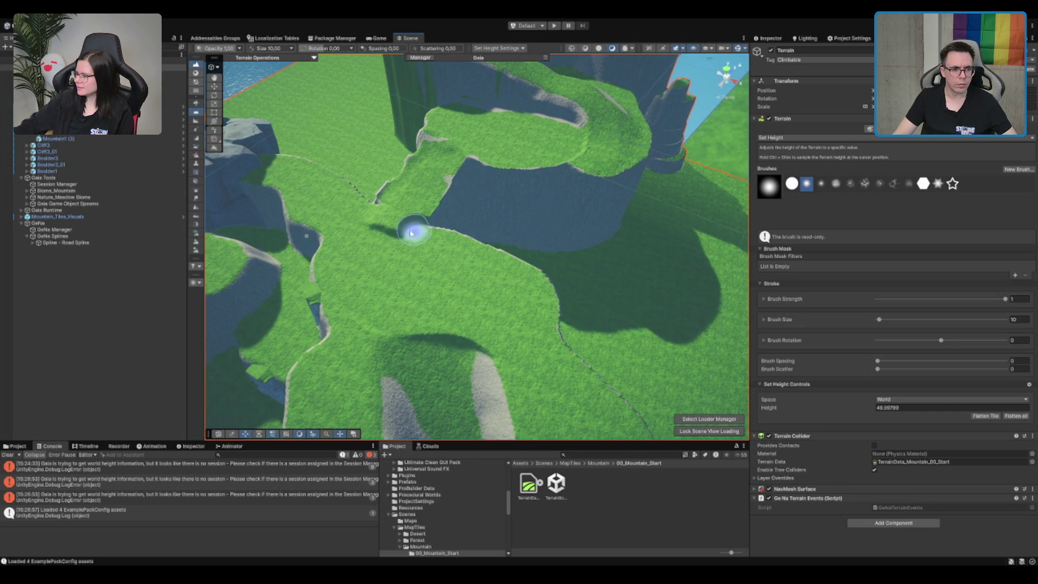
{"action": "mouse_move", "coordinate": [352, 217]}
{"action": "left_mouse_down"}
{"action": "mouse_move", "coordinate": [493, 282]}
{"action": "mouse_move", "coordinate": [518, 254]}
{"action": "mouse_move", "coordinate": [568, 232]}
{"action": "mouse_move", "coordinate": [541, 217]}
{"action": "mouse_move", "coordinate": [463, 246]}
{"action": "mouse_move", "coordinate": [475, 241]}
{"action": "mouse_move", "coordinate": [497, 263]}
{"action": "left_mouse_up"}
Flatten a cliff section into a raised grass patch at about 40.01 height.
{"action": "scroll", "coordinate": [497, 264], "scroll_direction": "up", "scroll_amount": 2}
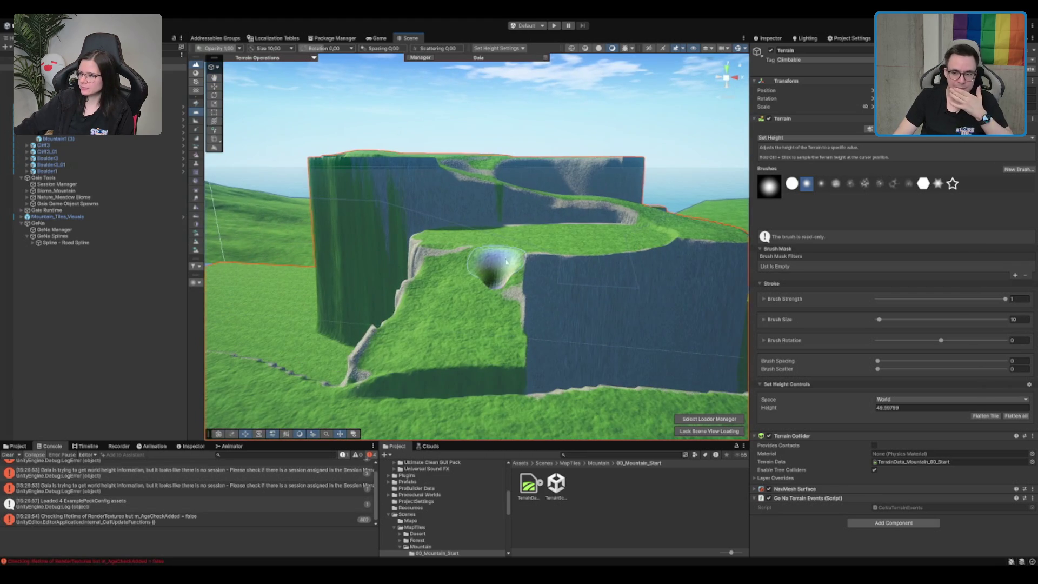
{"action": "scroll", "coordinate": [546, 267], "scroll_direction": "down", "scroll_amount": 2}
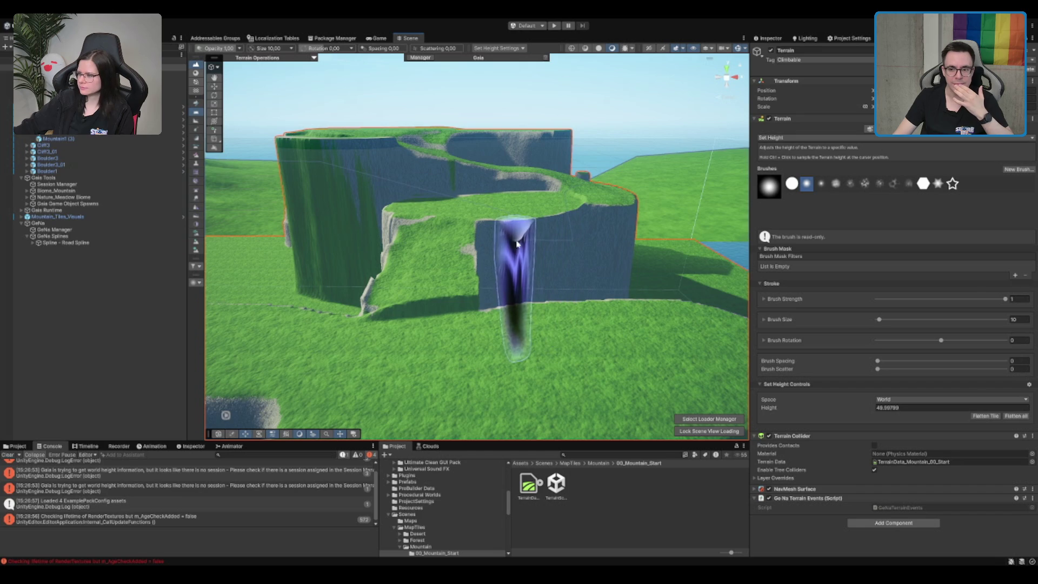
{"action": "mouse_move", "coordinate": [495, 238]}
{"action": "left_mouse_down"}
{"action": "mouse_move", "coordinate": [486, 271]}
{"action": "mouse_move", "coordinate": [607, 306]}
{"action": "left_mouse_up"}
{"action": "scroll", "coordinate": [506, 256], "scroll_direction": "down", "scroll_amount": 2}
{"action": "scroll", "coordinate": [567, 324], "scroll_direction": "up", "scroll_amount": 3}
{"action": "mouse_move", "coordinate": [514, 247]}
{"action": "left_mouse_down"}
{"action": "mouse_move", "coordinate": [464, 272]}
{"action": "mouse_move", "coordinate": [594, 266]}
{"action": "mouse_move", "coordinate": [631, 211]}
{"action": "left_mouse_up"}
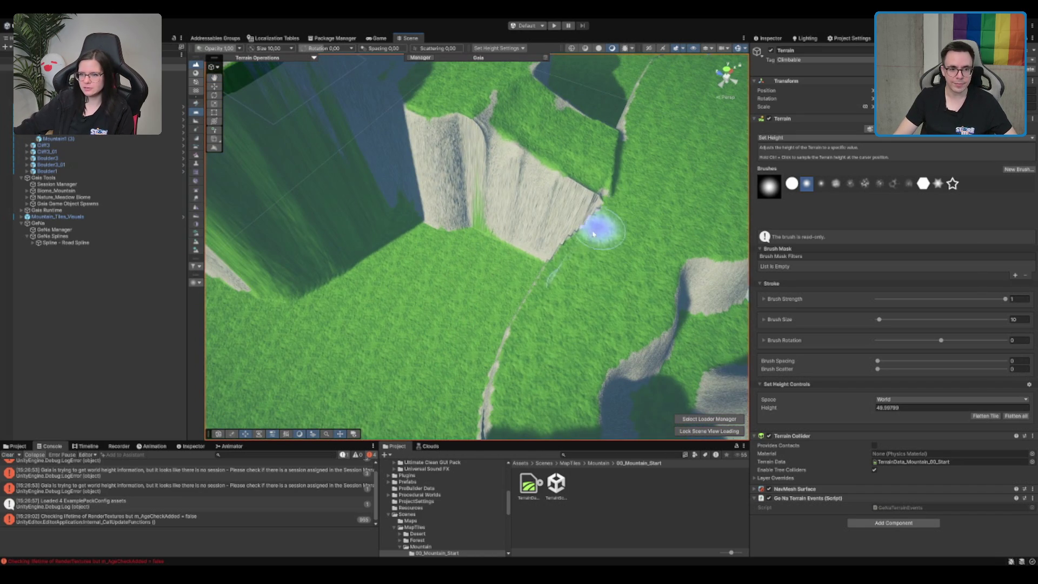
{"action": "scroll", "coordinate": [600, 246], "scroll_direction": "down", "scroll_amount": 3}
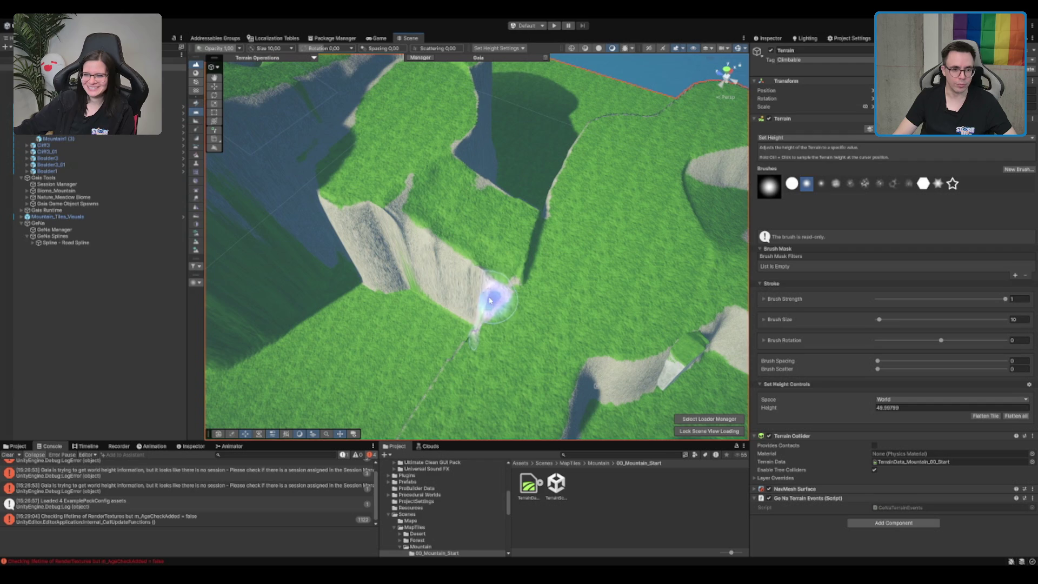
{"action": "mouse_move", "coordinate": [490, 300]}
{"action": "left_mouse_down"}
{"action": "mouse_move", "coordinate": [441, 277]}
{"action": "mouse_move", "coordinate": [353, 291]}
{"action": "mouse_move", "coordinate": [356, 281]}
{"action": "left_mouse_up"}
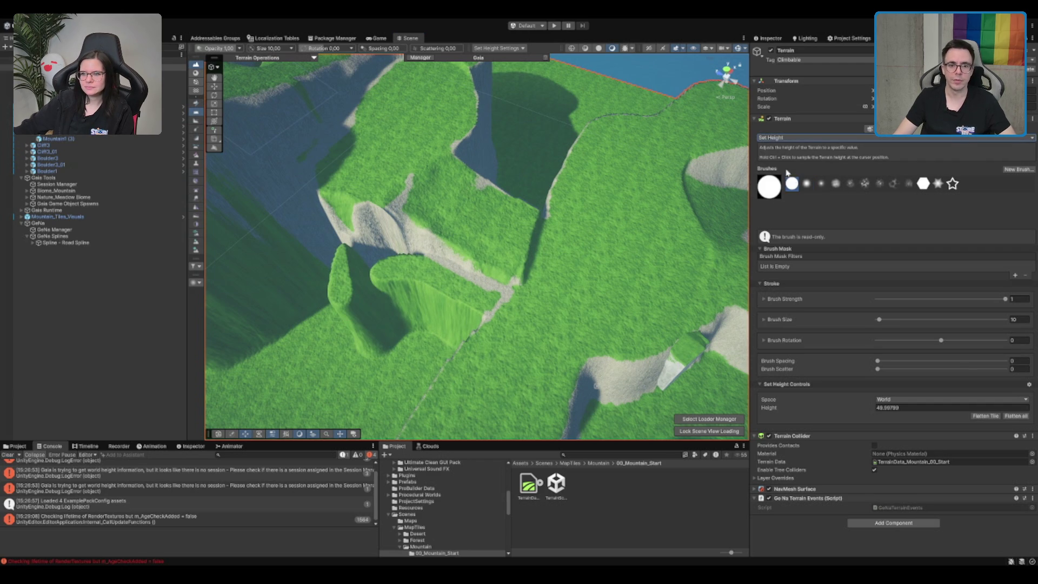
{"action": "left_click", "coordinate": [733, 82]}
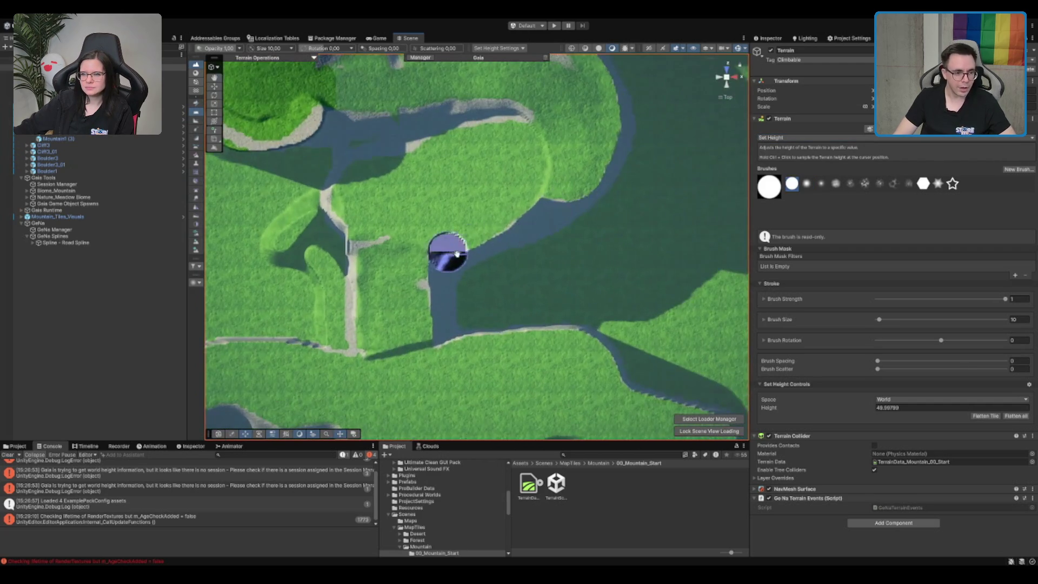
Flatten patches along the road and ridge into a stepped bank, then level the area between the ridges to the sampled lower height.
{"action": "scroll", "coordinate": [487, 287], "scroll_direction": "up", "scroll_amount": 3}
{"action": "left_click_drag", "start_coordinate": [558, 349], "coordinate": [498, 340]}
{"action": "mouse_move", "coordinate": [422, 352]}
{"action": "left_mouse_down"}
{"action": "mouse_move", "coordinate": [398, 317]}
{"action": "mouse_move", "coordinate": [495, 324]}
{"action": "left_mouse_up"}
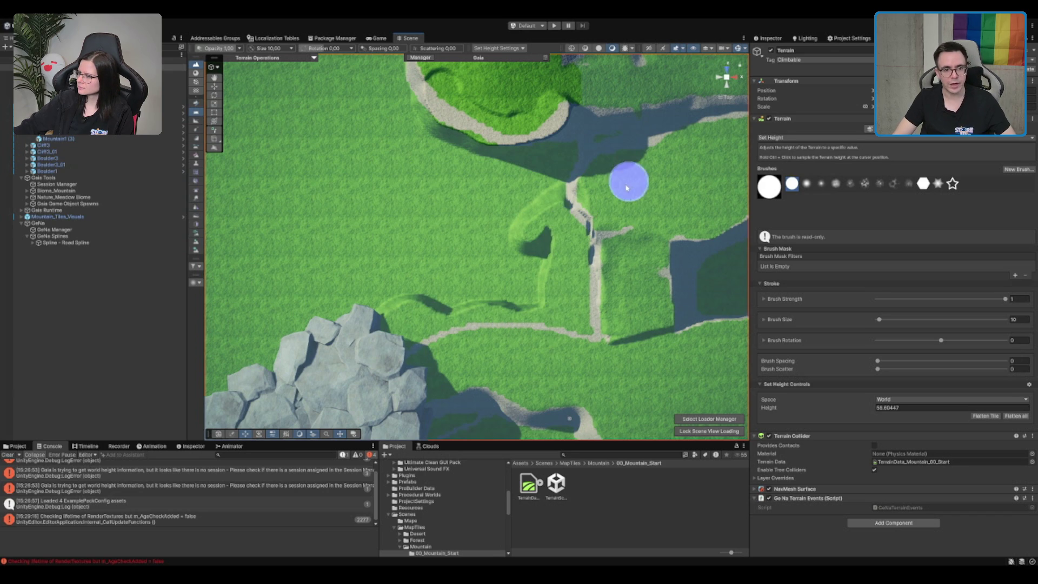
{"action": "mouse_move", "coordinate": [544, 158]}
{"action": "left_mouse_down"}
{"action": "mouse_move", "coordinate": [478, 165]}
{"action": "mouse_move", "coordinate": [540, 178]}
{"action": "left_mouse_up"}
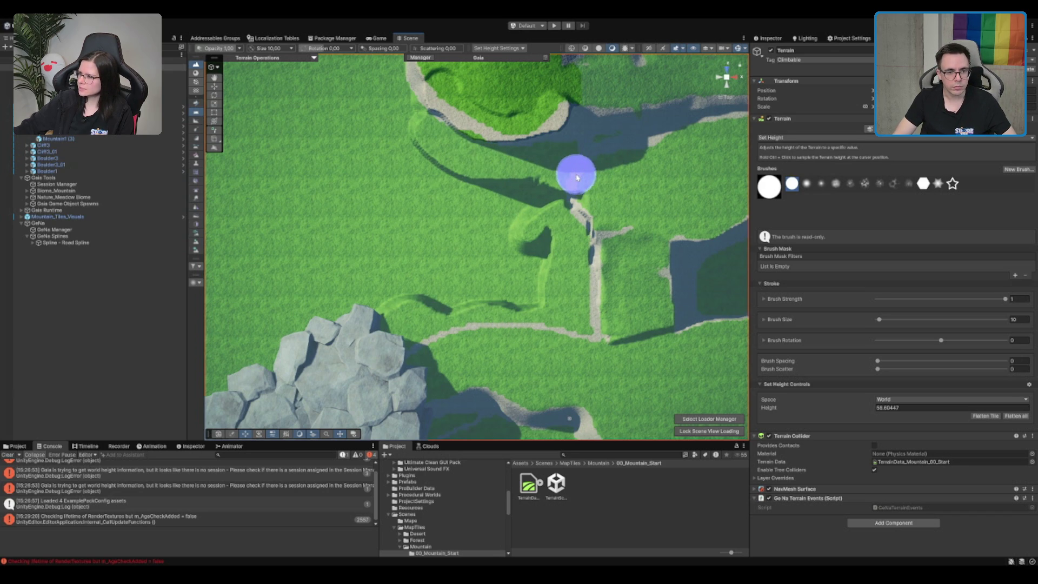
{"action": "mouse_move", "coordinate": [554, 200]}
{"action": "left_mouse_down"}
{"action": "mouse_move", "coordinate": [617, 207]}
{"action": "mouse_move", "coordinate": [501, 197]}
{"action": "left_mouse_up"}
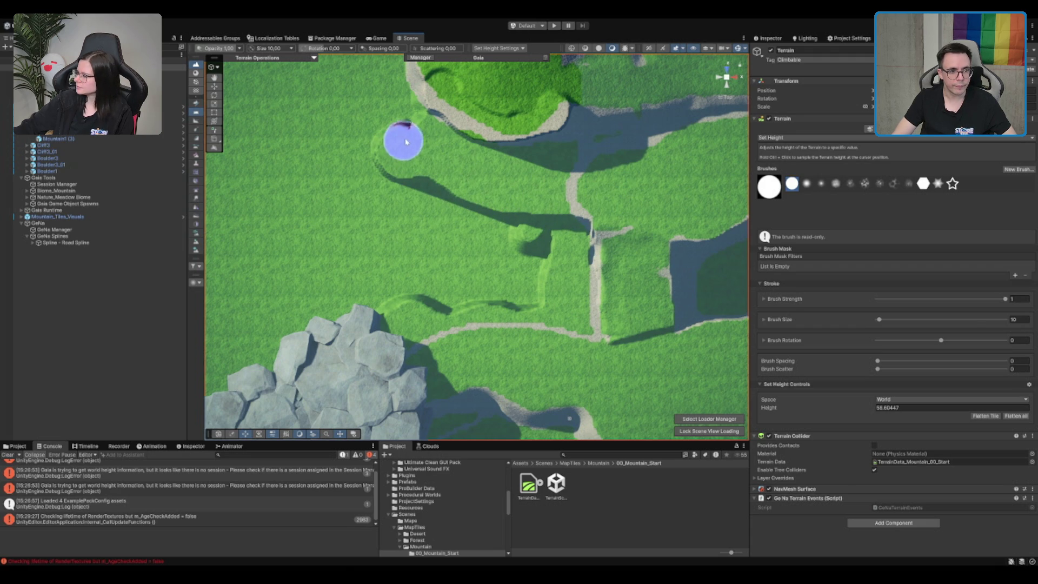
{"action": "left_click", "coordinate": [548, 338], "text": "ctrl"}
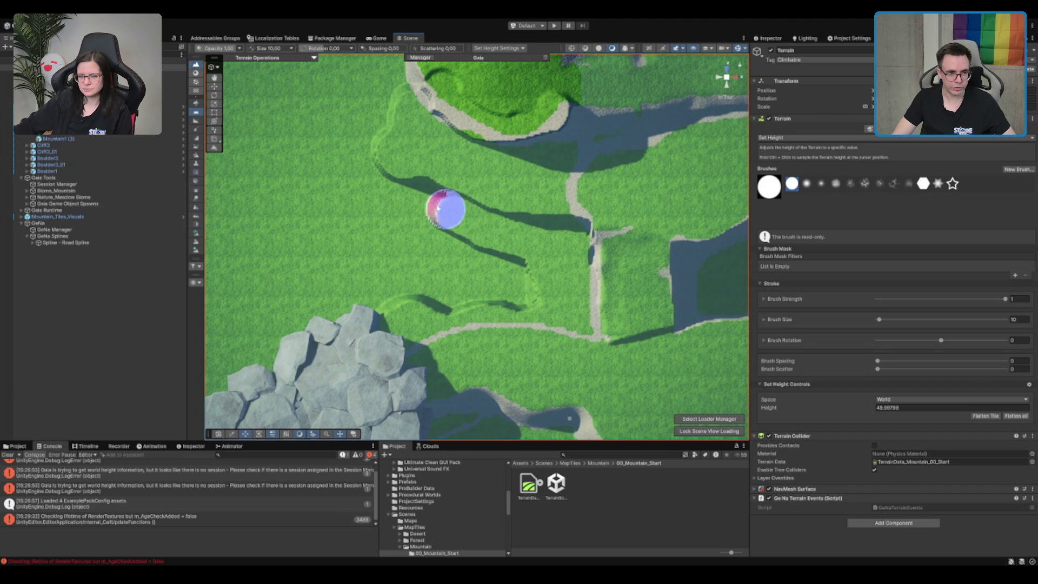
{"action": "mouse_move", "coordinate": [388, 192]}
{"action": "left_mouse_down"}
{"action": "mouse_move", "coordinate": [362, 216]}
{"action": "mouse_move", "coordinate": [385, 302]}
{"action": "mouse_move", "coordinate": [412, 254]}
{"action": "mouse_move", "coordinate": [430, 302]}
{"action": "mouse_move", "coordinate": [490, 264]}
{"action": "mouse_move", "coordinate": [510, 299]}
{"action": "left_mouse_up"}
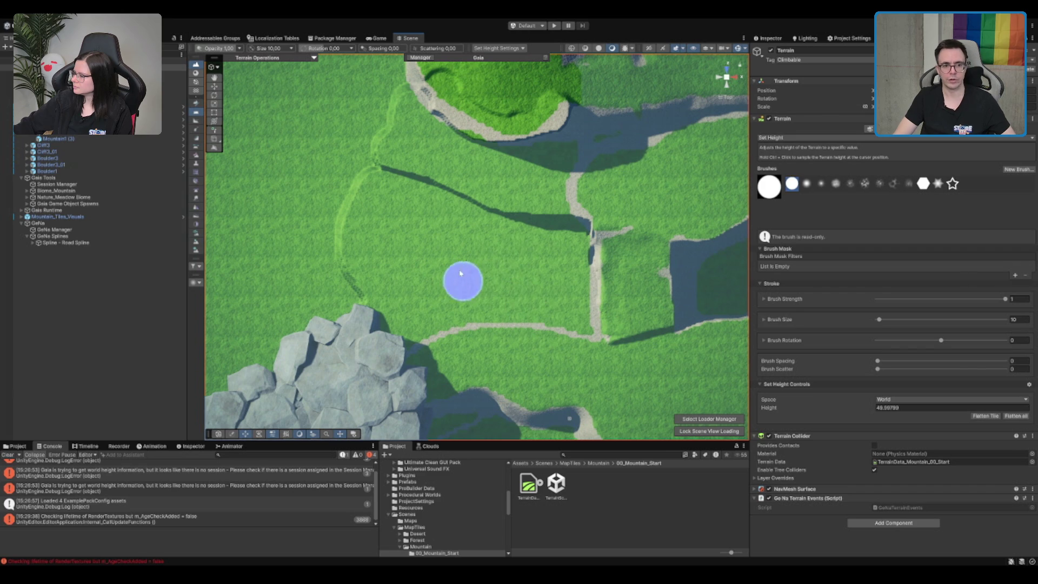
Sample the higher terrain height and raise the water edge and cliff edge into sandy banks.
{"action": "scroll", "coordinate": [461, 273], "scroll_direction": "up", "scroll_amount": 5}
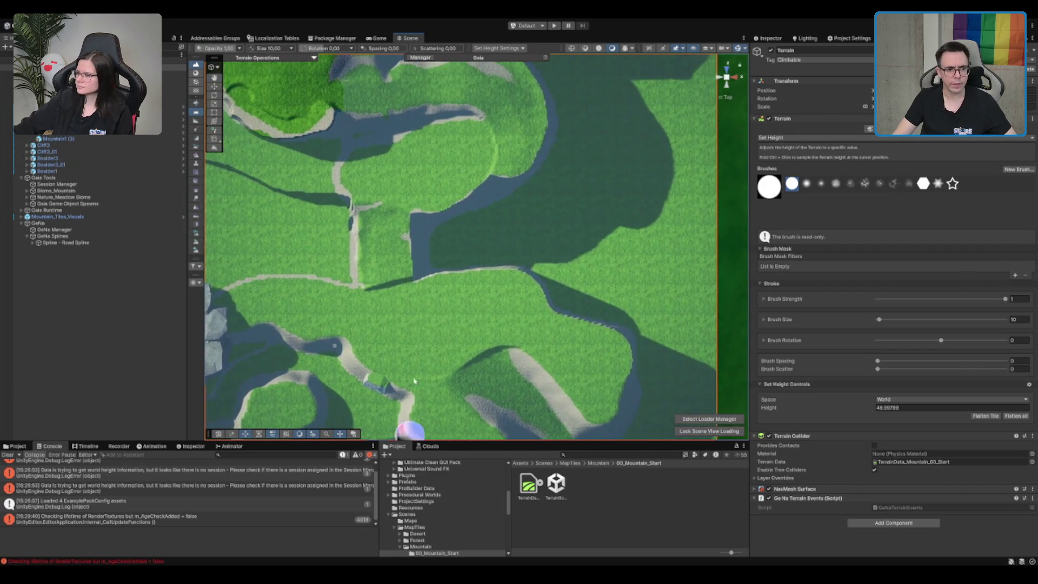
{"action": "scroll", "coordinate": [412, 282], "scroll_direction": "up", "scroll_amount": 3}
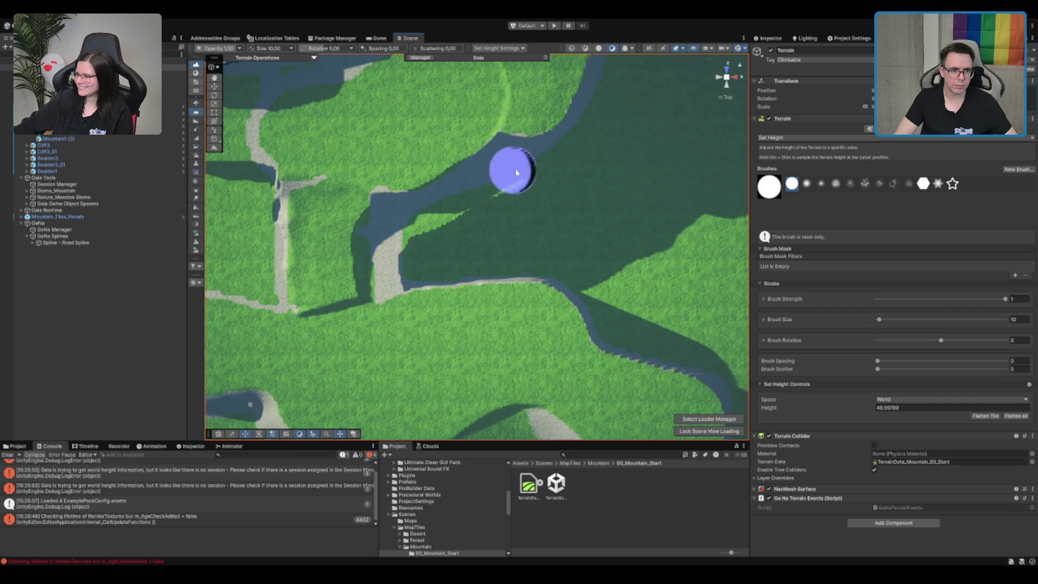
{"action": "left_click_drag", "start_coordinate": [527, 160], "coordinate": [519, 241]}
{"action": "left_click", "coordinate": [421, 192], "text": "ctrl"}
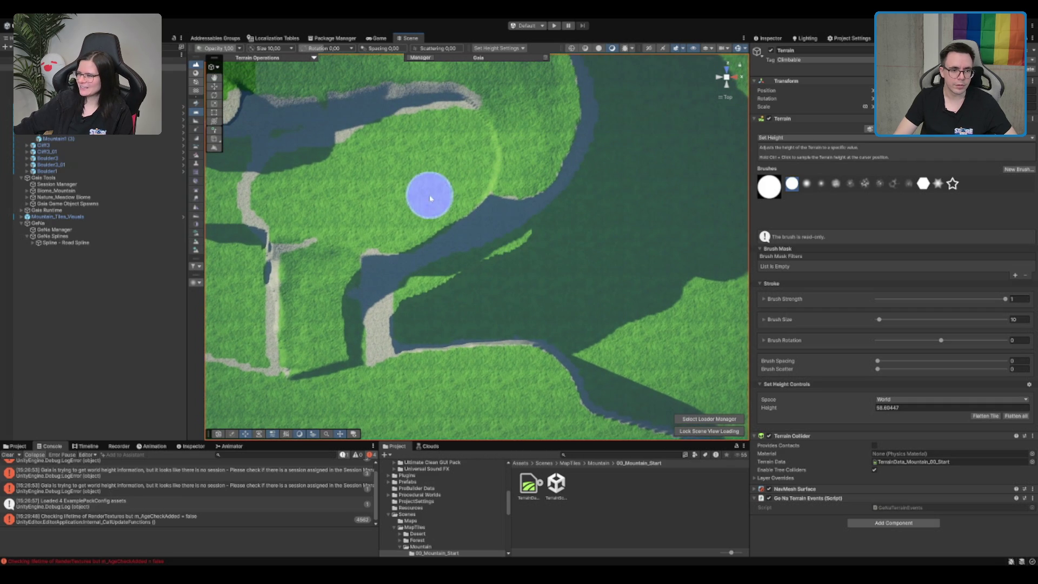
{"action": "mouse_move", "coordinate": [474, 198]}
{"action": "left_mouse_down"}
{"action": "mouse_move", "coordinate": [531, 184]}
{"action": "mouse_move", "coordinate": [445, 262]}
{"action": "left_mouse_up"}
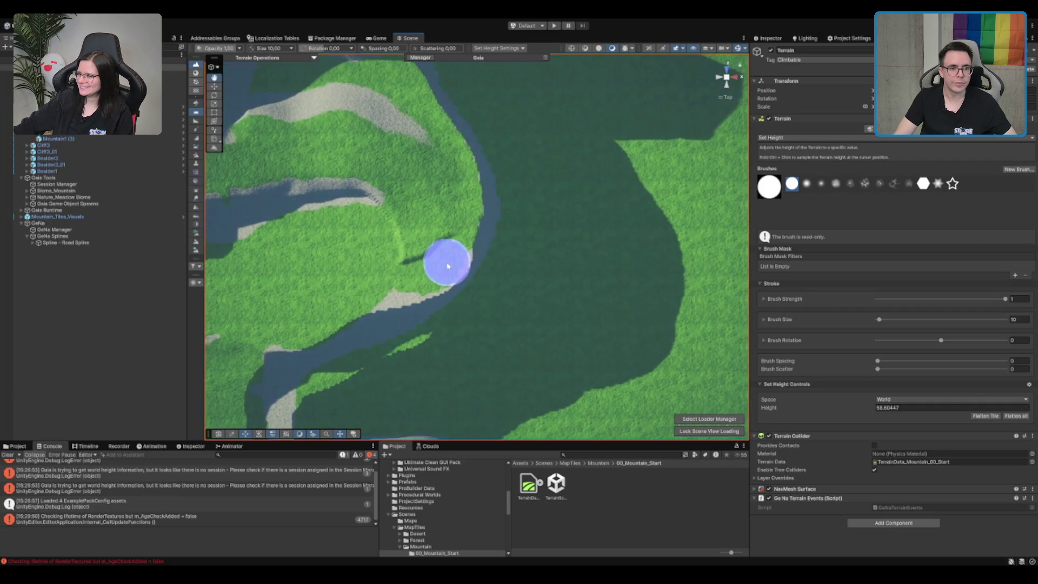
{"action": "mouse_move", "coordinate": [473, 191]}
{"action": "left_mouse_down"}
{"action": "mouse_move", "coordinate": [519, 255]}
{"action": "mouse_move", "coordinate": [498, 208]}
{"action": "mouse_move", "coordinate": [440, 174]}
{"action": "mouse_move", "coordinate": [361, 166]}
{"action": "mouse_move", "coordinate": [343, 125]}
{"action": "mouse_move", "coordinate": [431, 134]}
{"action": "mouse_move", "coordinate": [498, 169]}
{"action": "mouse_move", "coordinate": [531, 327]}
{"action": "left_mouse_up"}
Reshape the heights beside the road near the top edge, leaving a new cliff edge.
{"action": "left_click_drag", "start_coordinate": [549, 249], "coordinate": [402, 295]}
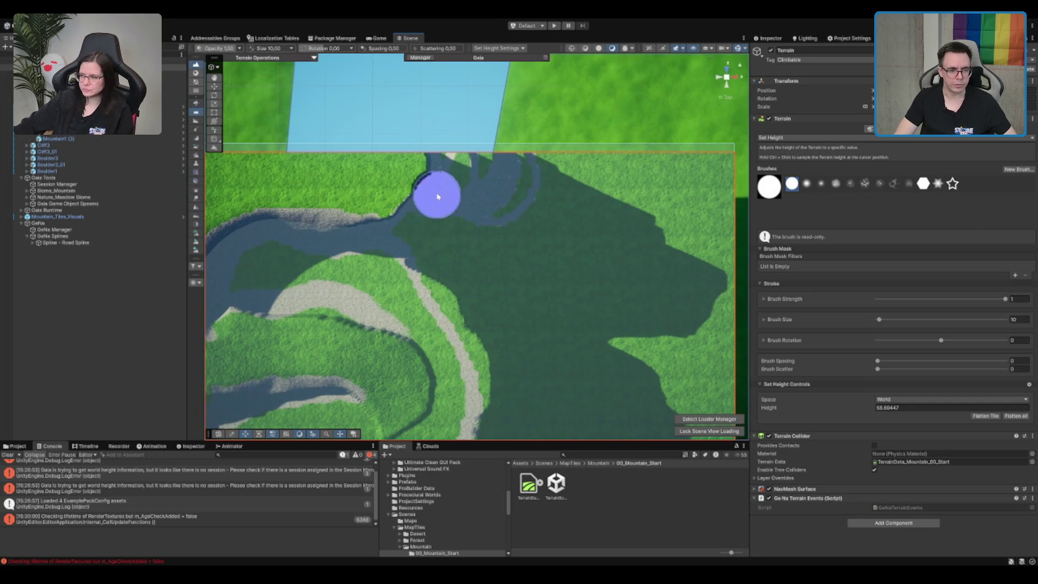
{"action": "mouse_move", "coordinate": [450, 178]}
{"action": "left_mouse_down"}
{"action": "mouse_move", "coordinate": [426, 227]}
{"action": "mouse_move", "coordinate": [470, 194]}
{"action": "mouse_move", "coordinate": [449, 280]}
{"action": "mouse_move", "coordinate": [531, 247]}
{"action": "mouse_move", "coordinate": [463, 317]}
{"action": "left_mouse_up"}
{"action": "scroll", "coordinate": [459, 329], "scroll_direction": "down", "scroll_amount": 4}
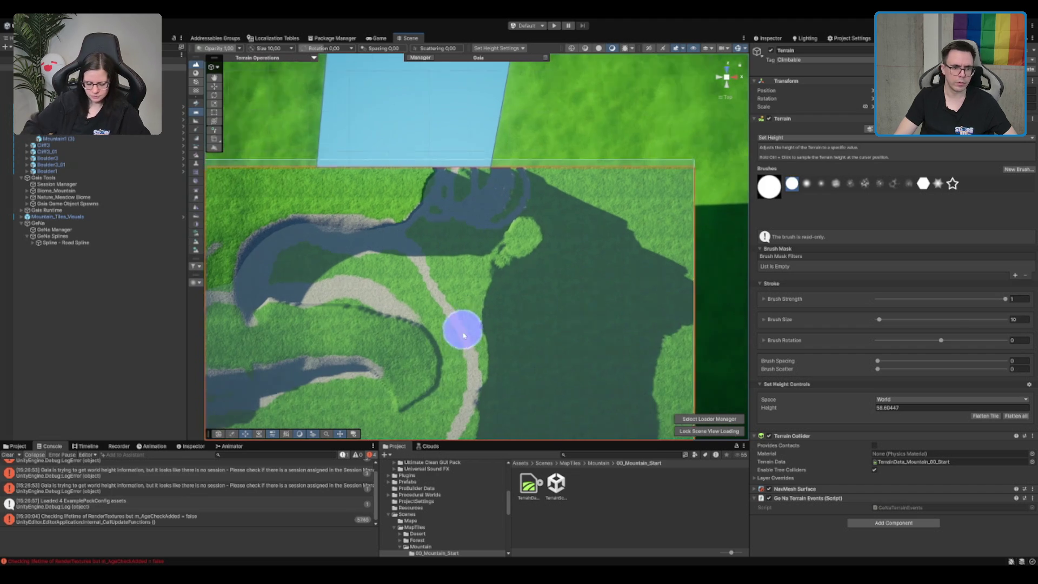
{"action": "scroll", "coordinate": [539, 186], "scroll_direction": "up", "scroll_amount": 5}
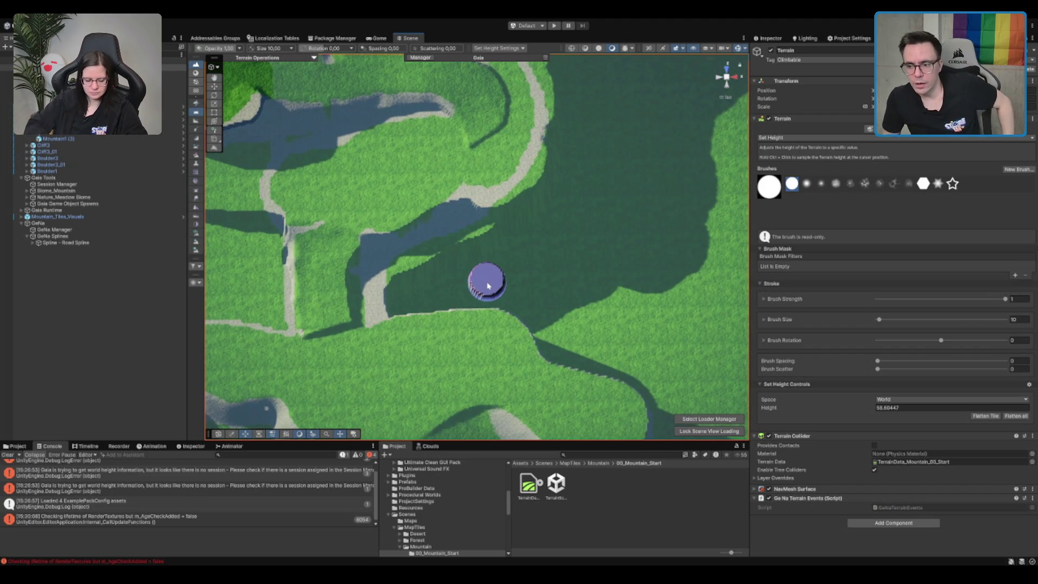
{"action": "scroll", "coordinate": [524, 179], "scroll_direction": "up", "scroll_amount": 2}
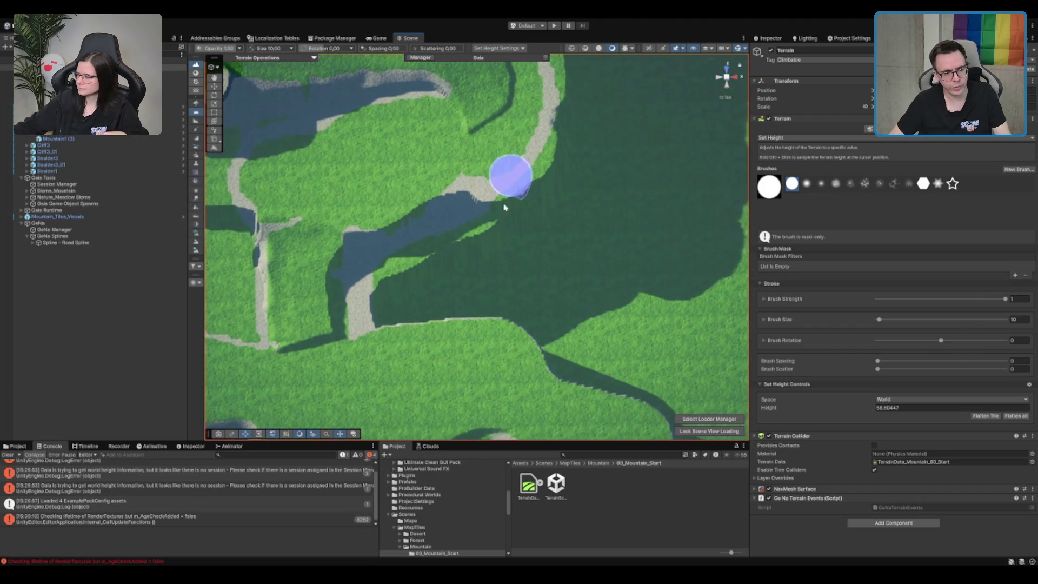
{"action": "mouse_move", "coordinate": [381, 362]}
{"action": "left_mouse_down"}
{"action": "mouse_move", "coordinate": [348, 347]}
{"action": "mouse_move", "coordinate": [370, 296]}
{"action": "mouse_move", "coordinate": [382, 325]}
{"action": "mouse_move", "coordinate": [478, 248]}
{"action": "mouse_move", "coordinate": [533, 243]}
{"action": "mouse_move", "coordinate": [470, 332]}
{"action": "mouse_move", "coordinate": [541, 310]}
{"action": "mouse_move", "coordinate": [477, 347]}
{"action": "mouse_move", "coordinate": [541, 361]}
{"action": "mouse_move", "coordinate": [533, 379]}
{"action": "mouse_move", "coordinate": [543, 357]}
{"action": "mouse_move", "coordinate": [513, 384]}
{"action": "mouse_move", "coordinate": [560, 380]}
{"action": "left_mouse_up"}
Frame the terrain and raise the dark low areas at its right edge to the set height.
{"action": "key", "text": "f"}
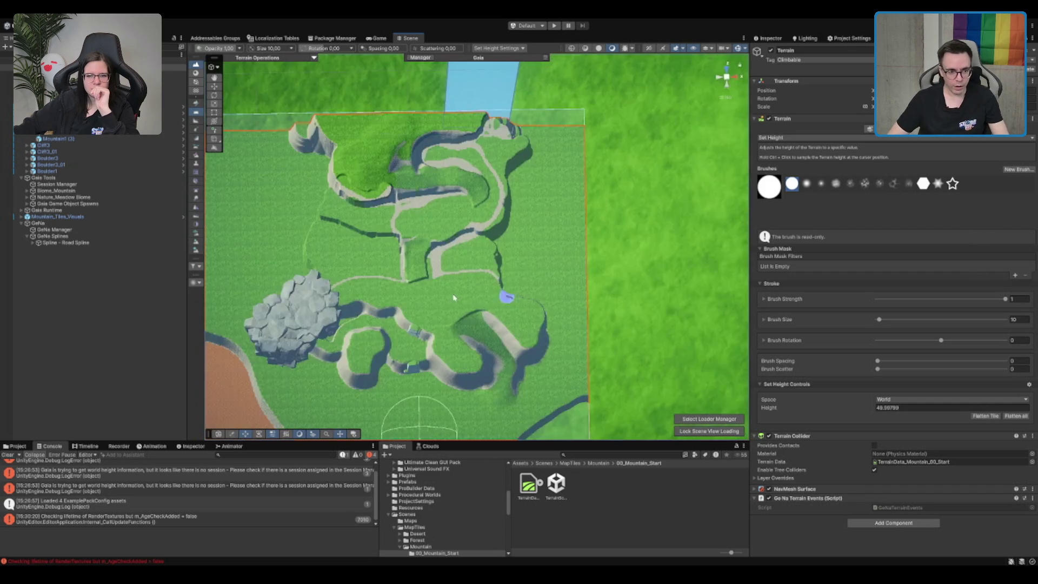
{"action": "scroll", "coordinate": [524, 260], "scroll_direction": "up", "scroll_amount": 5}
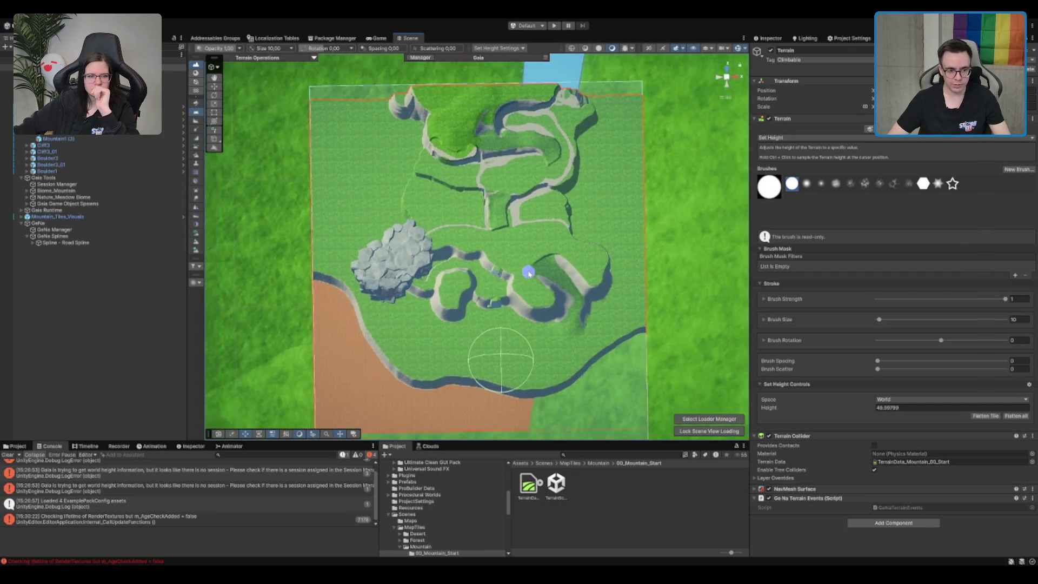
{"action": "scroll", "coordinate": [540, 236], "scroll_direction": "up", "scroll_amount": 8}
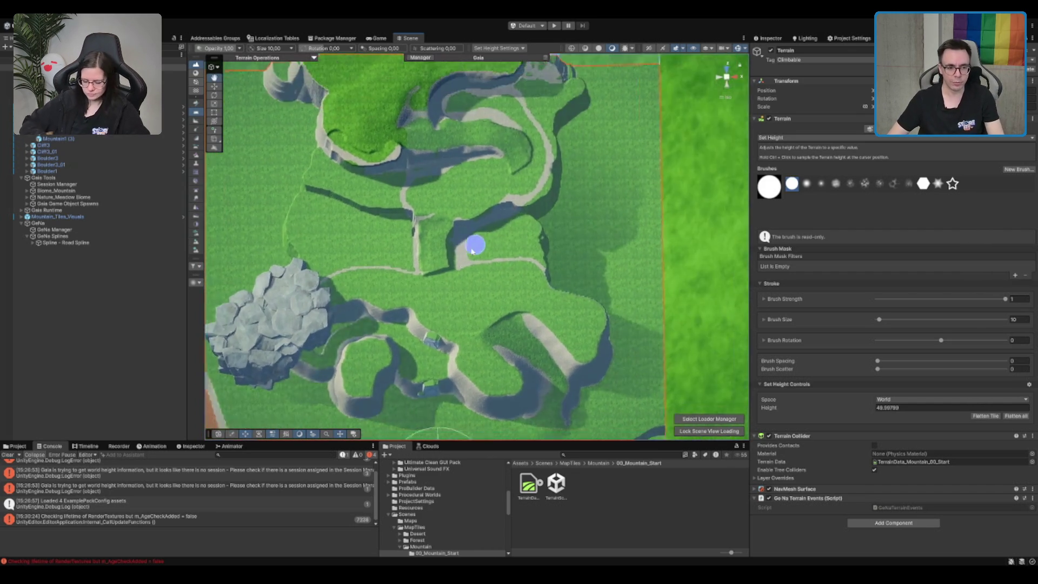
{"action": "scroll", "coordinate": [405, 289], "scroll_direction": "up", "scroll_amount": 6}
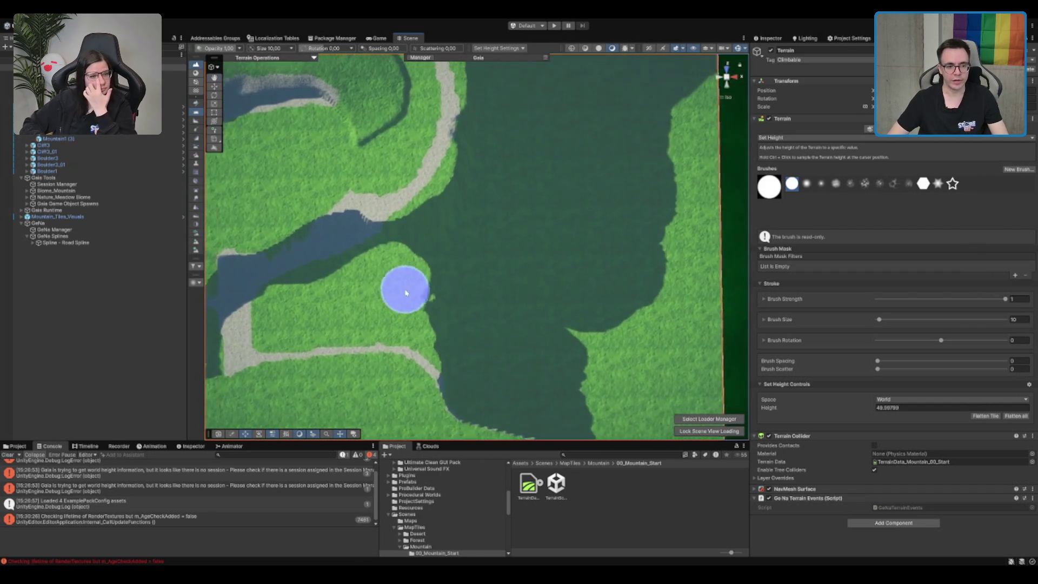
{"action": "scroll", "coordinate": [381, 266], "scroll_direction": "down", "scroll_amount": 2}
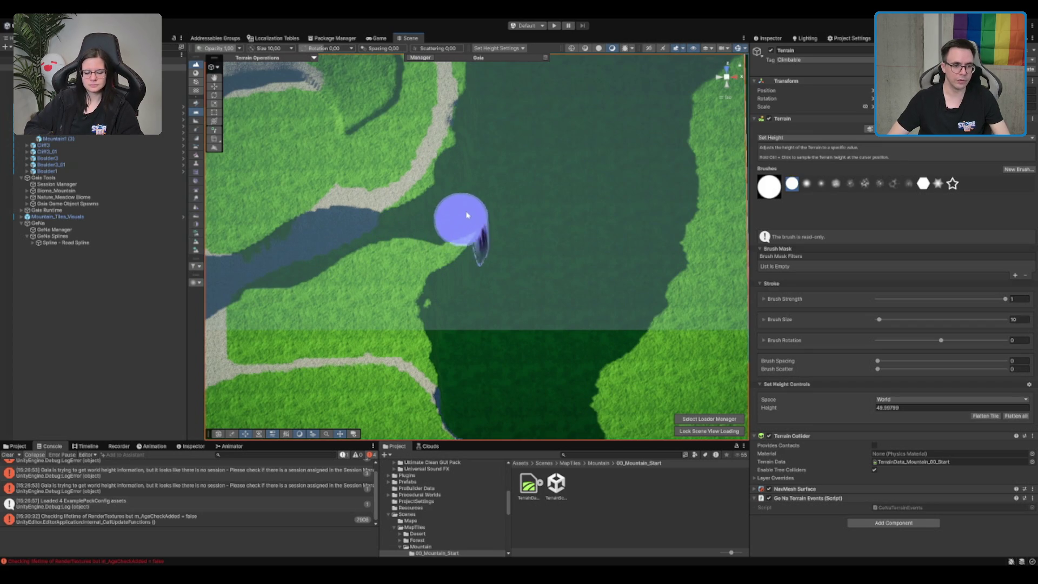
{"action": "mouse_move", "coordinate": [451, 275]}
{"action": "left_mouse_down"}
{"action": "mouse_move", "coordinate": [375, 220]}
{"action": "mouse_move", "coordinate": [372, 200]}
{"action": "left_mouse_up"}
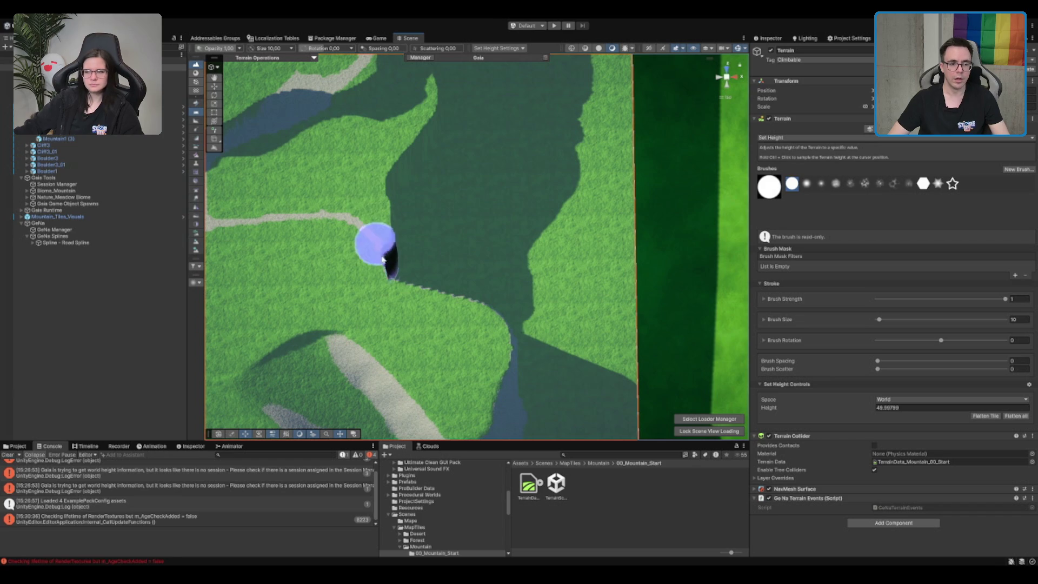
{"action": "mouse_move", "coordinate": [442, 286]}
{"action": "left_mouse_down"}
{"action": "mouse_move", "coordinate": [405, 224]}
{"action": "mouse_move", "coordinate": [405, 151]}
{"action": "mouse_move", "coordinate": [457, 248]}
{"action": "mouse_move", "coordinate": [517, 301]}
{"action": "left_mouse_up"}
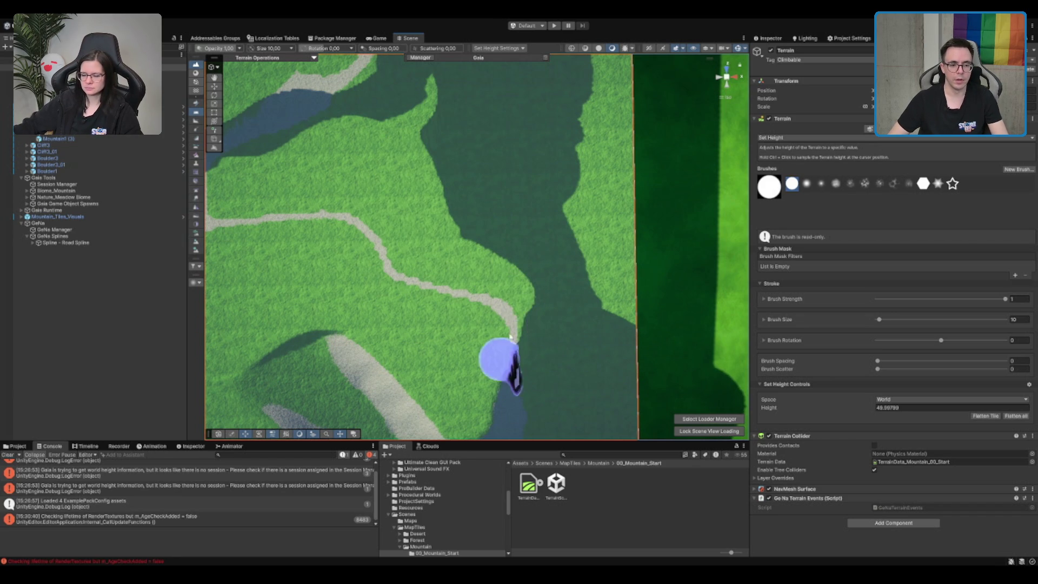
Zoom back out and select the Biome_Mountain object in the Hierarchy.
{"action": "scroll", "coordinate": [507, 337], "scroll_direction": "down", "scroll_amount": 3}
{"action": "scroll", "coordinate": [507, 338], "scroll_direction": "down", "scroll_amount": 6}
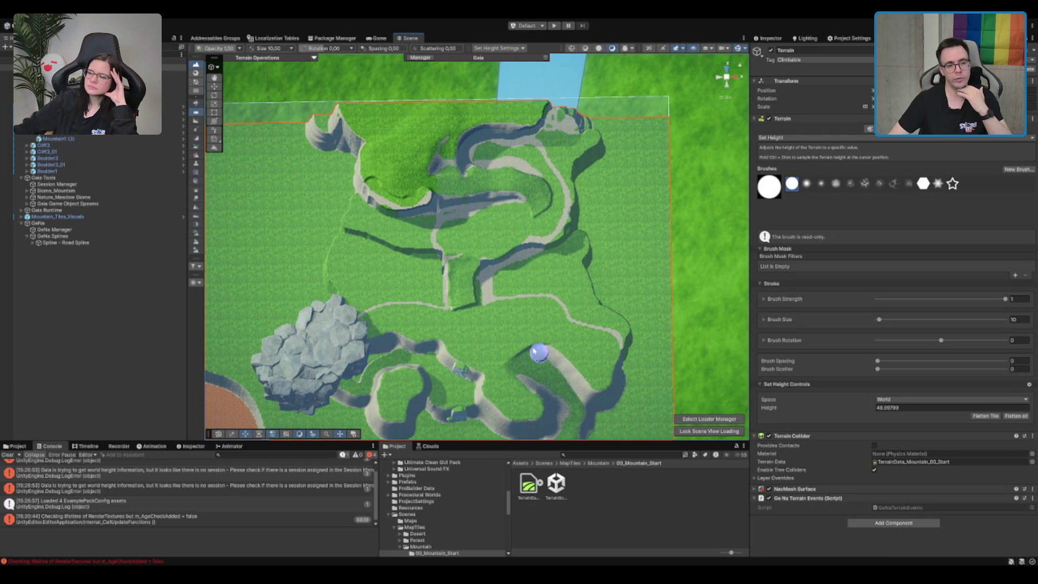
{"action": "scroll", "coordinate": [518, 328], "scroll_direction": "up", "scroll_amount": 2}
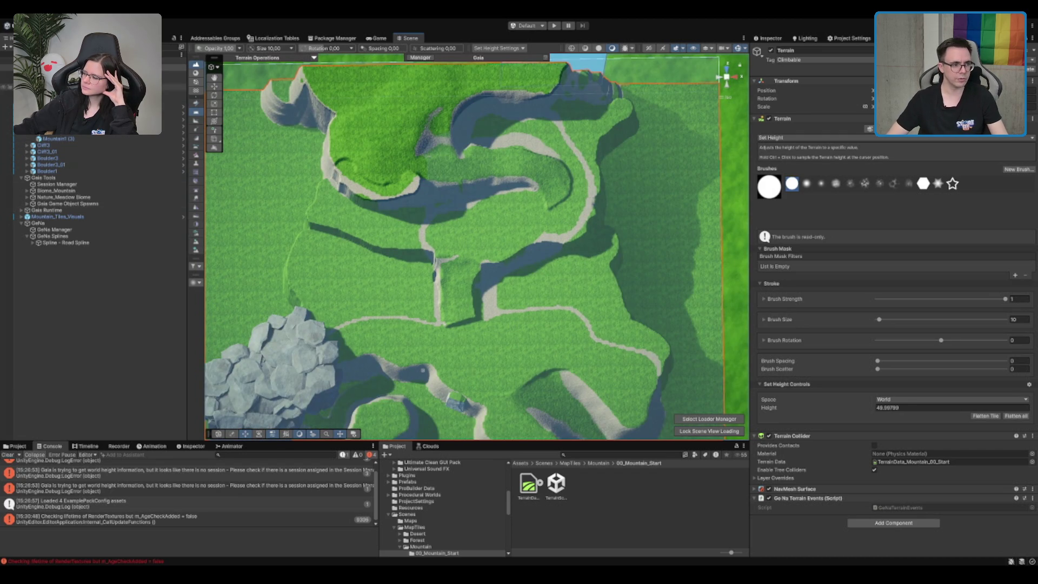
{"action": "left_click", "coordinate": [95, 192]}
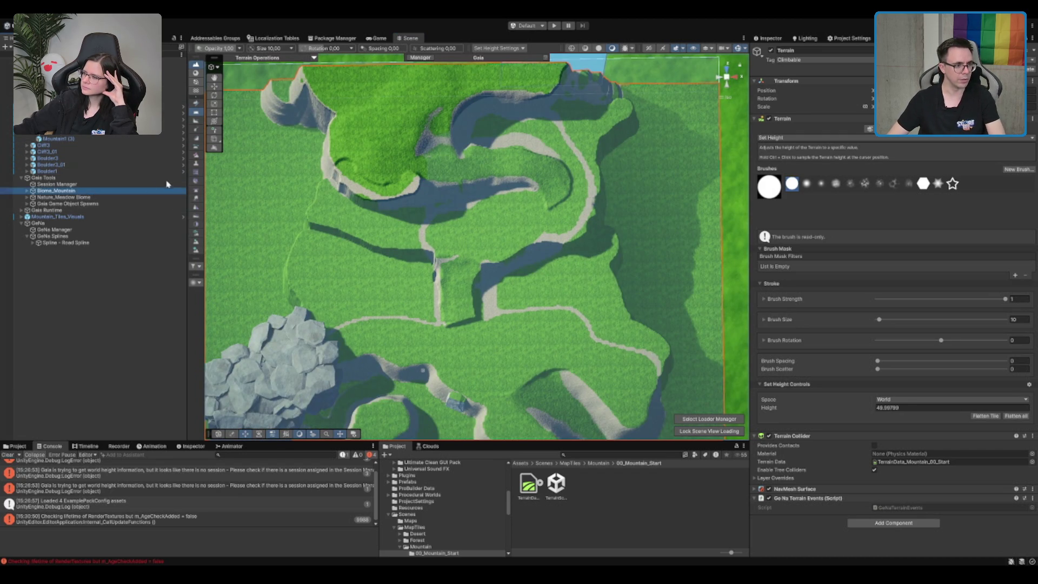
Select the Biome_Mountain_Textures spawner, collapse its SlopeTexture rule, and run Spawn Local.
{"action": "key", "text": "Down"}
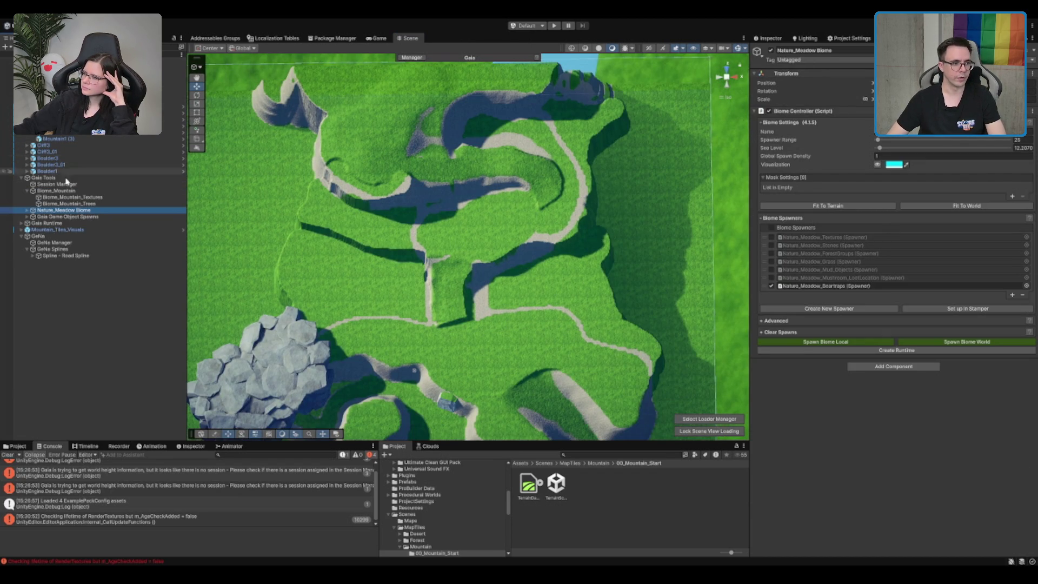
{"action": "left_click", "coordinate": [107, 203]}
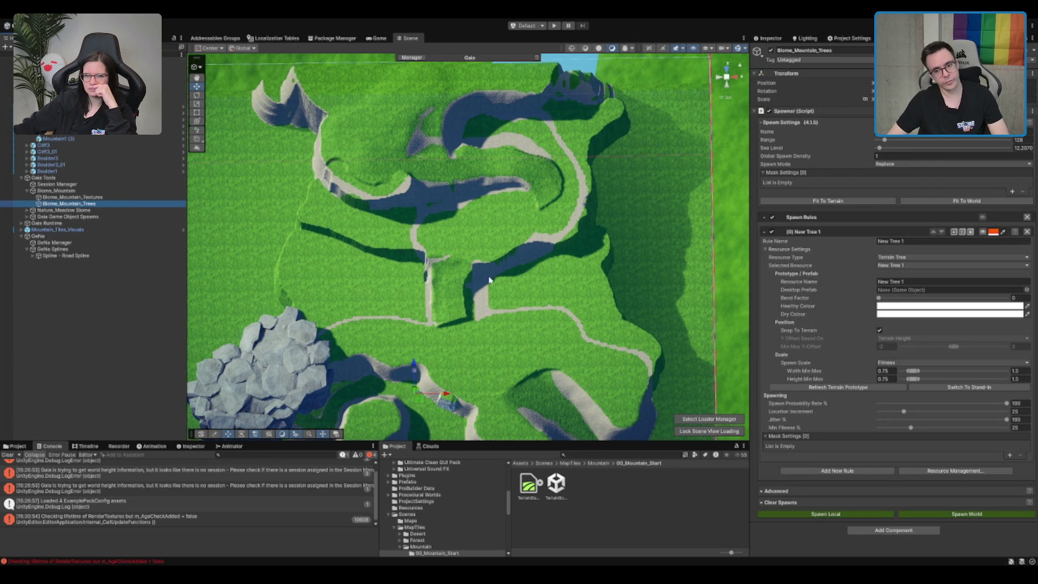
{"action": "key", "text": "Up"}
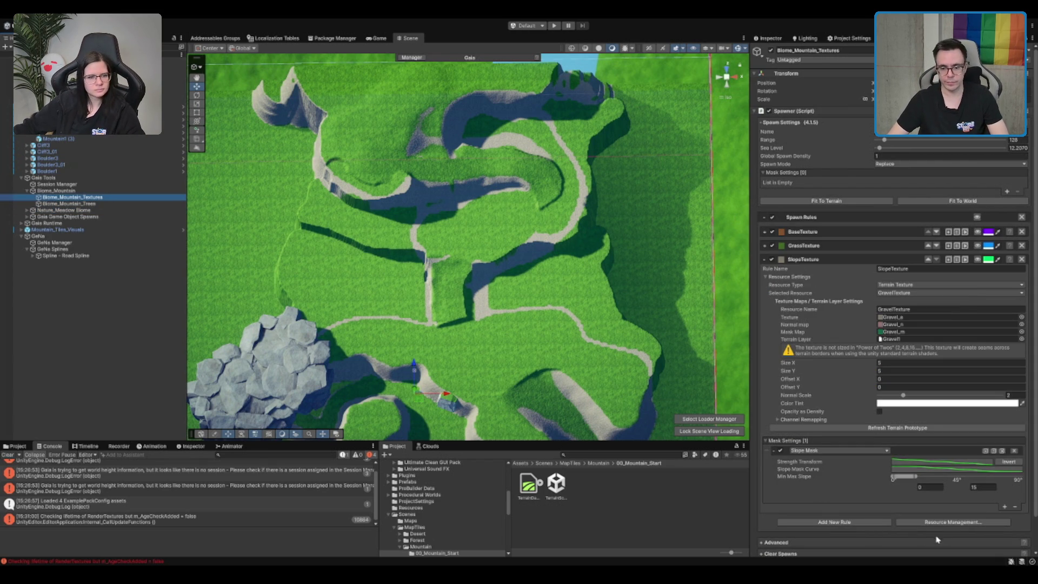
{"action": "left_click", "coordinate": [789, 260]}
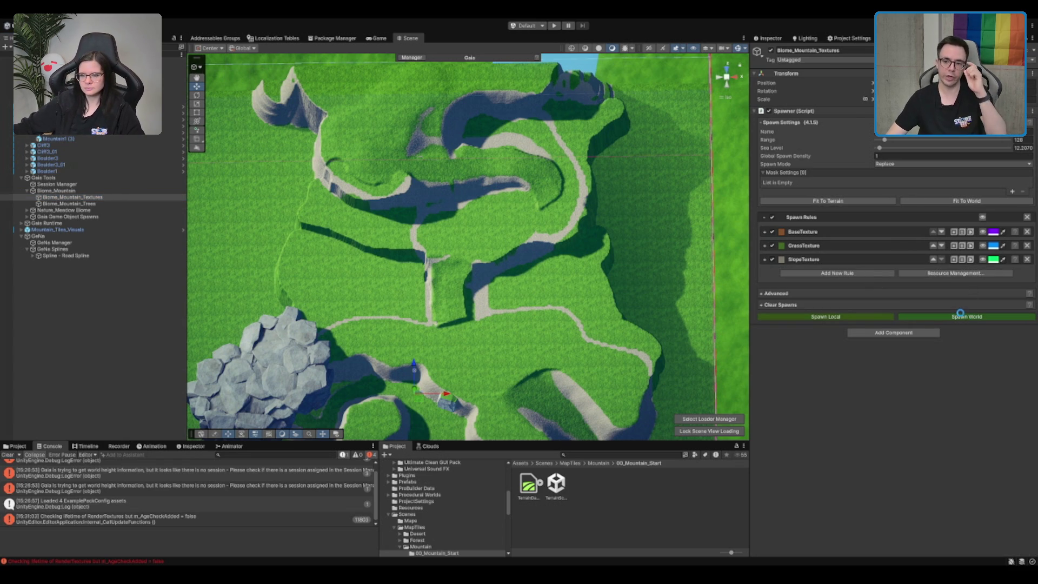
{"action": "left_click", "coordinate": [854, 318]}
Zoom and pan to center the retextured mountain tile in view.
{"action": "scroll", "coordinate": [484, 173], "scroll_direction": "up", "scroll_amount": 5}
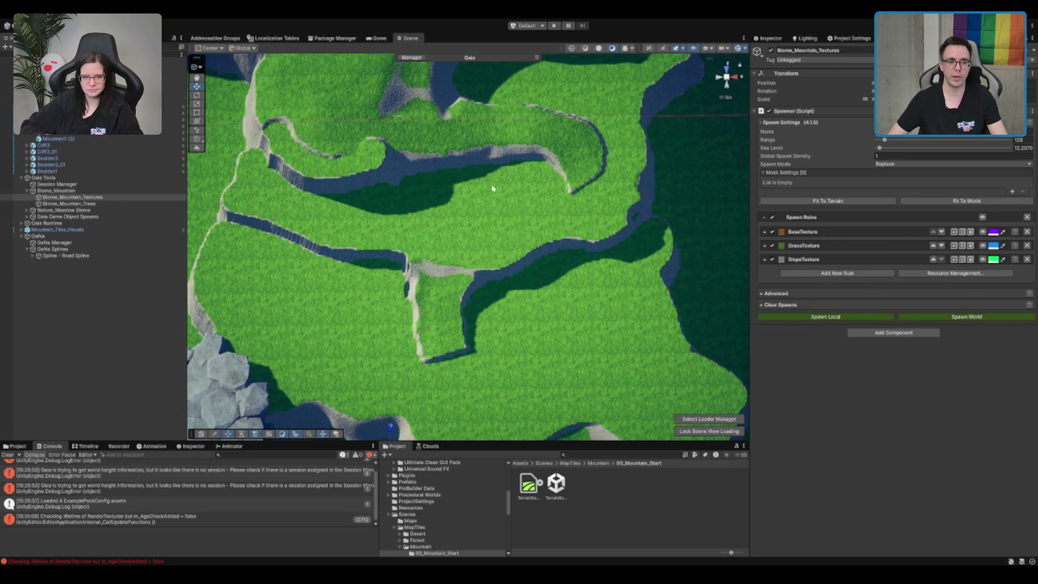
{"action": "scroll", "coordinate": [489, 210], "scroll_direction": "up", "scroll_amount": 2}
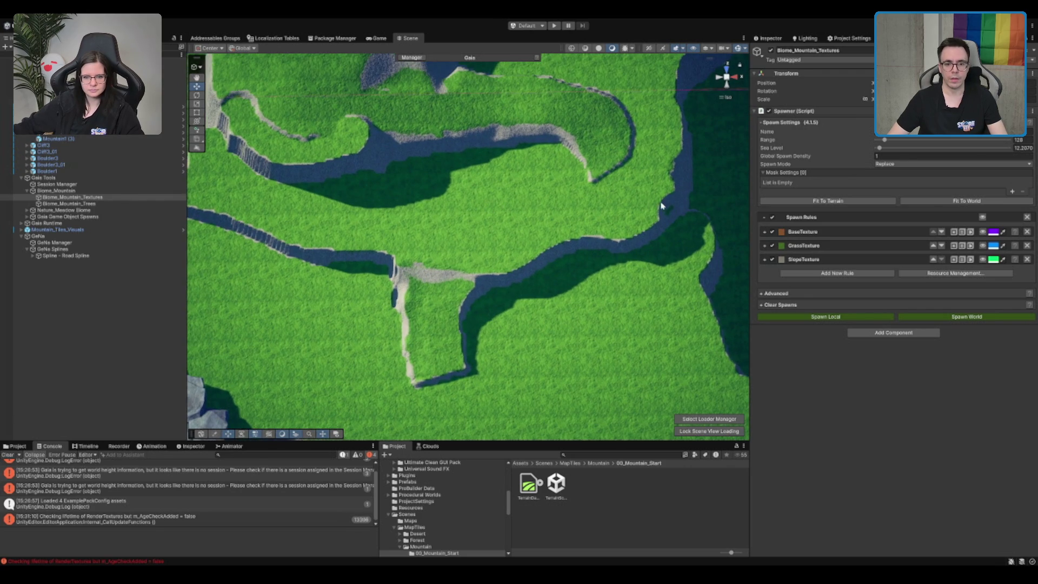
{"action": "scroll", "coordinate": [661, 205], "scroll_direction": "down", "scroll_amount": 6}
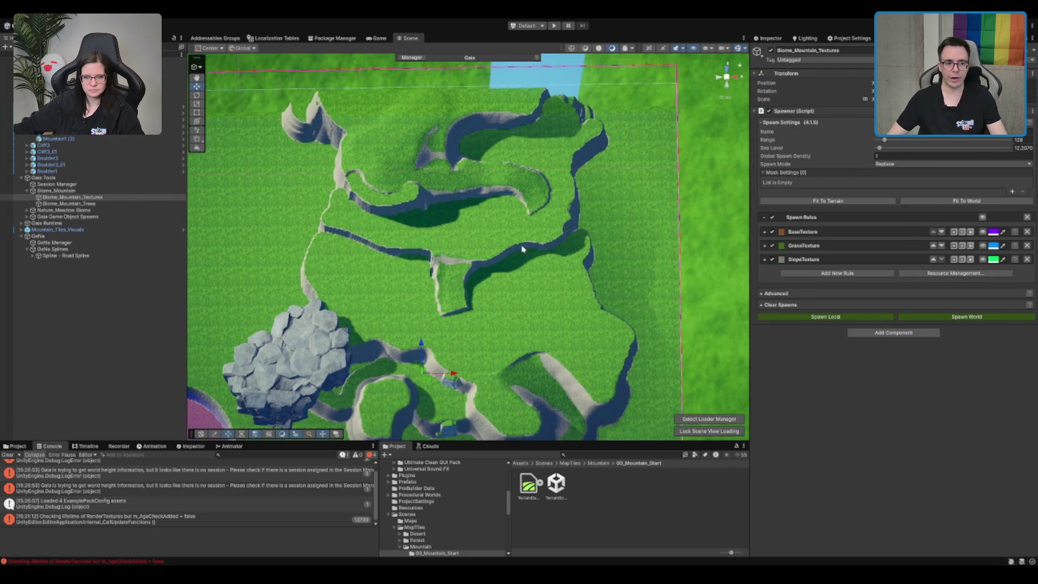
{"action": "scroll", "coordinate": [522, 248], "scroll_direction": "down", "scroll_amount": 4}
{"action": "mouse_move", "coordinate": [452, 332]}
{"action": "left_mouse_down"}
{"action": "mouse_move", "coordinate": [484, 240]}
{"action": "mouse_move", "coordinate": [517, 204]}
{"action": "mouse_move", "coordinate": [519, 227]}
{"action": "mouse_move", "coordinate": [489, 290]}
{"action": "left_mouse_up"}
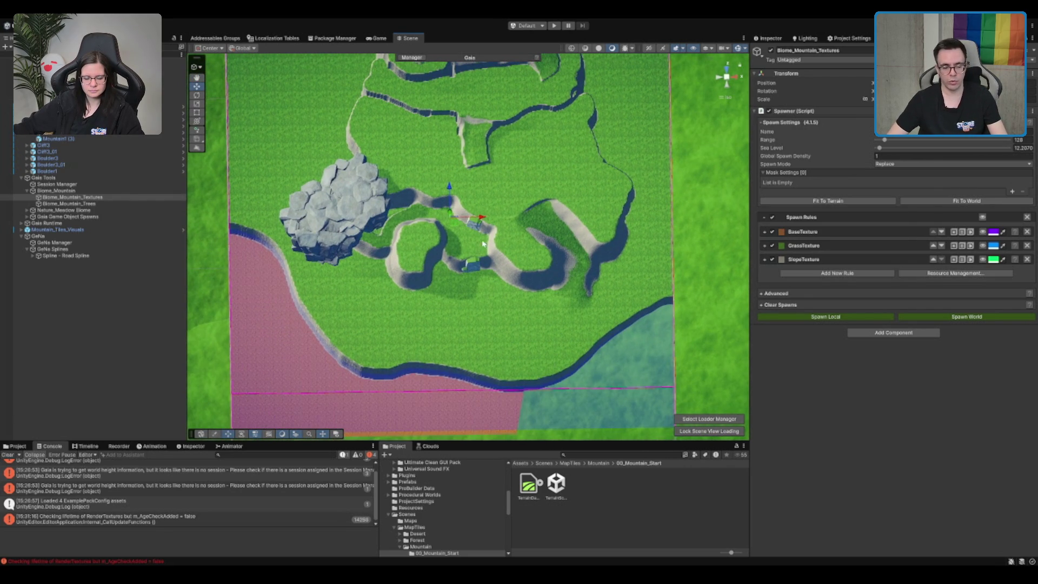
{"action": "left_click_drag", "start_coordinate": [482, 243], "coordinate": [501, 277]}
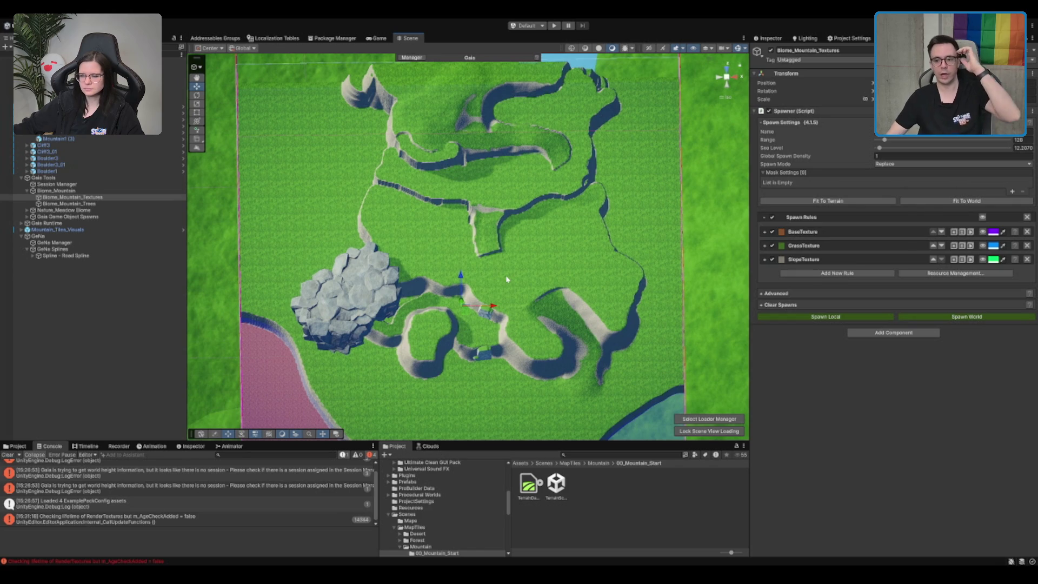
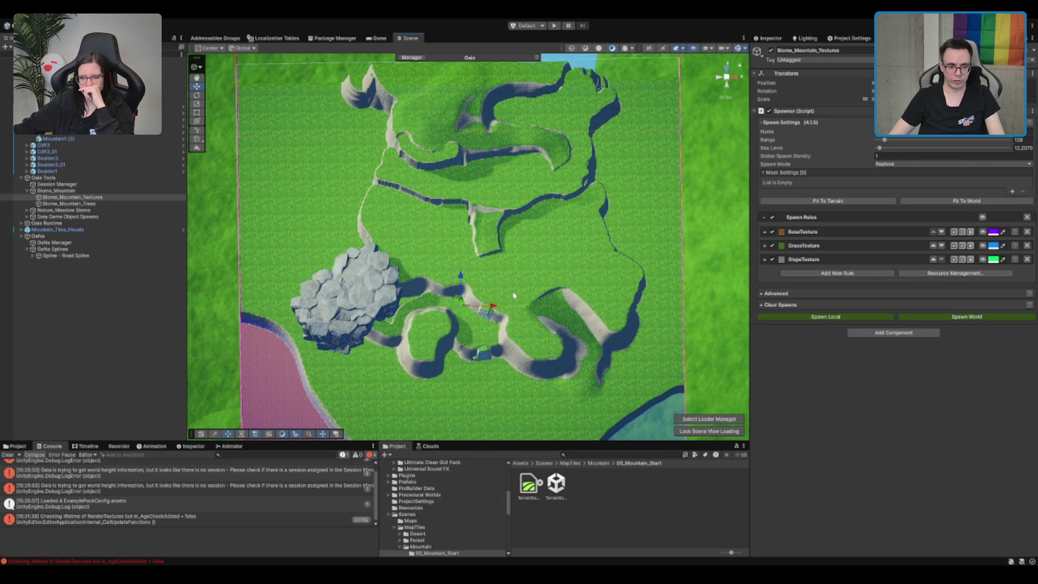
Select the mountain terrain and orbit the Scene view to inspect its stepped cliffs.
{"action": "scroll", "coordinate": [514, 295], "scroll_direction": "up", "scroll_amount": 5}
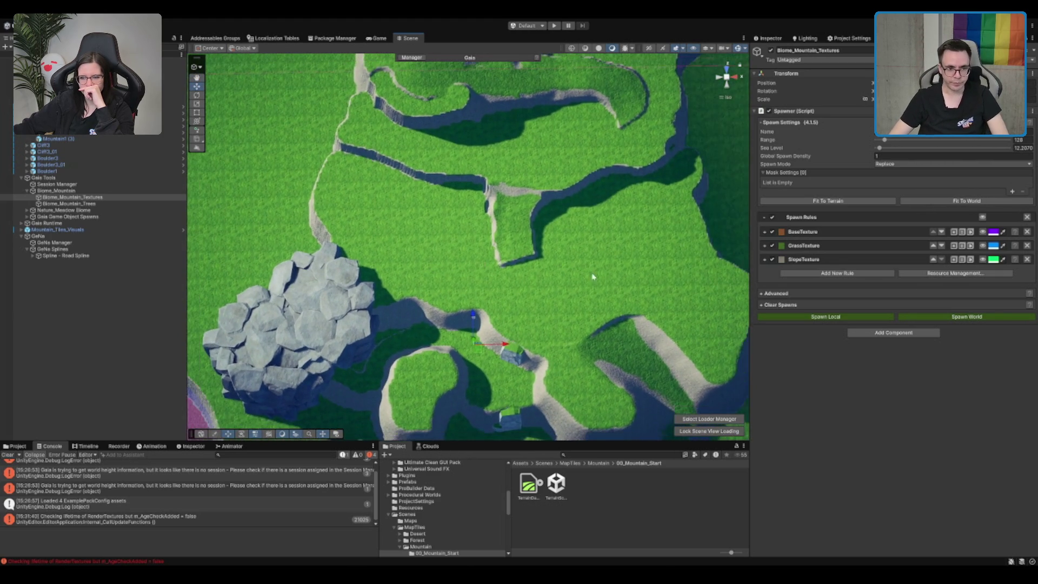
{"action": "left_click", "coordinate": [593, 276]}
{"action": "scroll", "coordinate": [493, 185], "scroll_direction": "up", "scroll_amount": 3}
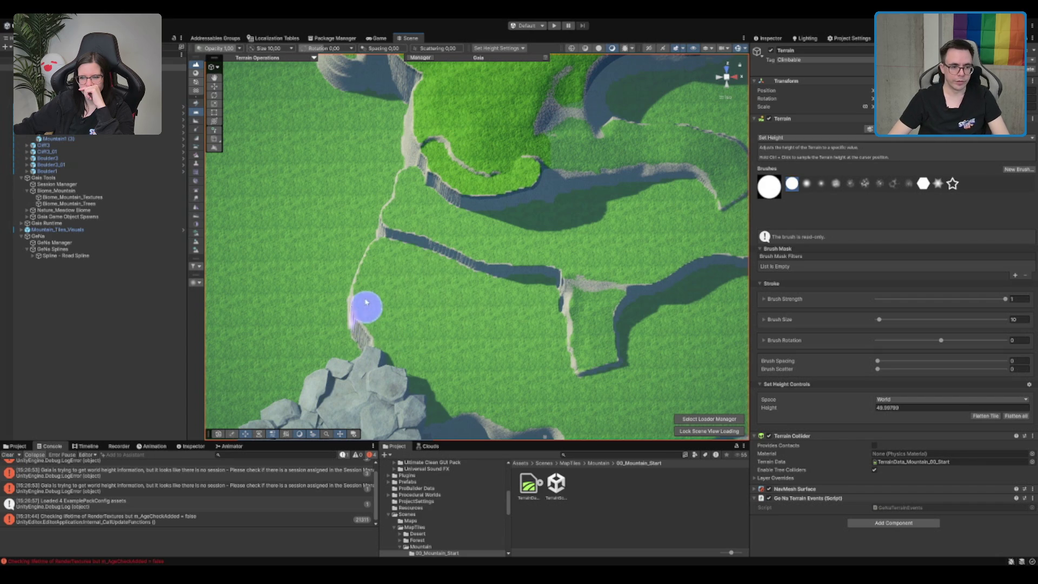
{"action": "scroll", "coordinate": [394, 359], "scroll_direction": "up", "scroll_amount": 3}
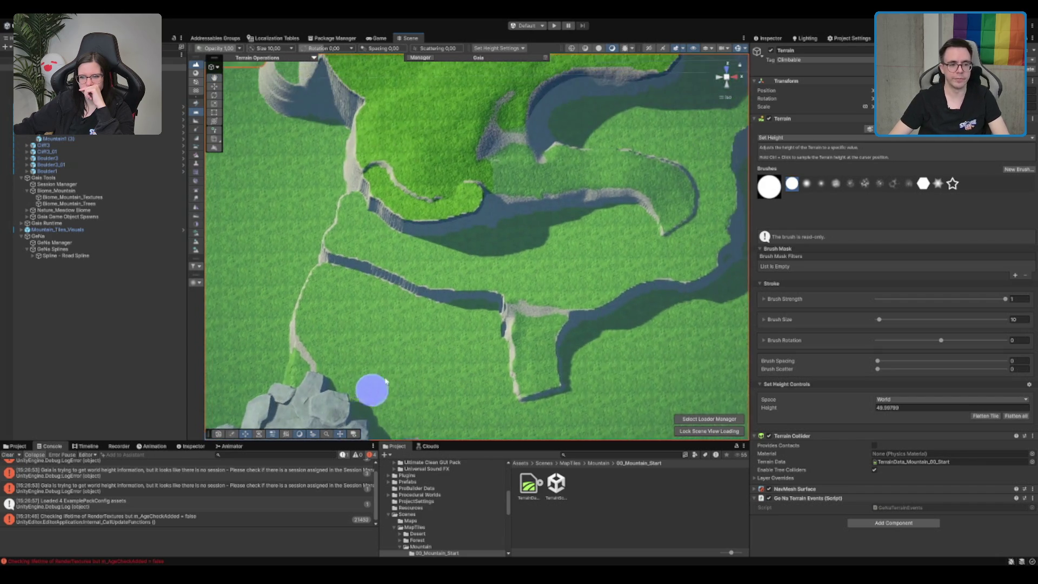
{"action": "scroll", "coordinate": [386, 381], "scroll_direction": "down", "scroll_amount": 5}
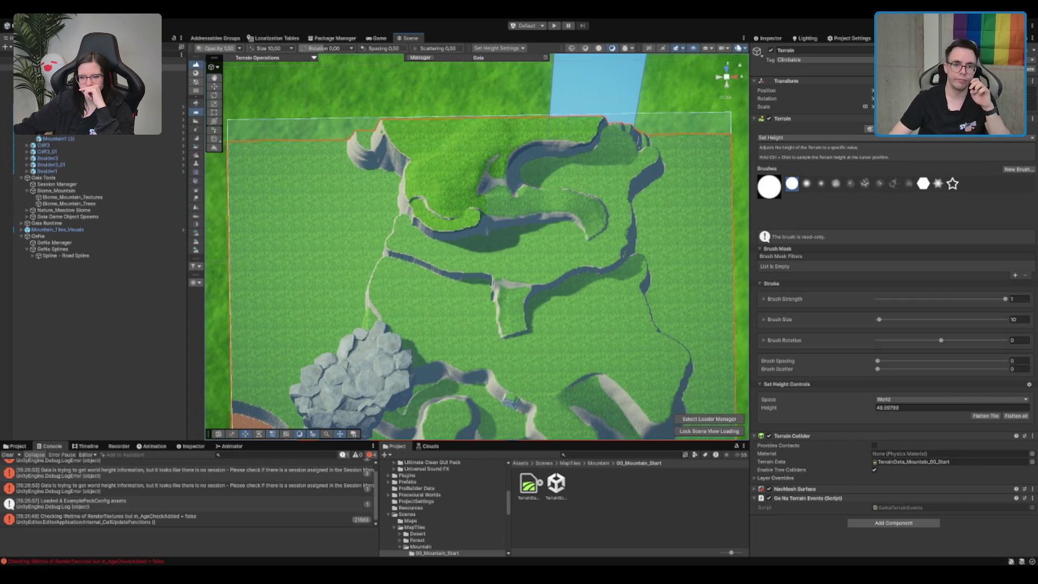
{"action": "mouse_move", "coordinate": [607, 303]}
{"action": "left_mouse_down"}
{"action": "mouse_move", "coordinate": [607, 234]}
{"action": "mouse_move", "coordinate": [567, 257]}
{"action": "mouse_move", "coordinate": [544, 201]}
{"action": "mouse_move", "coordinate": [572, 234]}
{"action": "mouse_move", "coordinate": [579, 265]}
{"action": "left_mouse_up"}
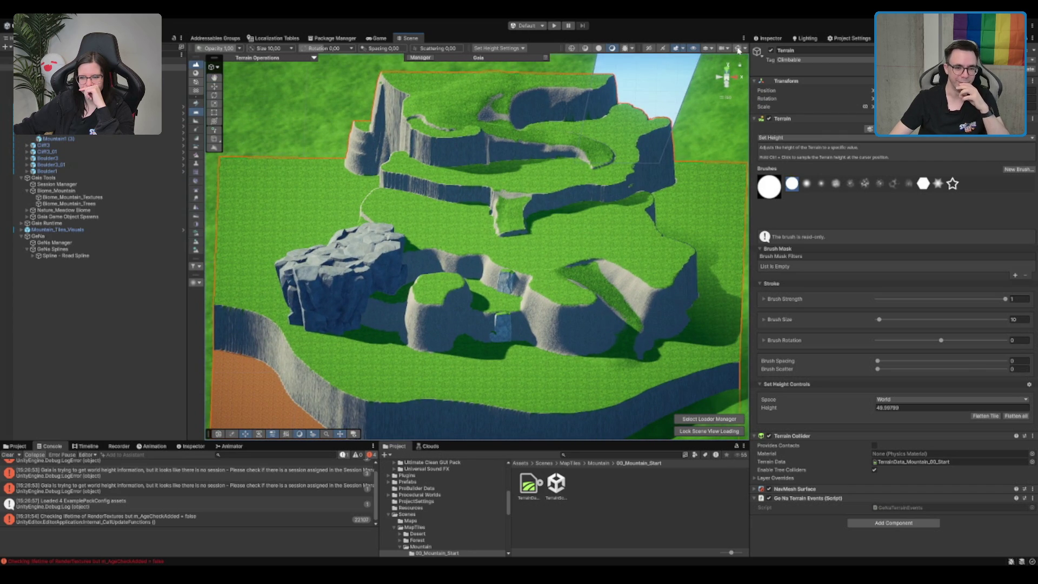
{"action": "left_click_drag", "start_coordinate": [578, 265], "coordinate": [533, 204]}
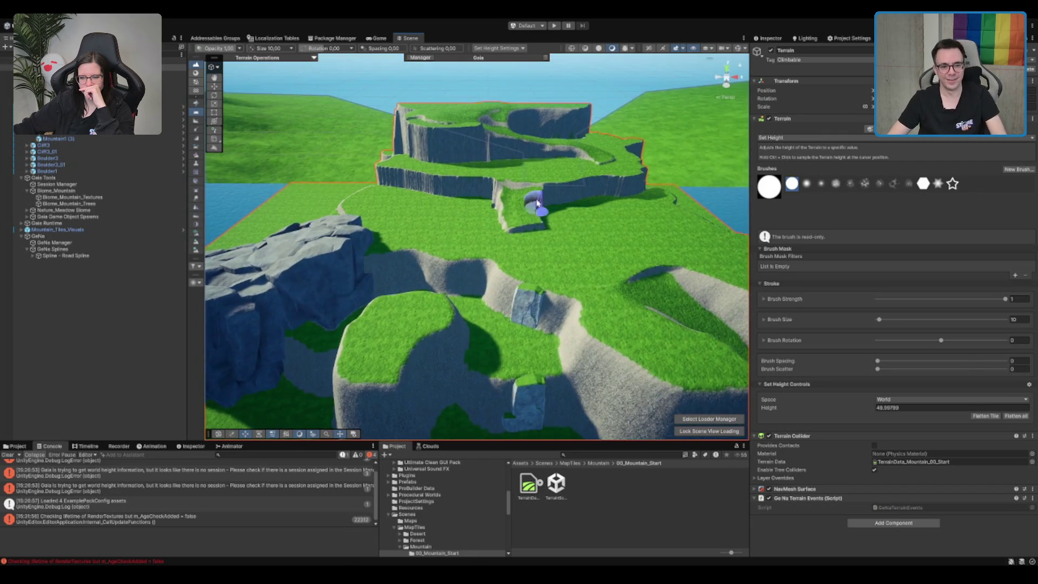
{"action": "scroll", "coordinate": [533, 204], "scroll_direction": "up", "scroll_amount": 5}
{"action": "scroll", "coordinate": [540, 217], "scroll_direction": "down", "scroll_amount": 5}
{"action": "mouse_move", "coordinate": [494, 232]}
{"action": "left_mouse_down"}
{"action": "mouse_move", "coordinate": [482, 236]}
{"action": "mouse_move", "coordinate": [511, 232]}
{"action": "left_mouse_up"}
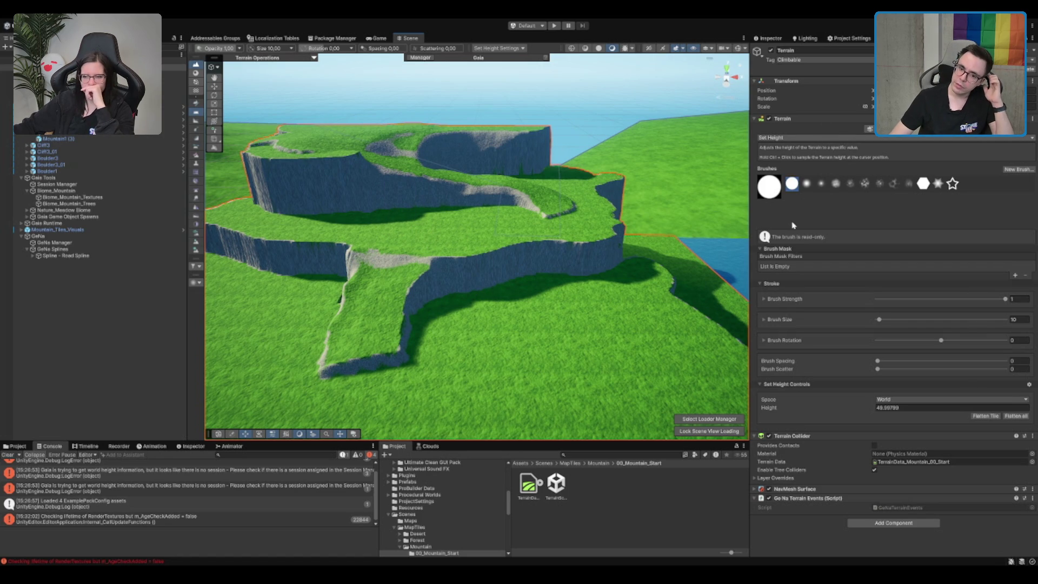
{"action": "left_click_drag", "start_coordinate": [615, 244], "coordinate": [577, 264]}
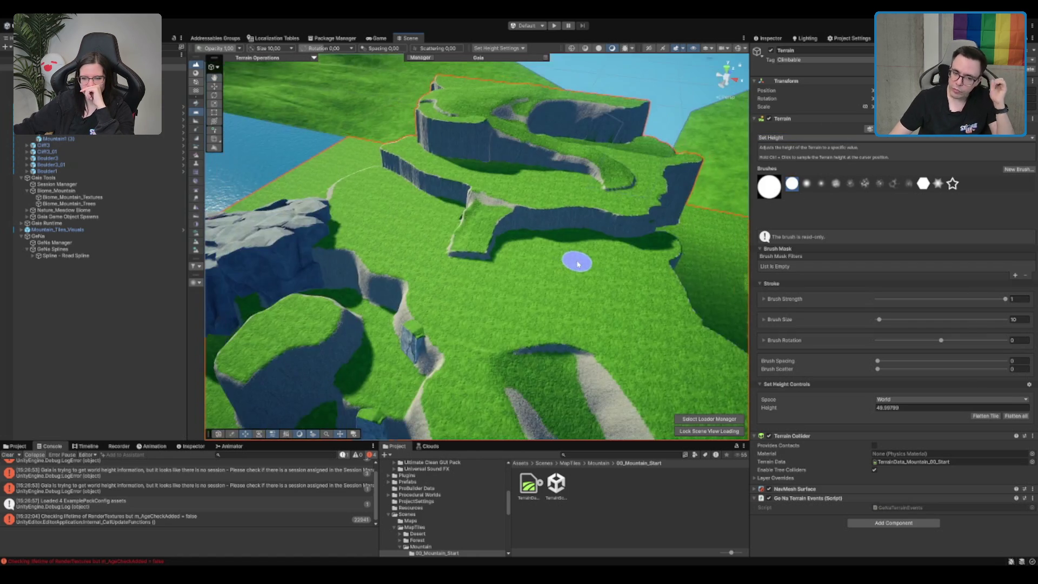
Switch the terrain tool to Smooth Height at blur radius 2, facing the cliff.
{"action": "scroll", "coordinate": [578, 254], "scroll_direction": "down", "scroll_amount": 3}
{"action": "scroll", "coordinate": [489, 276], "scroll_direction": "down", "scroll_amount": 3}
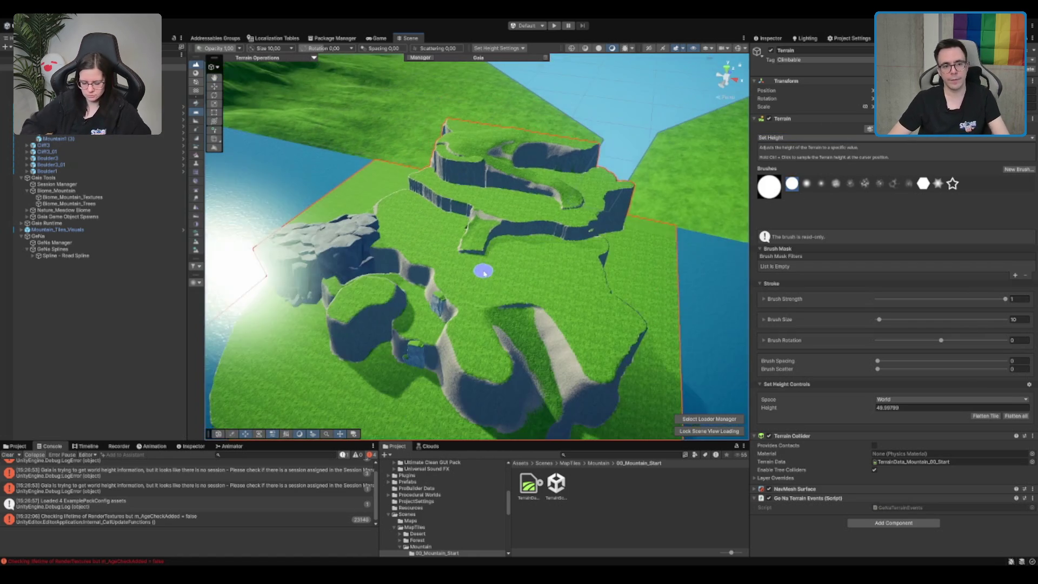
{"action": "scroll", "coordinate": [479, 292], "scroll_direction": "up", "scroll_amount": 5}
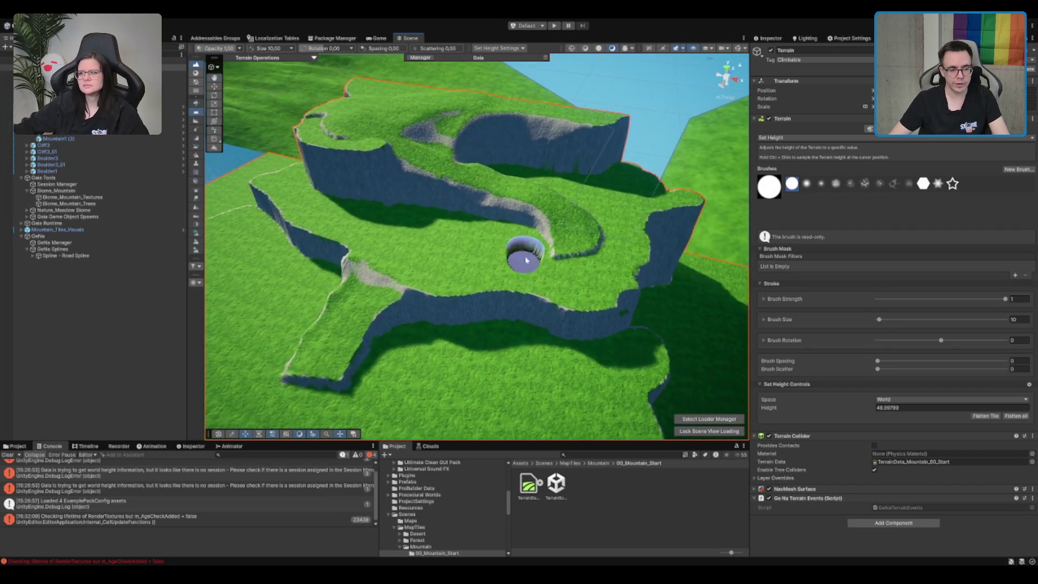
{"action": "scroll", "coordinate": [526, 260], "scroll_direction": "up", "scroll_amount": 5}
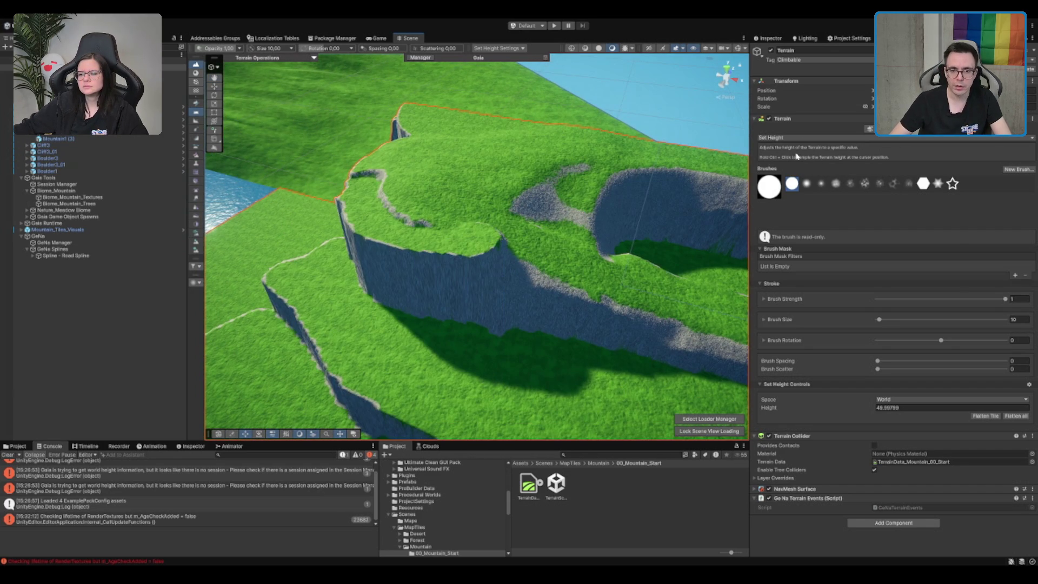
{"action": "key", "text": "shift+e"}
{"action": "mouse_move", "coordinate": [621, 220]}
{"action": "left_mouse_down"}
{"action": "mouse_move", "coordinate": [609, 234]}
{"action": "mouse_move", "coordinate": [671, 271]}
{"action": "left_mouse_up"}
Smooth the sheer cliff wall into grassy slopes and check the nearby cliffs by the water.
{"action": "mouse_move", "coordinate": [562, 270]}
{"action": "left_mouse_down"}
{"action": "mouse_move", "coordinate": [425, 240]}
{"action": "mouse_move", "coordinate": [440, 255]}
{"action": "mouse_move", "coordinate": [481, 239]}
{"action": "mouse_move", "coordinate": [591, 274]}
{"action": "left_mouse_up"}
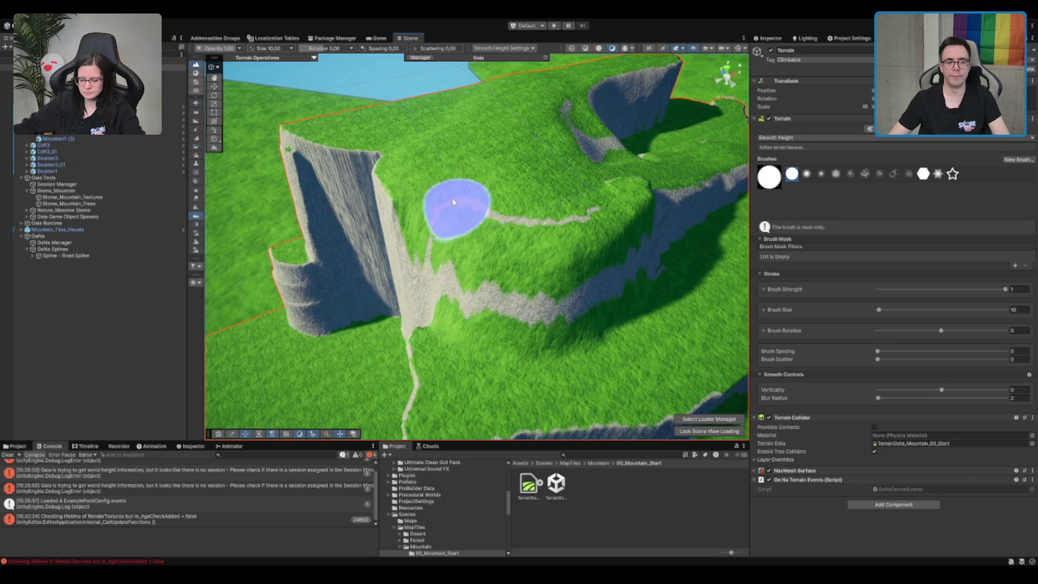
{"action": "left_click_drag", "start_coordinate": [453, 187], "coordinate": [557, 277]}
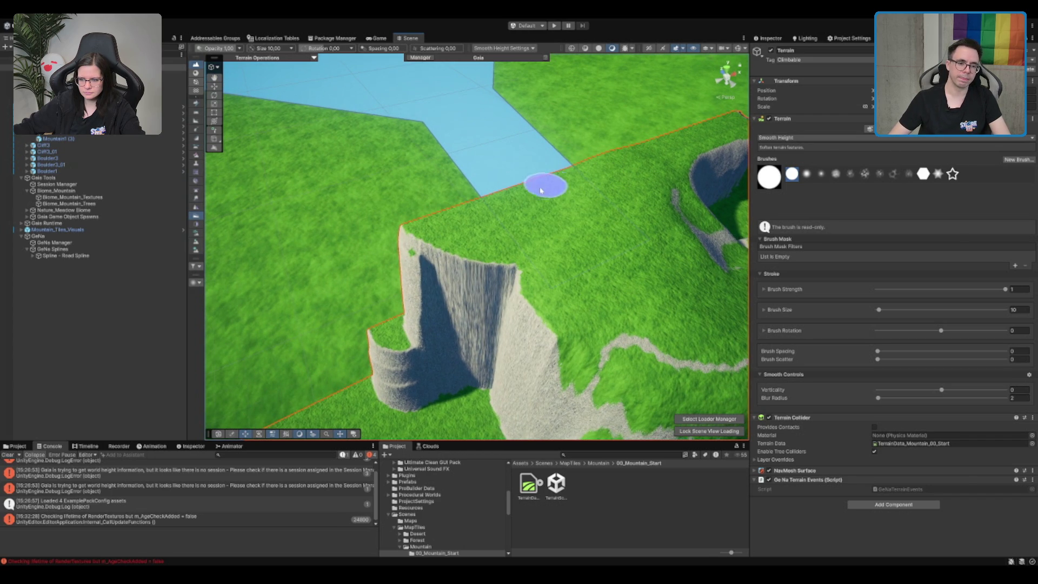
{"action": "mouse_move", "coordinate": [459, 237]}
{"action": "left_mouse_down"}
{"action": "mouse_move", "coordinate": [463, 225]}
{"action": "mouse_move", "coordinate": [562, 287]}
{"action": "mouse_move", "coordinate": [476, 229]}
{"action": "mouse_move", "coordinate": [562, 298]}
{"action": "mouse_move", "coordinate": [521, 262]}
{"action": "mouse_move", "coordinate": [350, 177]}
{"action": "mouse_move", "coordinate": [411, 303]}
{"action": "mouse_move", "coordinate": [378, 217]}
{"action": "left_mouse_up"}
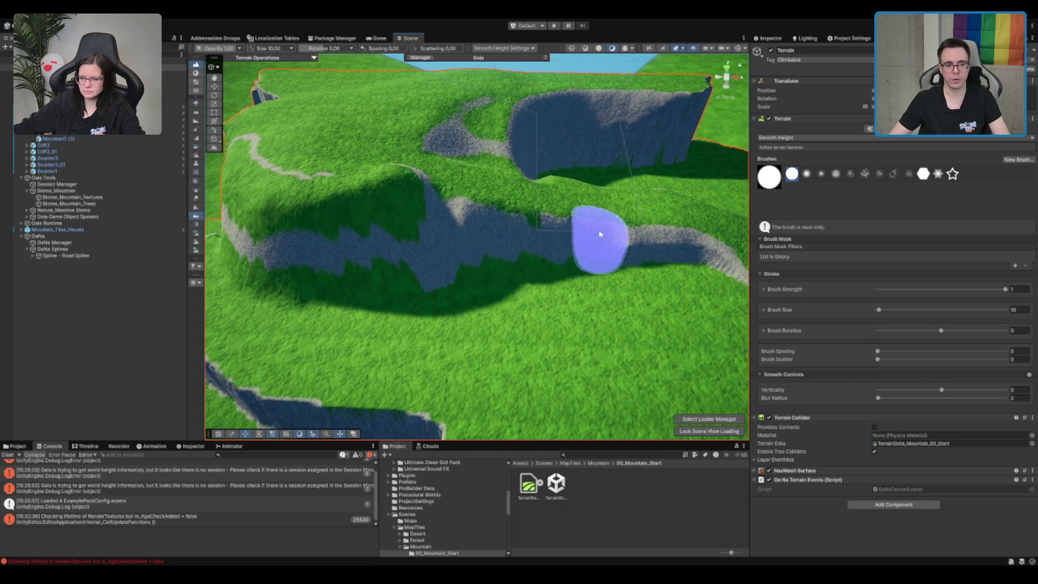
{"action": "mouse_move", "coordinate": [600, 229]}
{"action": "left_mouse_down"}
{"action": "mouse_move", "coordinate": [538, 215]}
{"action": "mouse_move", "coordinate": [593, 281]}
{"action": "mouse_move", "coordinate": [528, 278]}
{"action": "mouse_move", "coordinate": [492, 261]}
{"action": "left_mouse_up"}
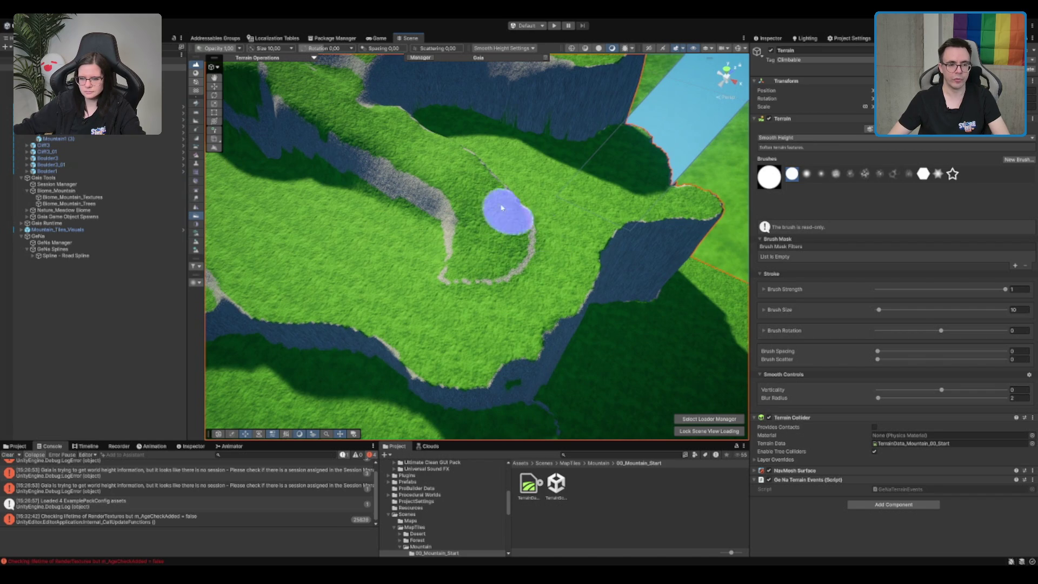
Review the plateau from above and select the Biome_Mountain_Textures spawner.
{"action": "mouse_move", "coordinate": [549, 209]}
{"action": "left_mouse_down"}
{"action": "mouse_move", "coordinate": [510, 313]}
{"action": "mouse_move", "coordinate": [461, 273]}
{"action": "left_mouse_up"}
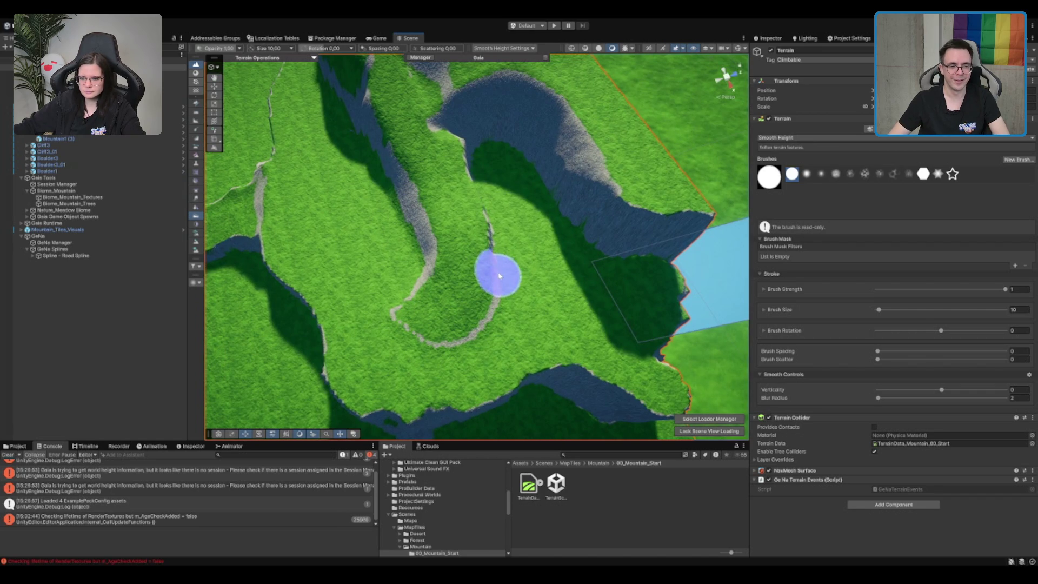
{"action": "mouse_move", "coordinate": [465, 132]}
{"action": "left_mouse_down"}
{"action": "mouse_move", "coordinate": [468, 189]}
{"action": "mouse_move", "coordinate": [445, 205]}
{"action": "mouse_move", "coordinate": [494, 146]}
{"action": "mouse_move", "coordinate": [595, 265]}
{"action": "mouse_move", "coordinate": [556, 274]}
{"action": "mouse_move", "coordinate": [479, 181]}
{"action": "left_mouse_up"}
{"action": "mouse_move", "coordinate": [546, 278]}
{"action": "left_mouse_down"}
{"action": "mouse_move", "coordinate": [509, 282]}
{"action": "mouse_move", "coordinate": [640, 287]}
{"action": "left_mouse_up"}
{"action": "scroll", "coordinate": [594, 254], "scroll_direction": "up", "scroll_amount": 5}
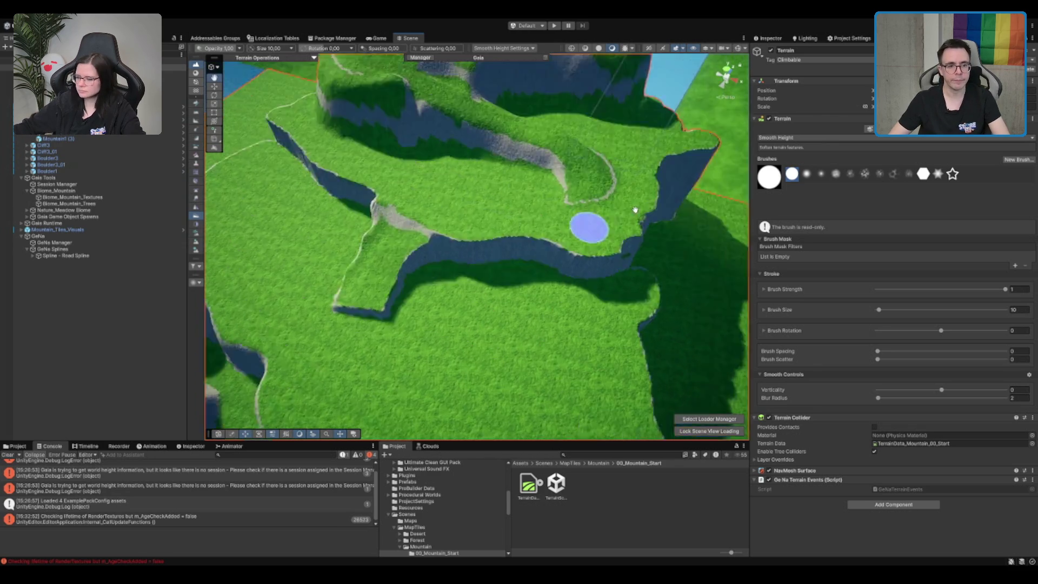
{"action": "left_click", "coordinate": [95, 197]}
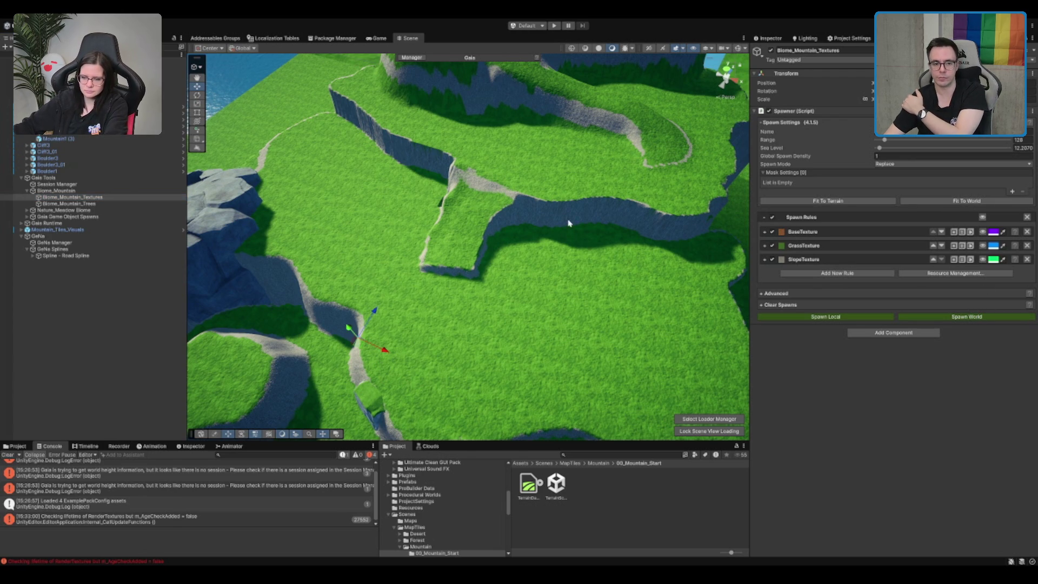
Reselect the terrain and swing the view in close to the cliffs.
{"action": "mouse_move", "coordinate": [560, 227]}
{"action": "left_mouse_down"}
{"action": "mouse_move", "coordinate": [598, 306]}
{"action": "mouse_move", "coordinate": [510, 264]}
{"action": "mouse_move", "coordinate": [556, 243]}
{"action": "mouse_move", "coordinate": [432, 215]}
{"action": "left_mouse_up"}
{"action": "scroll", "coordinate": [575, 294], "scroll_direction": "up", "scroll_amount": 10}
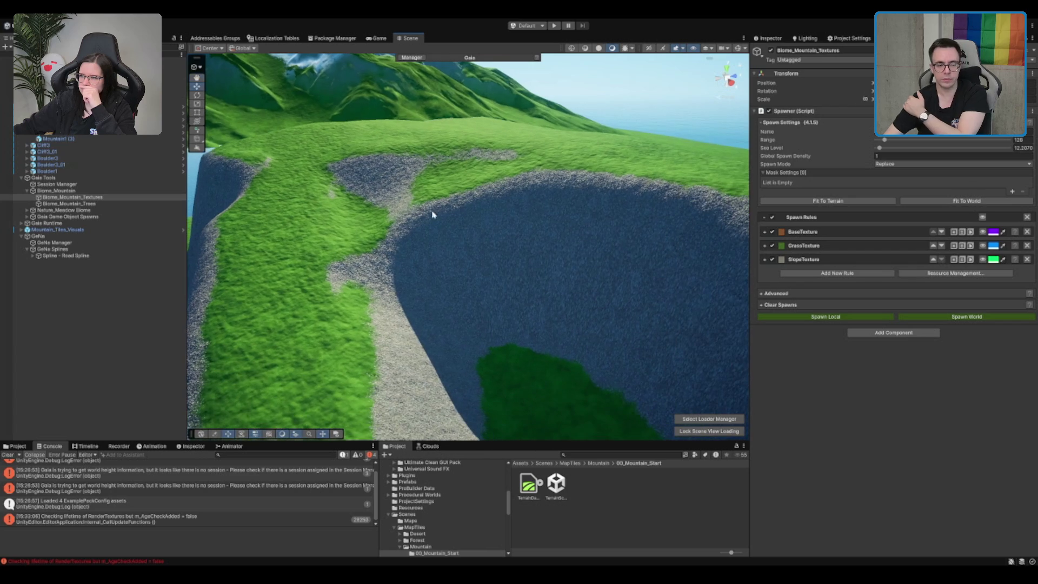
{"action": "left_click", "coordinate": [436, 192]}
{"action": "scroll", "coordinate": [503, 200], "scroll_direction": "down", "scroll_amount": 3}
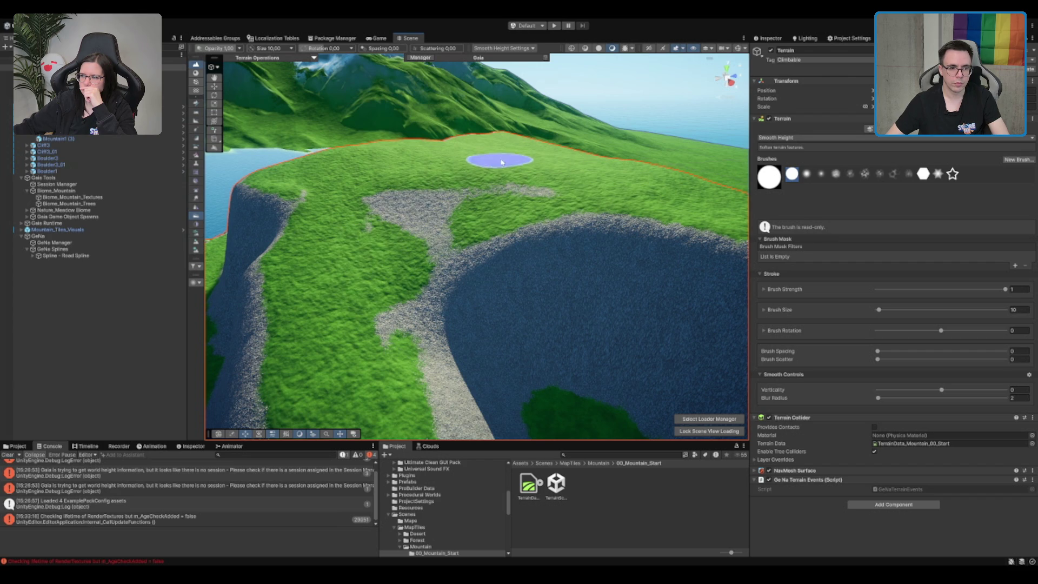
{"action": "mouse_move", "coordinate": [488, 206]}
{"action": "left_mouse_down"}
{"action": "mouse_move", "coordinate": [324, 258]}
{"action": "mouse_move", "coordinate": [683, 238]}
{"action": "mouse_move", "coordinate": [494, 251]}
{"action": "mouse_move", "coordinate": [675, 177]}
{"action": "left_mouse_up"}
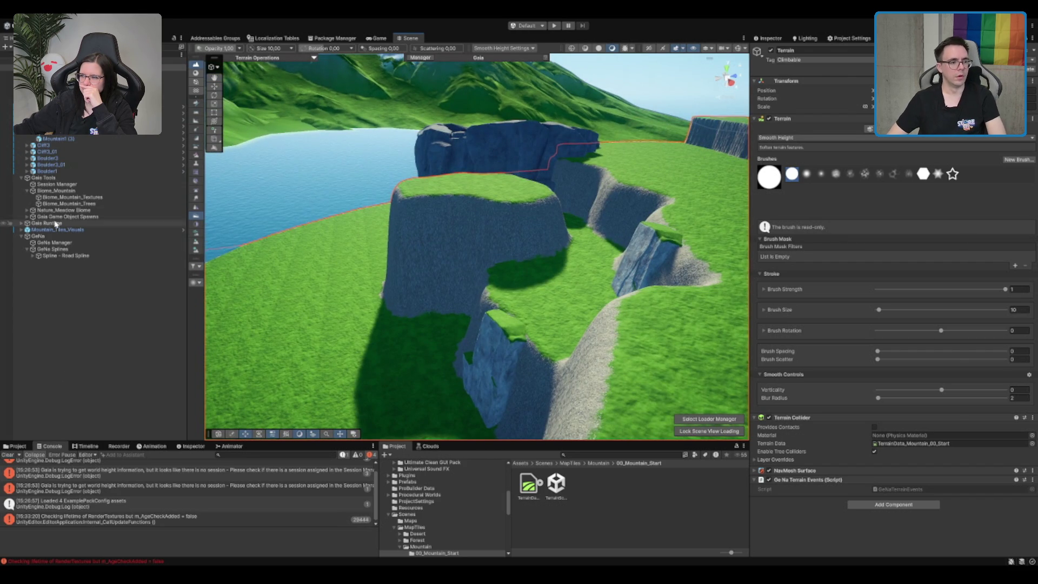
Respawn Biome_Mountain_Textures across the whole world with Spawn World.
{"action": "left_click", "coordinate": [82, 198]}
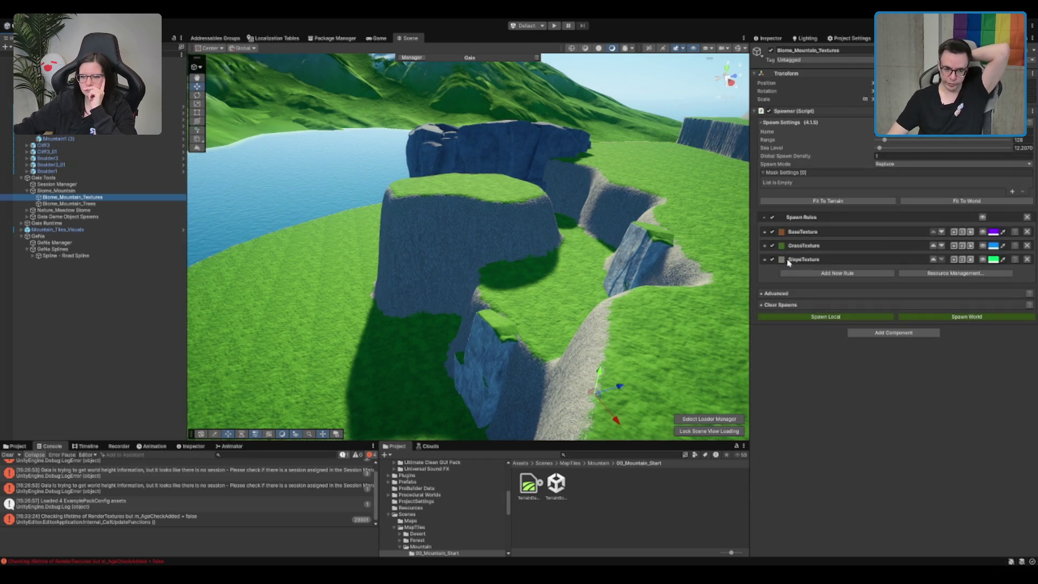
{"action": "left_click", "coordinate": [960, 319]}
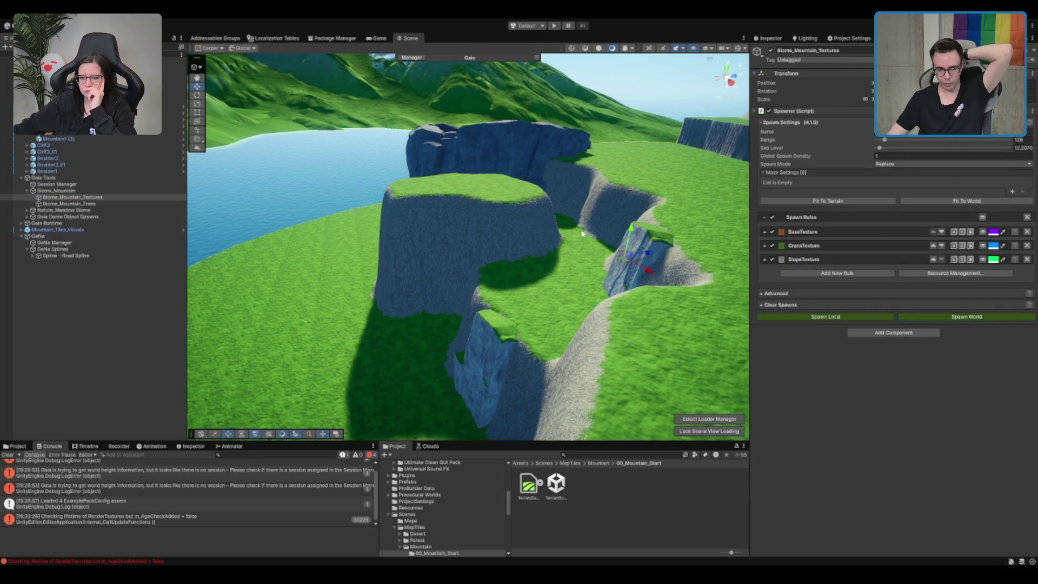
{"action": "mouse_move", "coordinate": [550, 216]}
{"action": "left_mouse_down"}
{"action": "mouse_move", "coordinate": [533, 200]}
{"action": "mouse_move", "coordinate": [600, 290]}
{"action": "mouse_move", "coordinate": [549, 205]}
{"action": "left_mouse_up"}
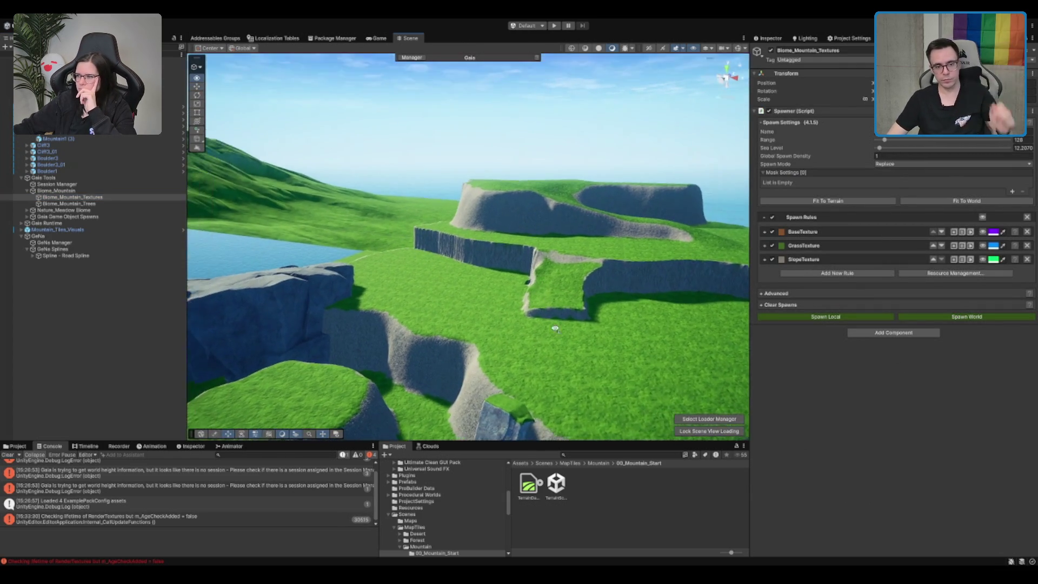
{"action": "scroll", "coordinate": [533, 176], "scroll_direction": "up", "scroll_amount": 5}
{"action": "scroll", "coordinate": [533, 176], "scroll_direction": "down", "scroll_amount": 5}
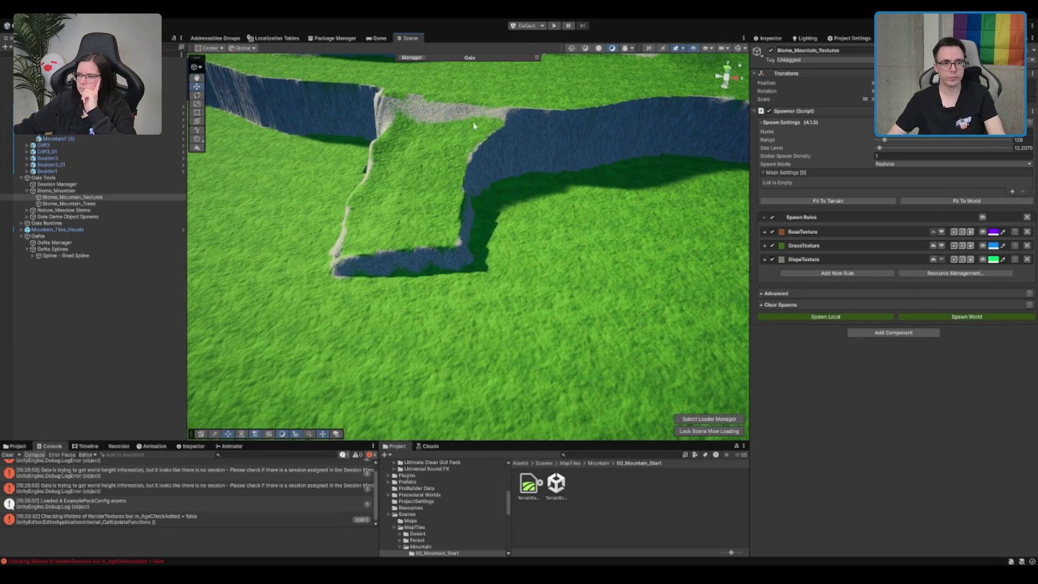
Reselect the terrain, then select and frame the Road Spline.
{"action": "left_click", "coordinate": [508, 186]}
{"action": "scroll", "coordinate": [507, 186], "scroll_direction": "down", "scroll_amount": 3}
{"action": "mouse_move", "coordinate": [436, 157]}
{"action": "left_mouse_down"}
{"action": "mouse_move", "coordinate": [447, 202]}
{"action": "mouse_move", "coordinate": [519, 209]}
{"action": "mouse_move", "coordinate": [683, 167]}
{"action": "mouse_move", "coordinate": [550, 167]}
{"action": "left_mouse_up"}
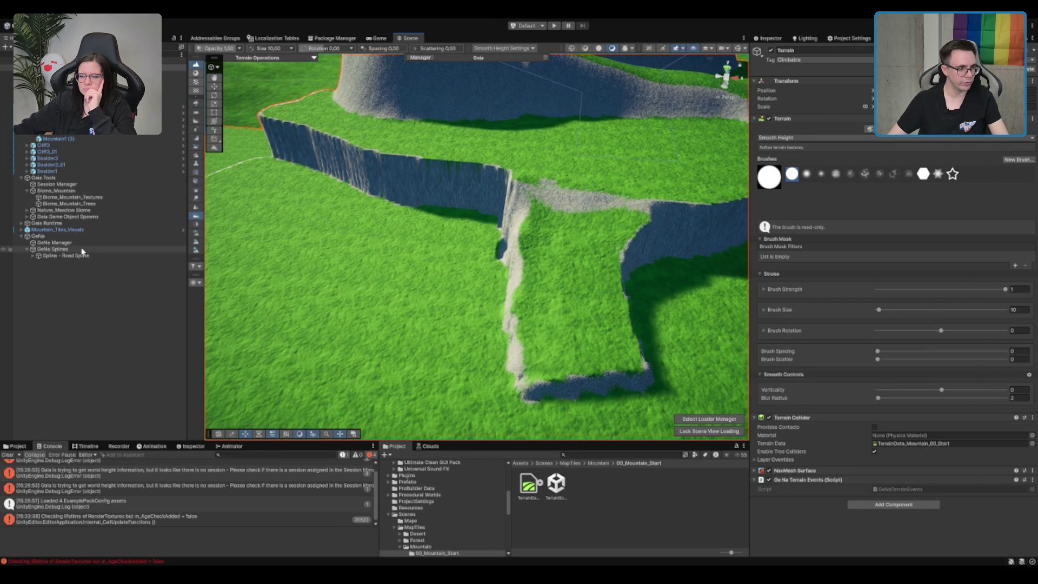
{"action": "double_click", "coordinate": [95, 254]}
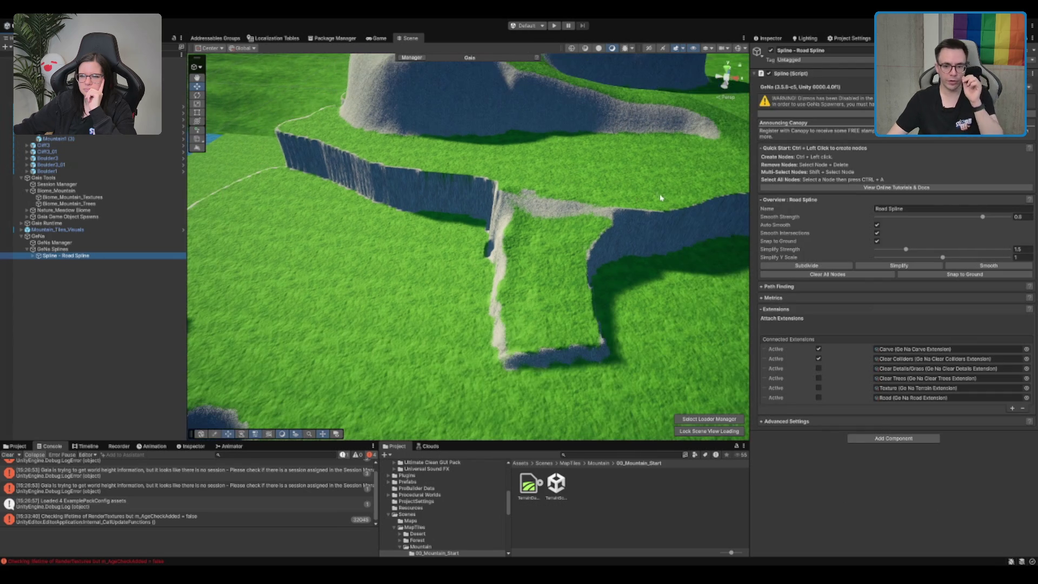
Hide the Road Spline's nodes and carve preview, returning to the Biome_Mountain_Textures spawner.
{"action": "left_click", "coordinate": [738, 47]}
{"action": "key", "text": "f"}
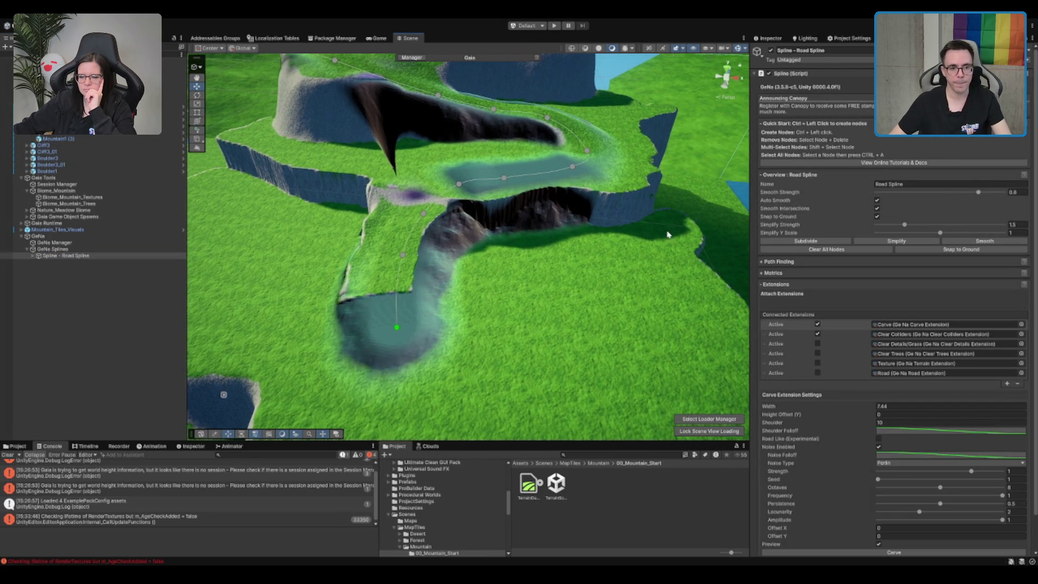
{"action": "scroll", "coordinate": [921, 481], "scroll_direction": "down", "scroll_amount": 2}
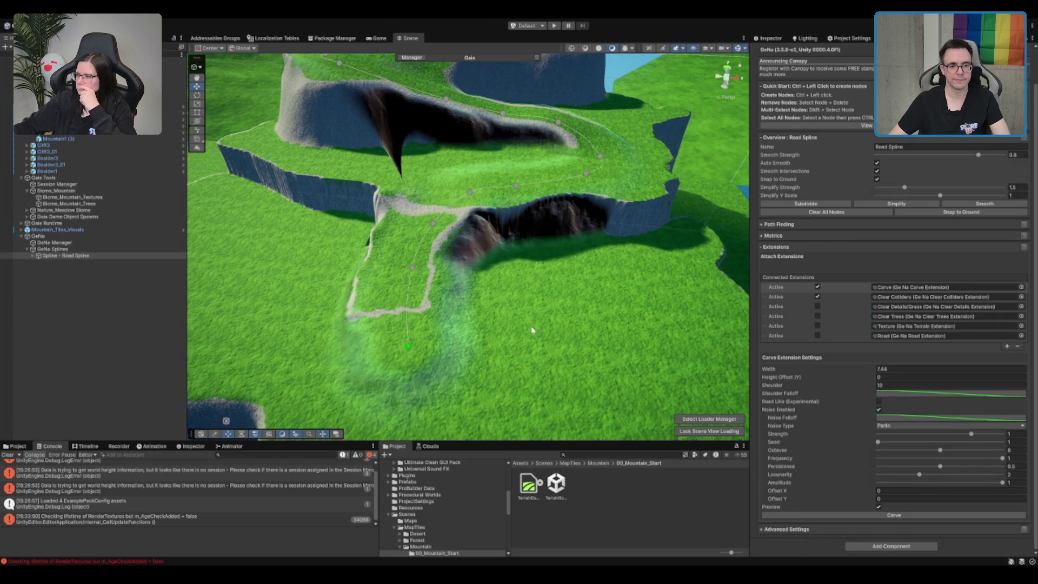
{"action": "left_click", "coordinate": [119, 313]}
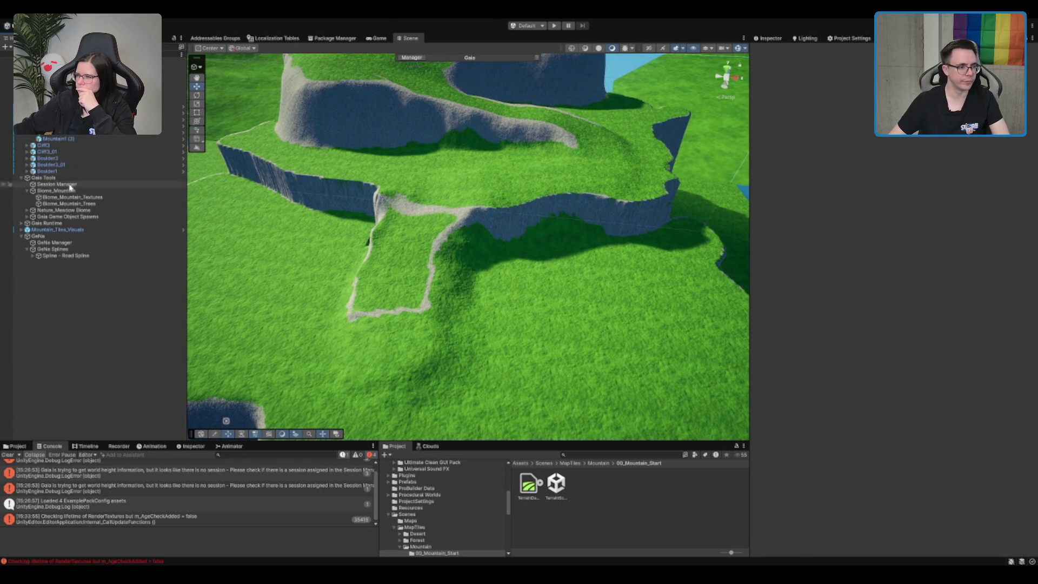
{"action": "left_click", "coordinate": [96, 198]}
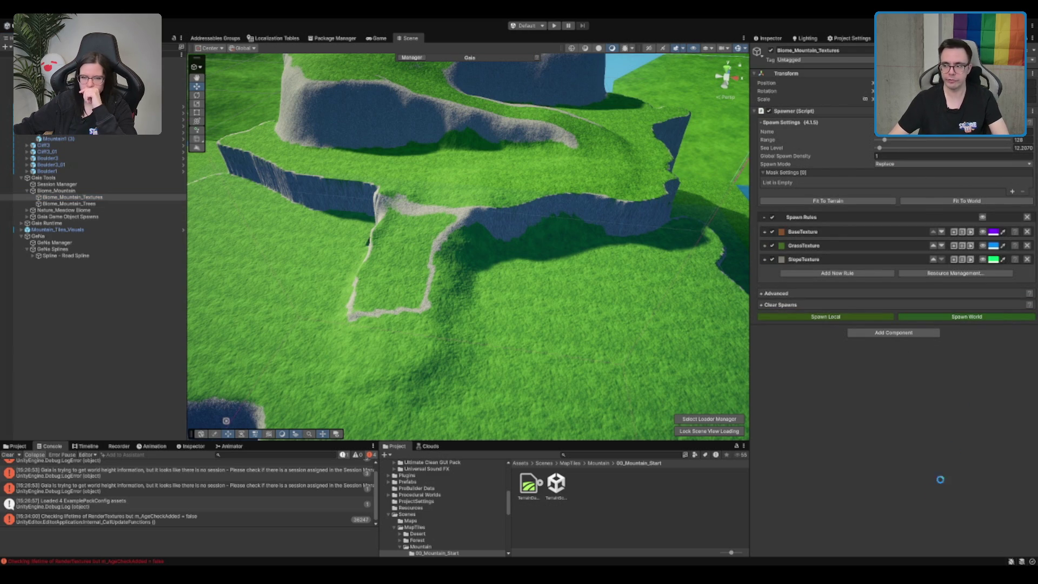
Smooth the cliff edge by the path down into grass.
{"action": "mouse_move", "coordinate": [549, 246]}
{"action": "left_mouse_down"}
{"action": "mouse_move", "coordinate": [540, 249]}
{"action": "mouse_move", "coordinate": [690, 118]}
{"action": "mouse_move", "coordinate": [567, 227]}
{"action": "mouse_move", "coordinate": [586, 168]}
{"action": "mouse_move", "coordinate": [470, 171]}
{"action": "left_mouse_up"}
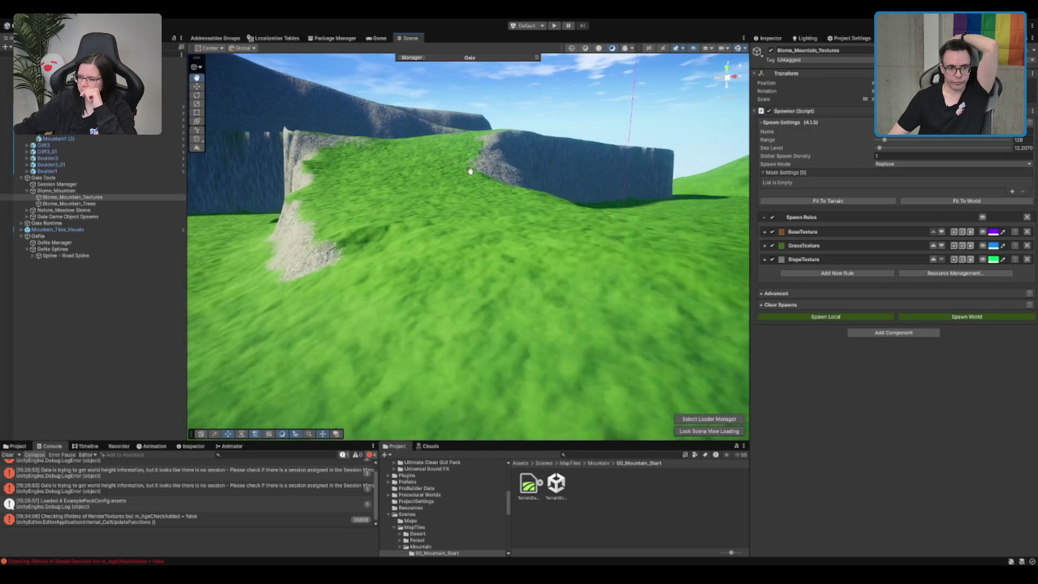
{"action": "left_click", "coordinate": [470, 179]}
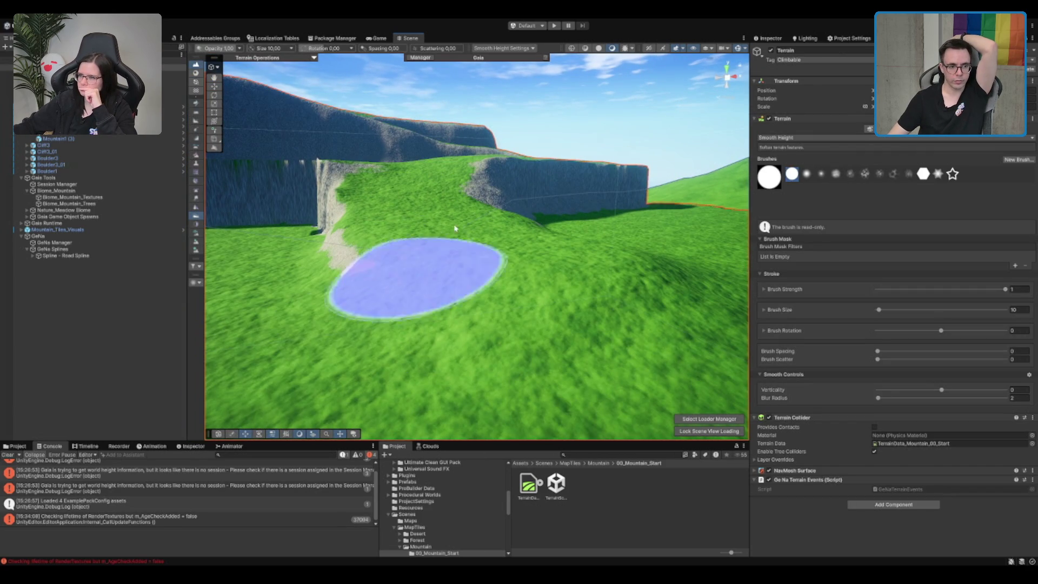
{"action": "scroll", "coordinate": [454, 228], "scroll_direction": "down", "scroll_amount": 5}
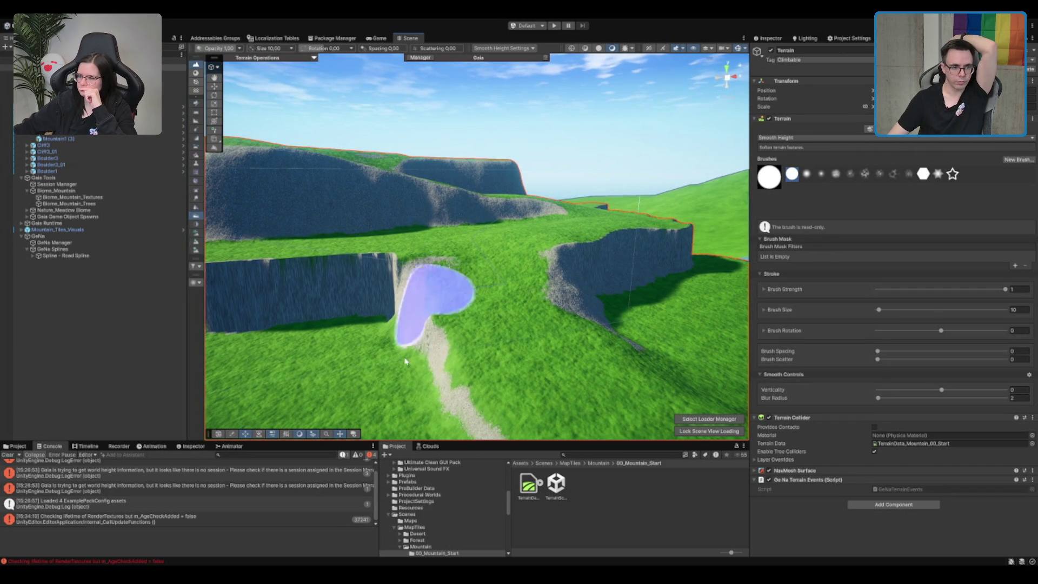
{"action": "mouse_move", "coordinate": [405, 290]}
{"action": "left_mouse_down"}
{"action": "mouse_move", "coordinate": [236, 313]}
{"action": "mouse_move", "coordinate": [614, 266]}
{"action": "mouse_move", "coordinate": [336, 348]}
{"action": "mouse_move", "coordinate": [540, 248]}
{"action": "mouse_move", "coordinate": [421, 227]}
{"action": "left_mouse_up"}
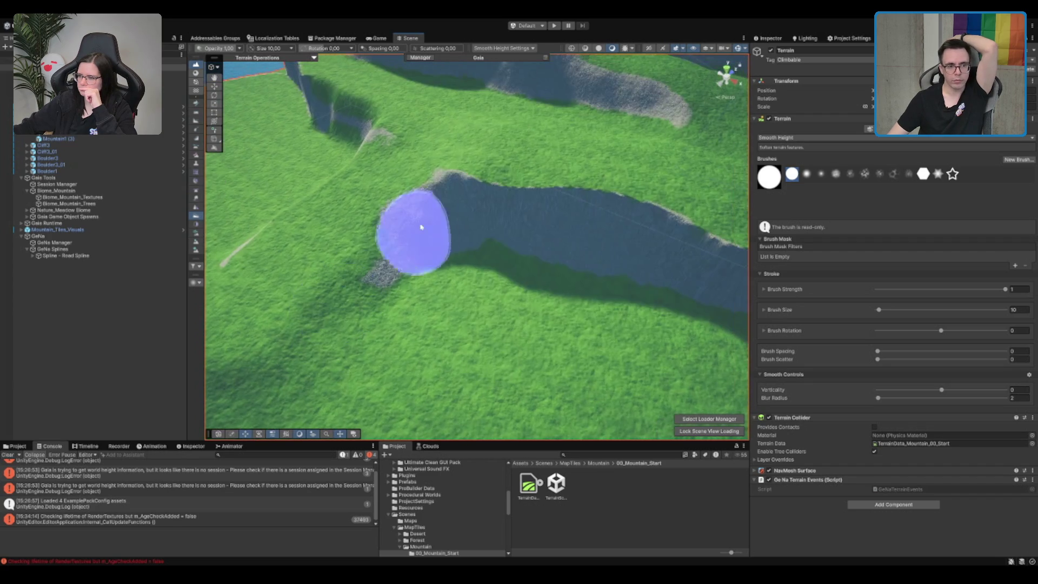
{"action": "mouse_move", "coordinate": [672, 255]}
{"action": "left_mouse_down"}
{"action": "mouse_move", "coordinate": [494, 262]}
{"action": "mouse_move", "coordinate": [652, 285]}
{"action": "mouse_move", "coordinate": [465, 302]}
{"action": "mouse_move", "coordinate": [464, 318]}
{"action": "mouse_move", "coordinate": [702, 243]}
{"action": "left_mouse_up"}
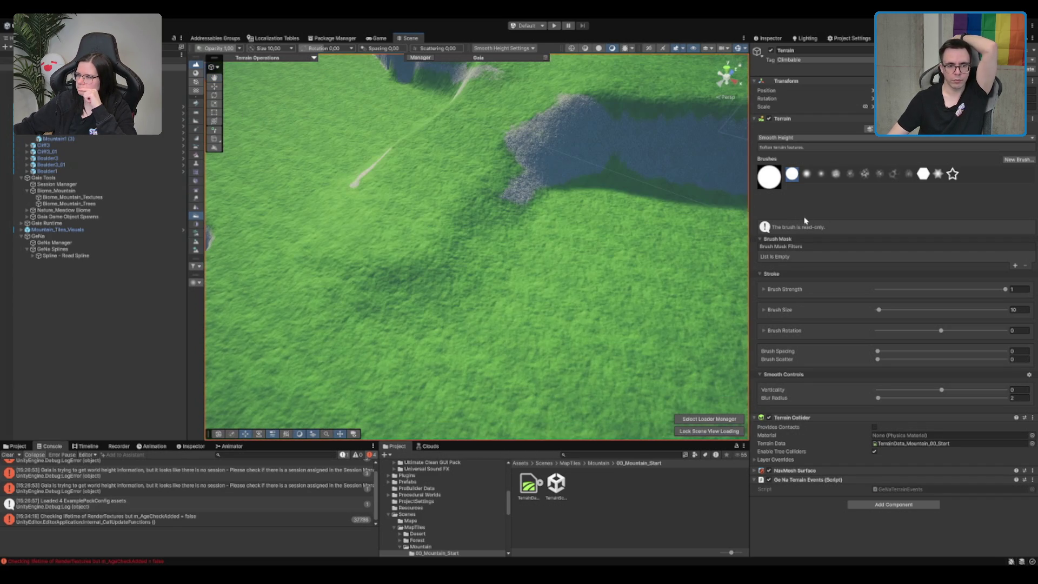
Check the mountain trees spawner, then reselect the Terrain.
{"action": "left_click", "coordinate": [85, 203]}
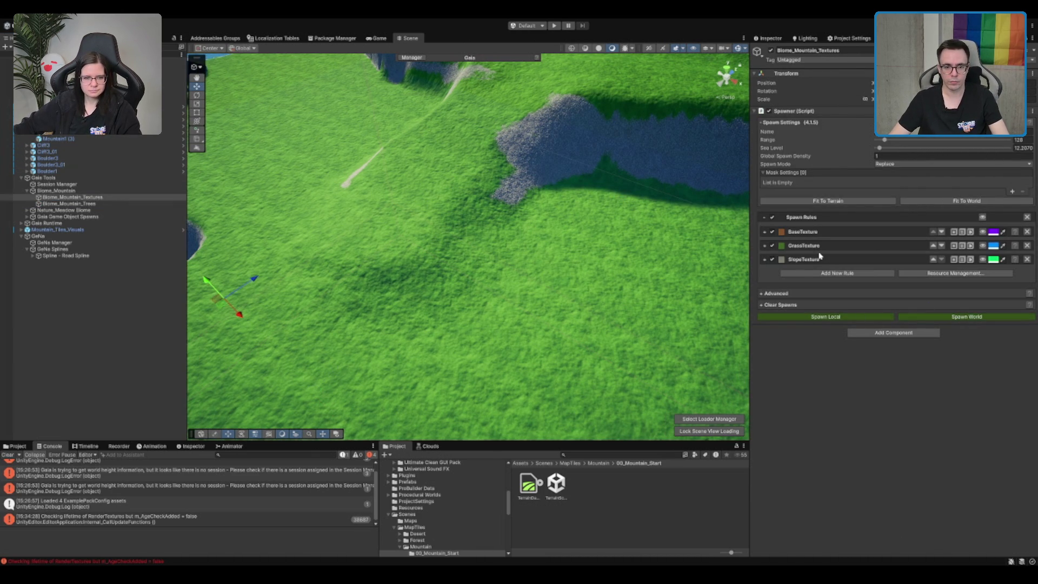
{"action": "left_click_drag", "start_coordinate": [465, 250], "coordinate": [558, 242]}
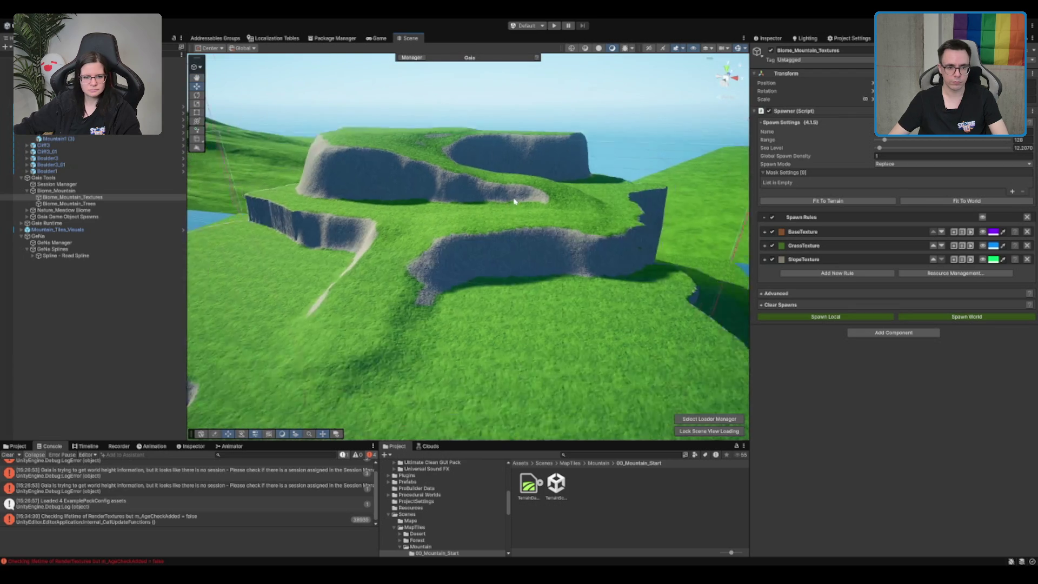
{"action": "scroll", "coordinate": [557, 241], "scroll_direction": "up", "scroll_amount": 5}
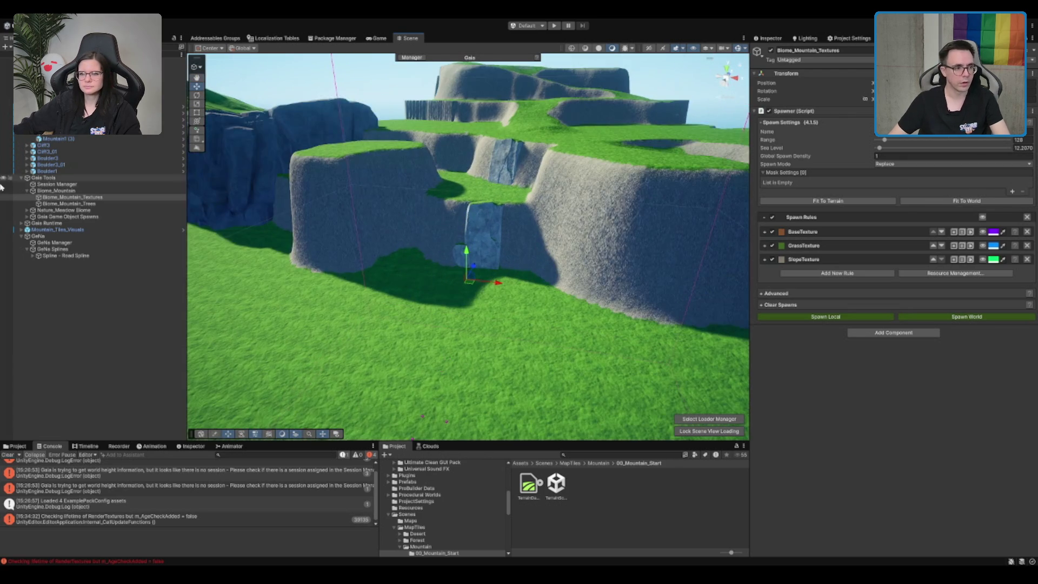
{"action": "left_click", "coordinate": [59, 67]}
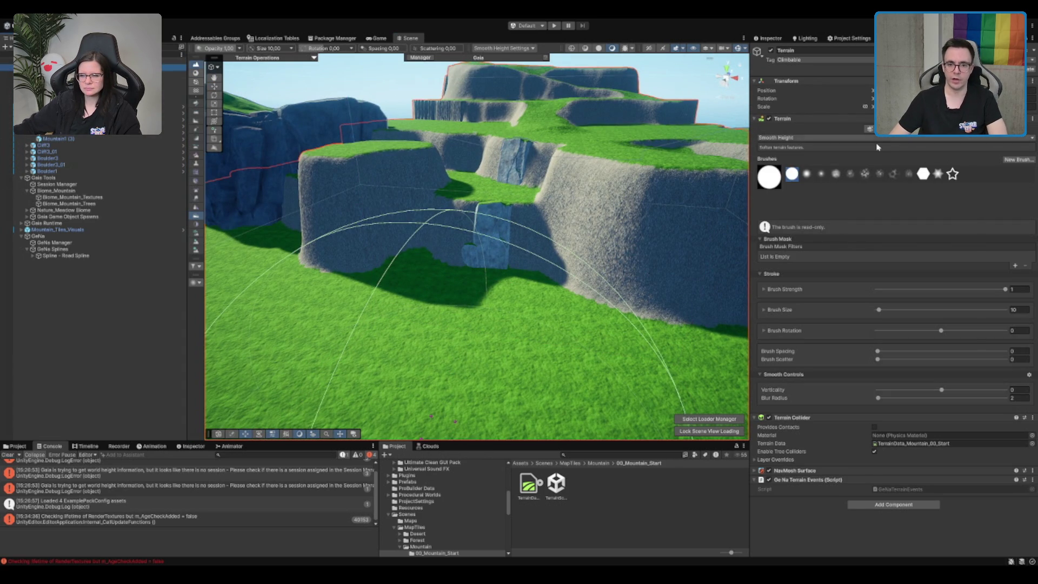
In Paint Texture, move ME_Cliffs_Terrain_Layer below Gravel1 in the layer palette.
{"action": "key", "text": "F2"}
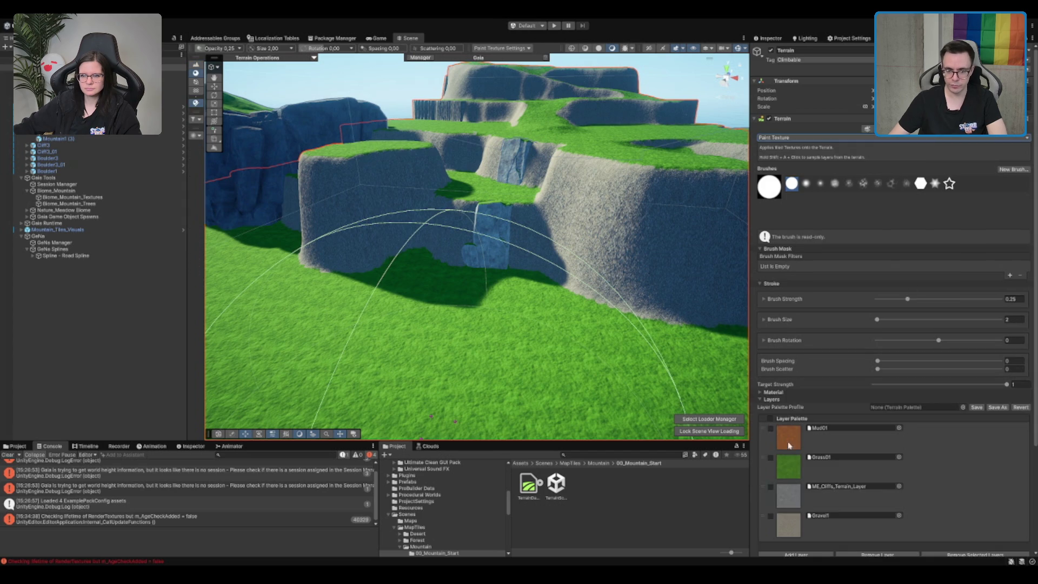
{"action": "scroll", "coordinate": [806, 379], "scroll_direction": "down", "scroll_amount": 3}
{"action": "left_click_drag", "start_coordinate": [767, 429], "coordinate": [767, 456]}
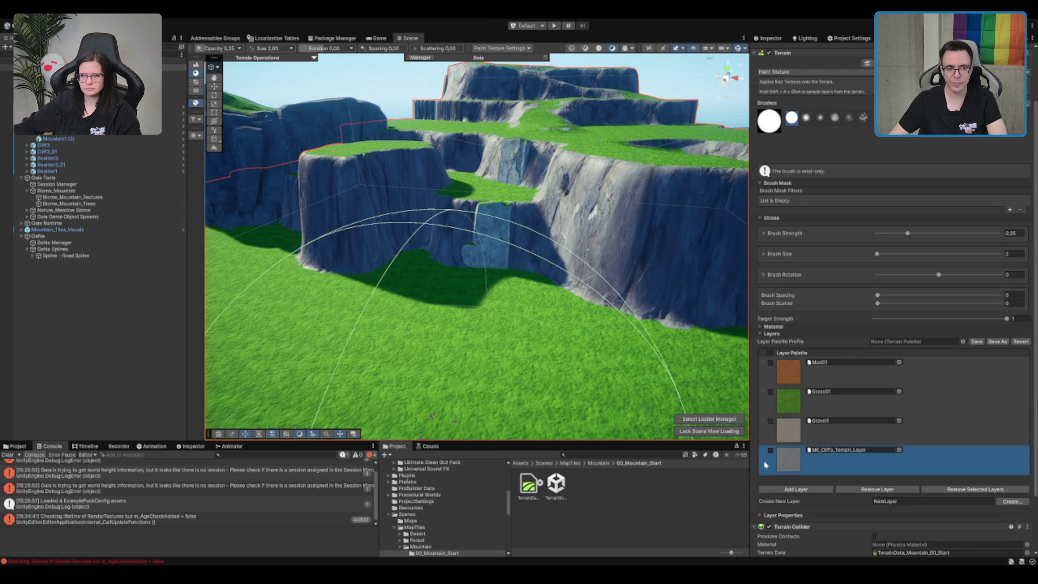
{"action": "key", "text": "f"}
{"action": "scroll", "coordinate": [452, 275], "scroll_direction": "up", "scroll_amount": 5}
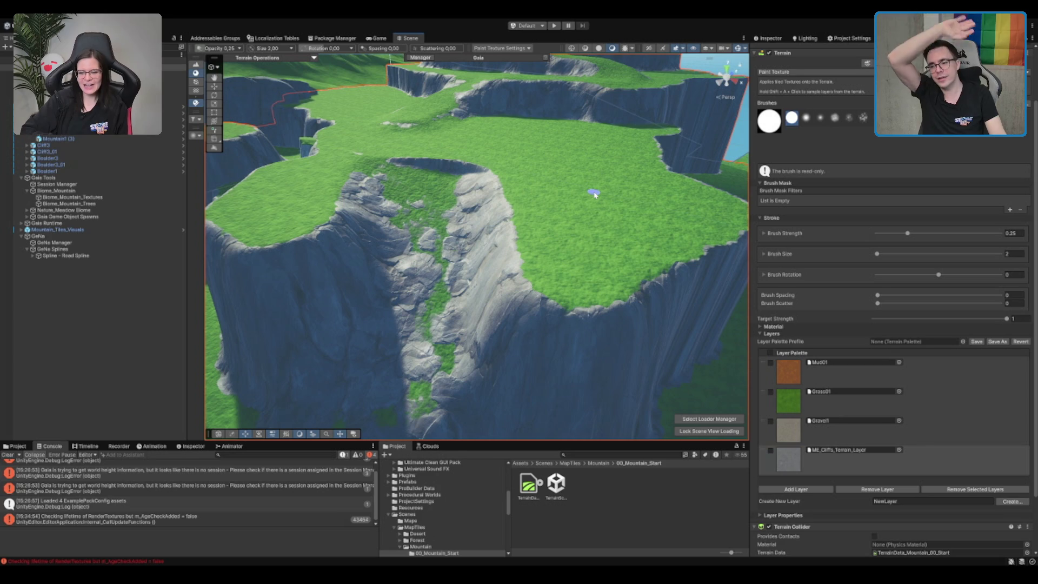
Return to Smooth Height with brush size 10.
{"action": "scroll", "coordinate": [452, 195], "scroll_direction": "up", "scroll_amount": 3}
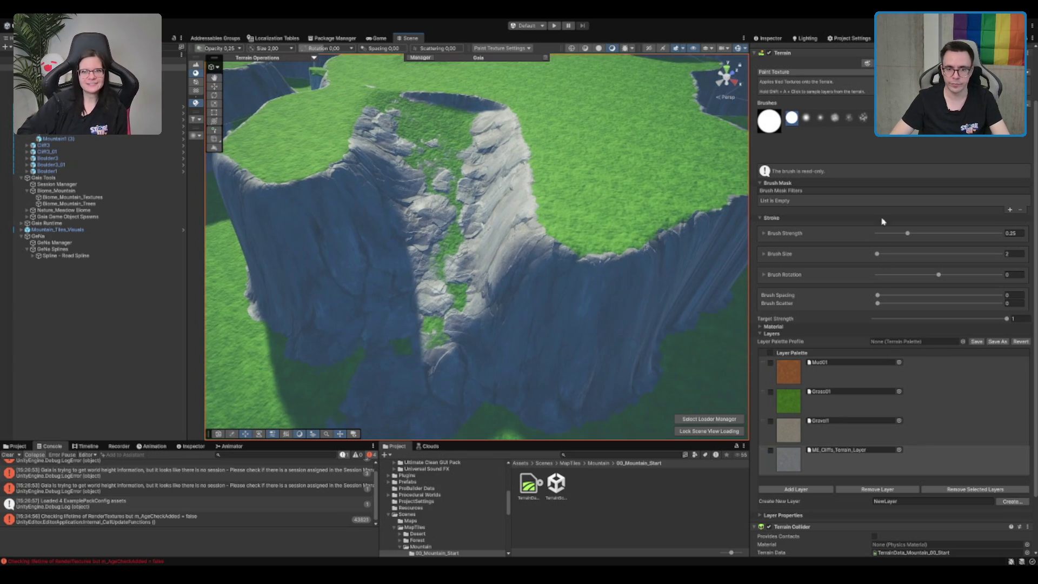
{"action": "scroll", "coordinate": [853, 88], "scroll_direction": "up", "scroll_amount": 2}
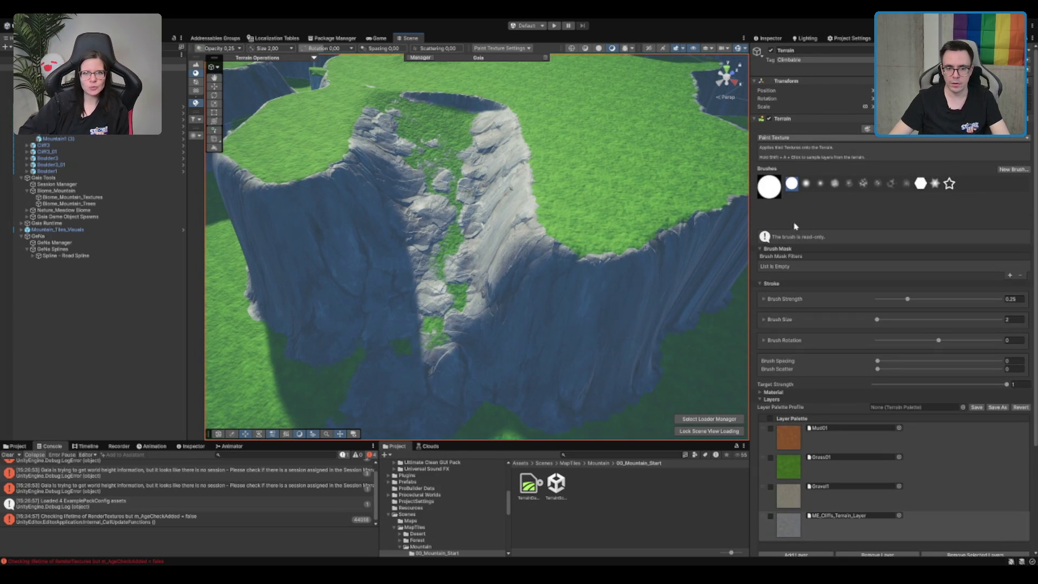
{"action": "key", "text": "F4"}
{"action": "scroll", "coordinate": [478, 184], "scroll_direction": "down", "scroll_amount": 5}
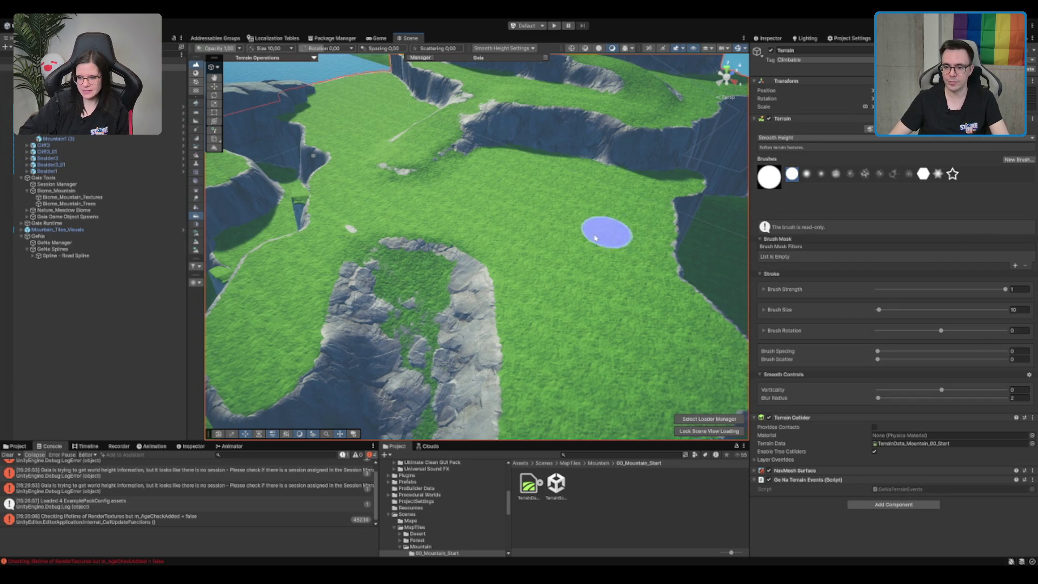
Choose Grass01 for texture painting with brush size 5 and strength 1.
{"action": "scroll", "coordinate": [574, 238], "scroll_direction": "up", "scroll_amount": 5}
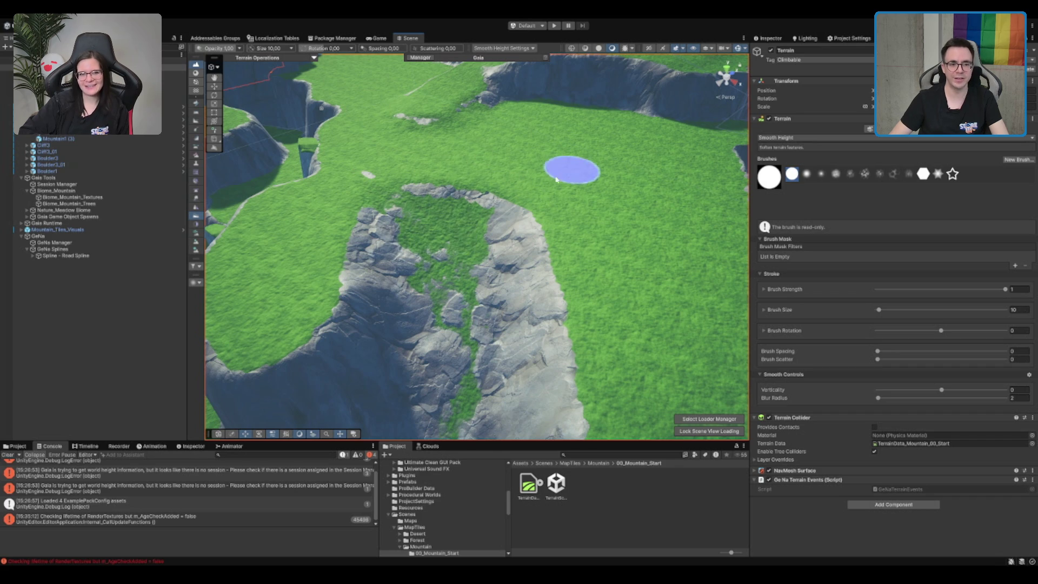
{"action": "scroll", "coordinate": [501, 232], "scroll_direction": "up", "scroll_amount": 5}
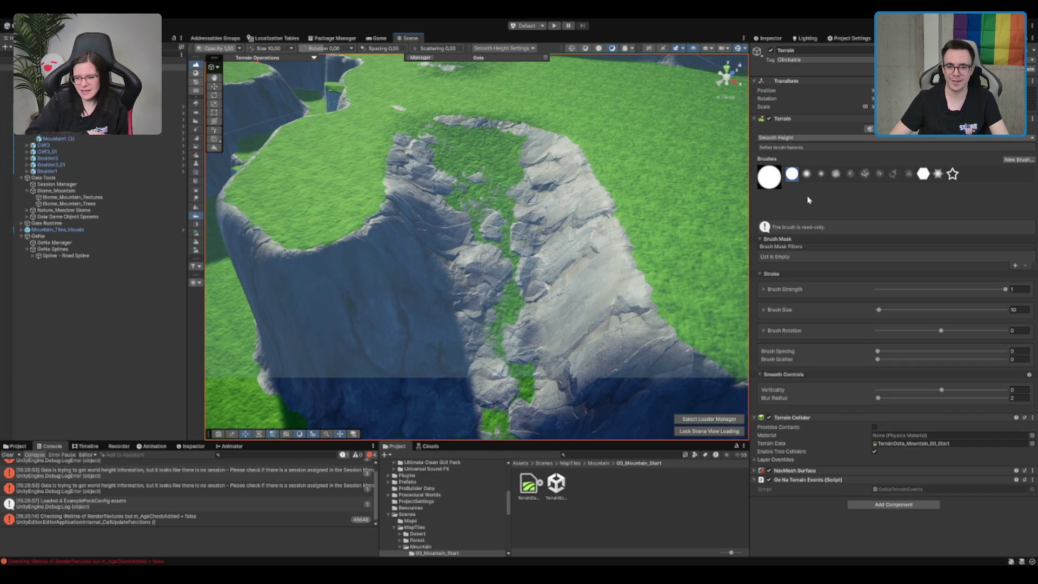
{"action": "key", "text": "F2"}
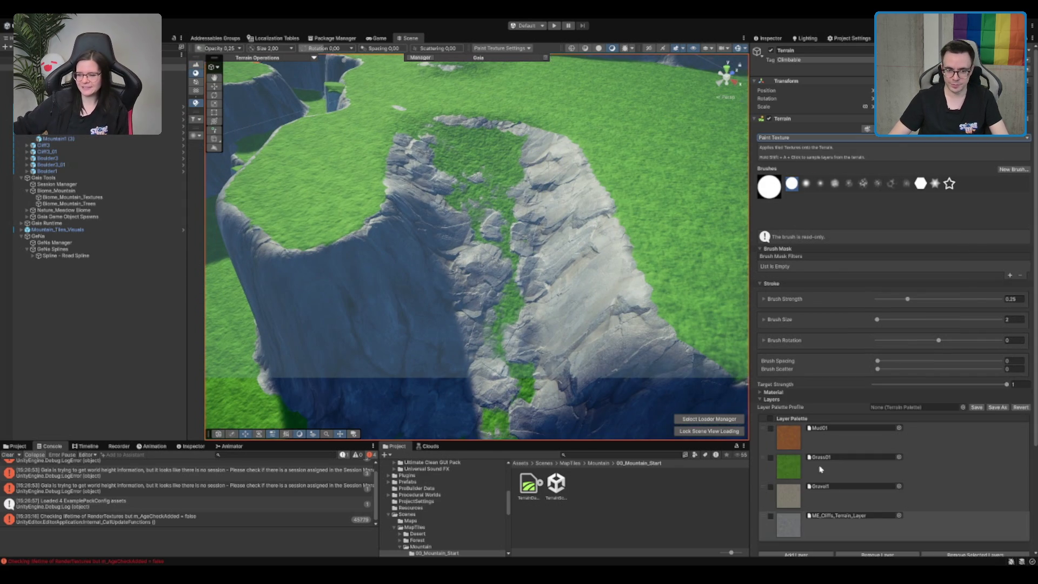
{"action": "left_click", "coordinate": [821, 468]}
{"action": "left_click", "coordinate": [1012, 320]}
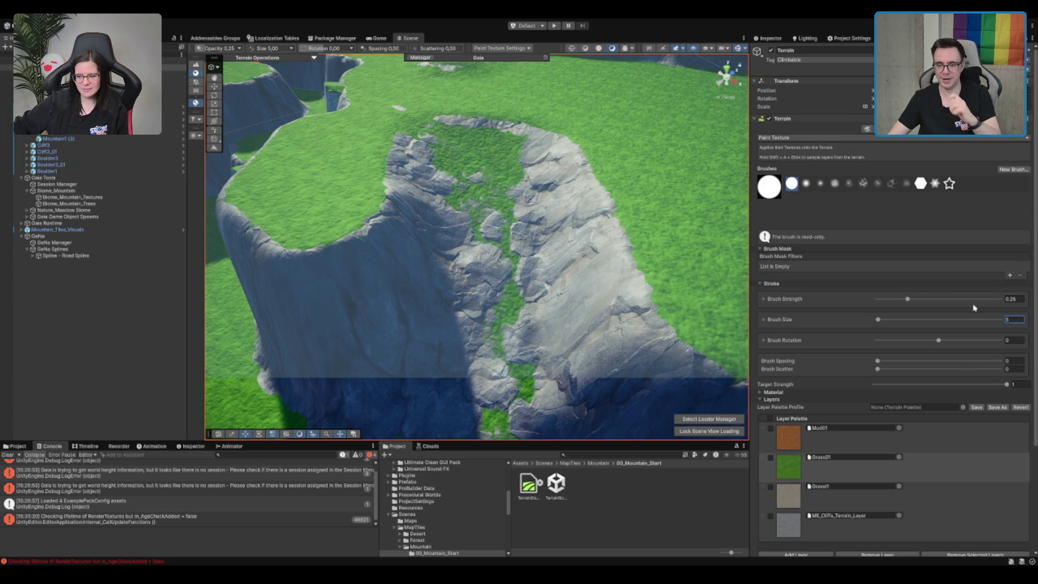
{"action": "scroll", "coordinate": [419, 132], "scroll_direction": "down", "scroll_amount": 3}
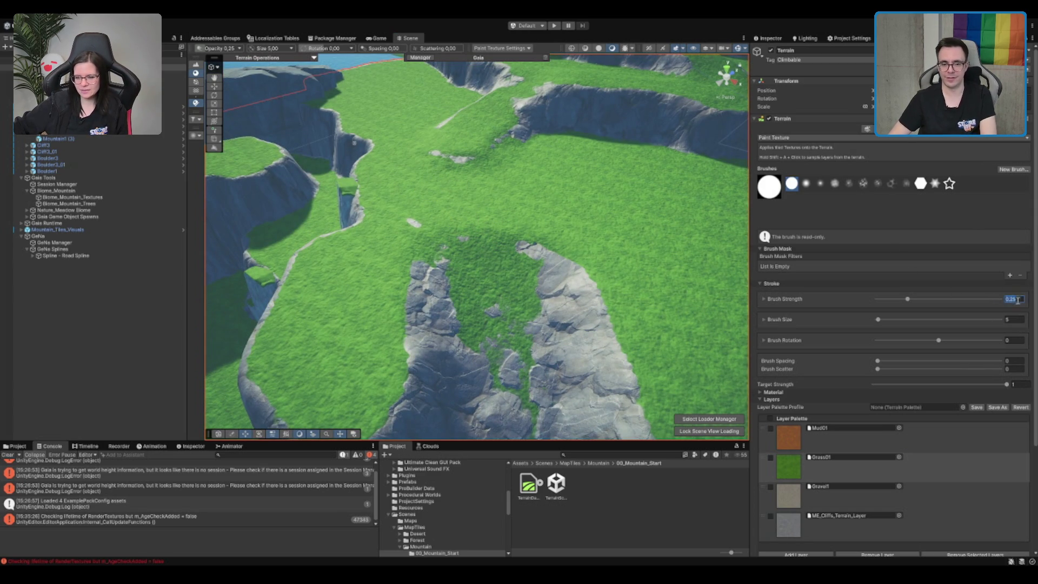
Paint Grass01 over the shadowed cliff strip and the canyon floor's rocky patches.
{"action": "mouse_move", "coordinate": [465, 243]}
{"action": "left_mouse_down"}
{"action": "mouse_move", "coordinate": [493, 319]}
{"action": "mouse_move", "coordinate": [490, 234]}
{"action": "left_mouse_up"}
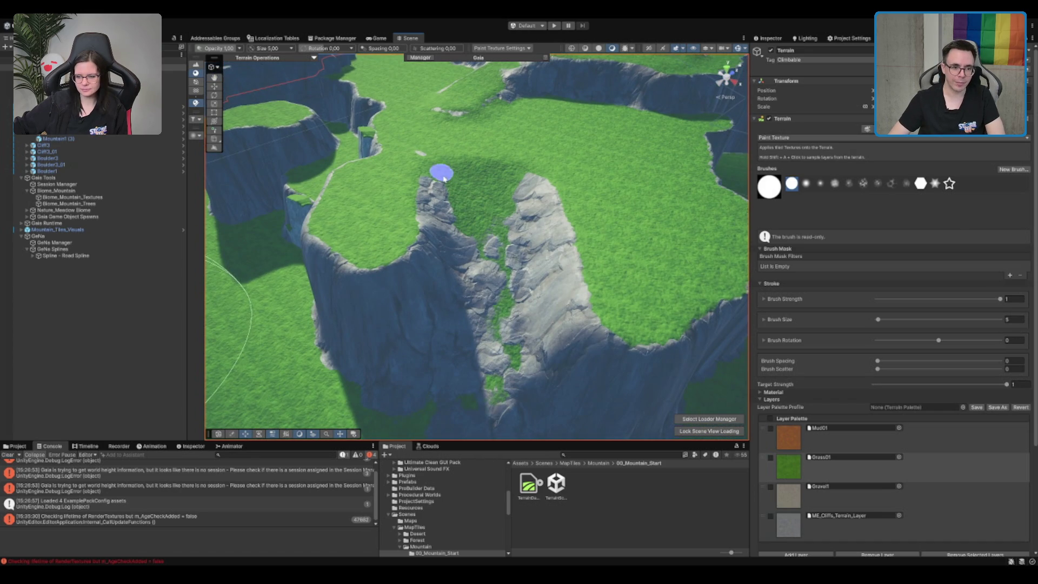
{"action": "left_click_drag", "start_coordinate": [456, 355], "coordinate": [438, 405]}
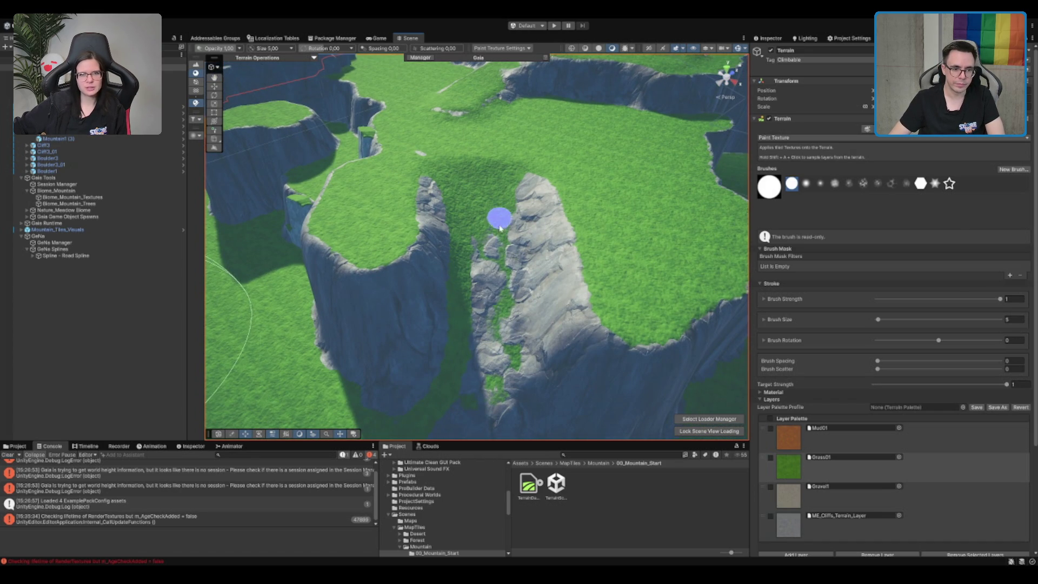
{"action": "left_click_drag", "start_coordinate": [510, 339], "coordinate": [486, 260]}
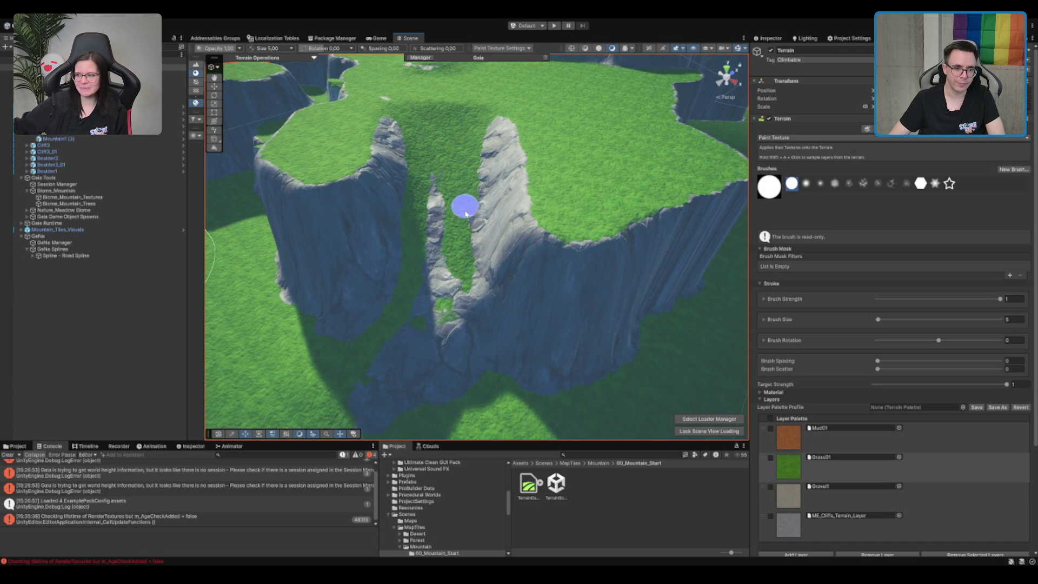
{"action": "mouse_move", "coordinate": [457, 279]}
{"action": "left_mouse_down"}
{"action": "mouse_move", "coordinate": [429, 324]}
{"action": "mouse_move", "coordinate": [355, 382]}
{"action": "mouse_move", "coordinate": [394, 343]}
{"action": "mouse_move", "coordinate": [441, 238]}
{"action": "mouse_move", "coordinate": [437, 170]}
{"action": "left_mouse_up"}
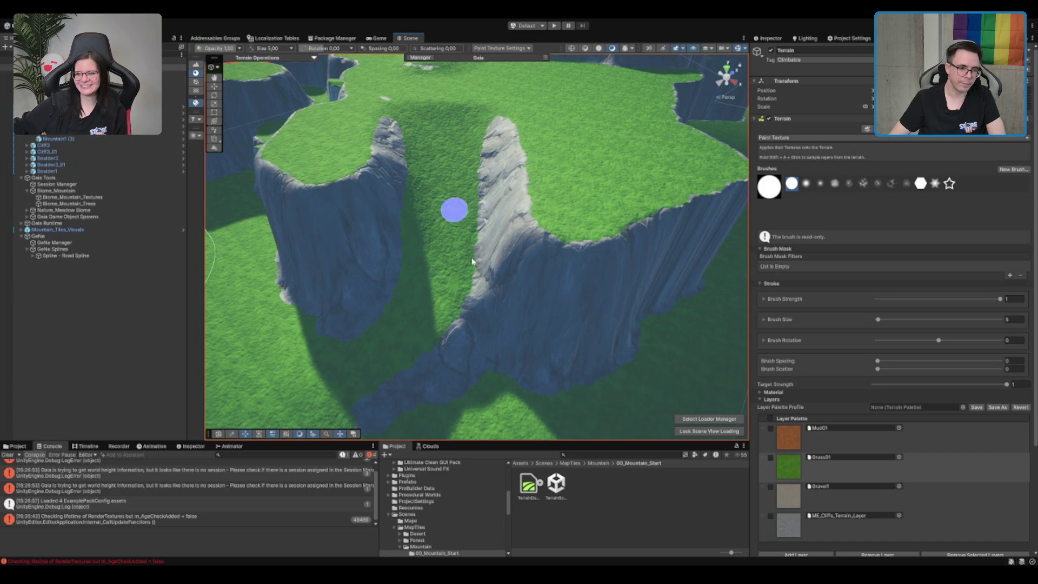
{"action": "left_click_drag", "start_coordinate": [472, 262], "coordinate": [625, 163]}
{"action": "mouse_move", "coordinate": [560, 215]}
{"action": "left_mouse_down"}
{"action": "mouse_move", "coordinate": [633, 186]}
{"action": "mouse_move", "coordinate": [538, 216]}
{"action": "left_mouse_up"}
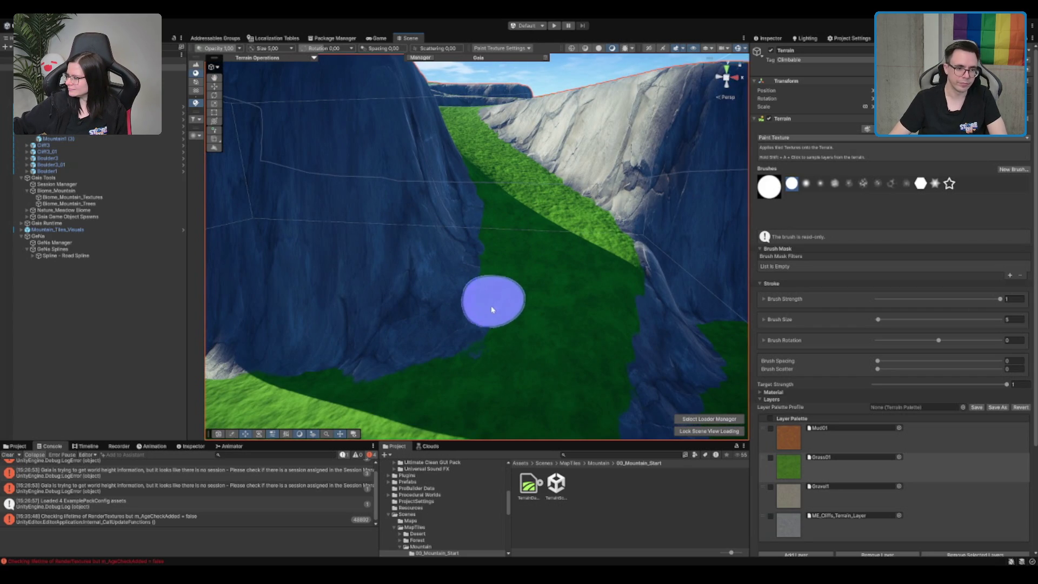
{"action": "scroll", "coordinate": [416, 324], "scroll_direction": "down", "scroll_amount": 5}
{"action": "mouse_move", "coordinate": [430, 301]}
{"action": "left_mouse_down"}
{"action": "mouse_move", "coordinate": [511, 261]}
{"action": "mouse_move", "coordinate": [440, 211]}
{"action": "left_mouse_up"}
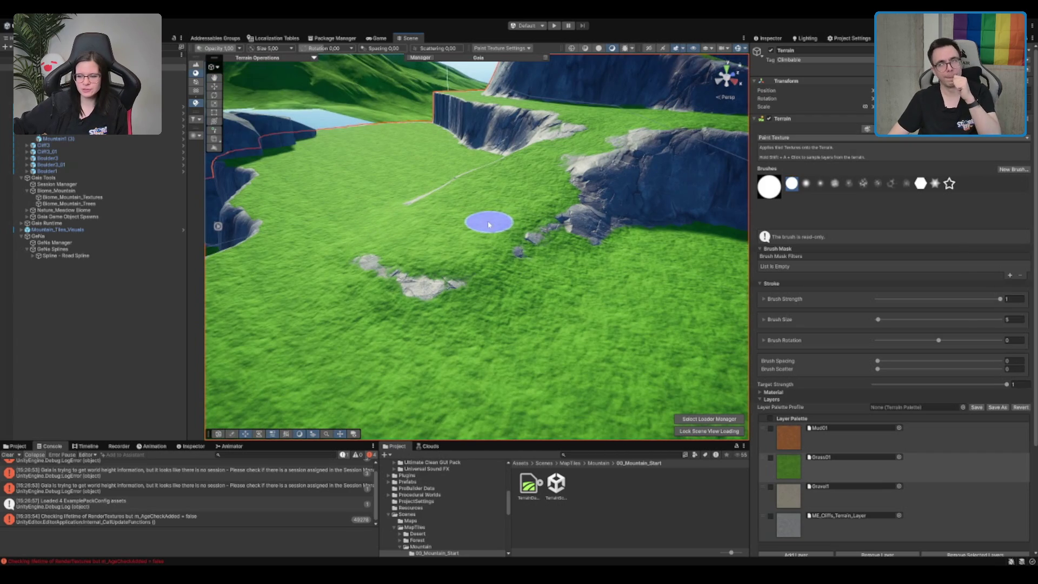
{"action": "mouse_move", "coordinate": [492, 243]}
{"action": "left_mouse_down"}
{"action": "mouse_move", "coordinate": [533, 306]}
{"action": "mouse_move", "coordinate": [528, 262]}
{"action": "left_mouse_up"}
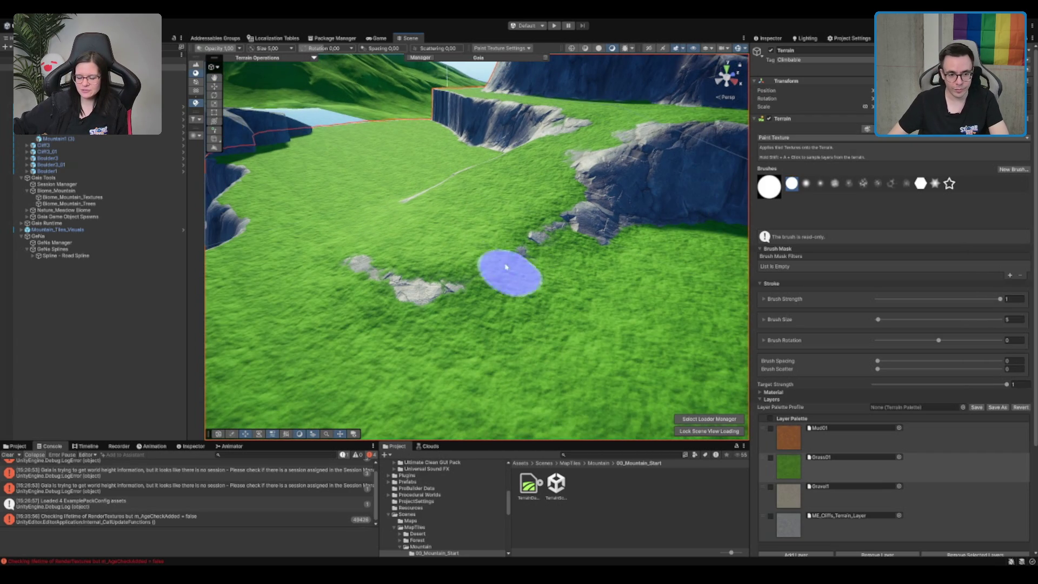
Paint Grass01 over the remaining grey rock patches on the plateau.
{"action": "mouse_move", "coordinate": [547, 190]}
{"action": "left_mouse_down"}
{"action": "mouse_move", "coordinate": [504, 303]}
{"action": "mouse_move", "coordinate": [560, 274]}
{"action": "mouse_move", "coordinate": [627, 269]}
{"action": "mouse_move", "coordinate": [532, 268]}
{"action": "mouse_move", "coordinate": [439, 370]}
{"action": "mouse_move", "coordinate": [414, 338]}
{"action": "mouse_move", "coordinate": [399, 229]}
{"action": "mouse_move", "coordinate": [415, 200]}
{"action": "mouse_move", "coordinate": [407, 280]}
{"action": "mouse_move", "coordinate": [423, 333]}
{"action": "mouse_move", "coordinate": [451, 366]}
{"action": "left_mouse_up"}
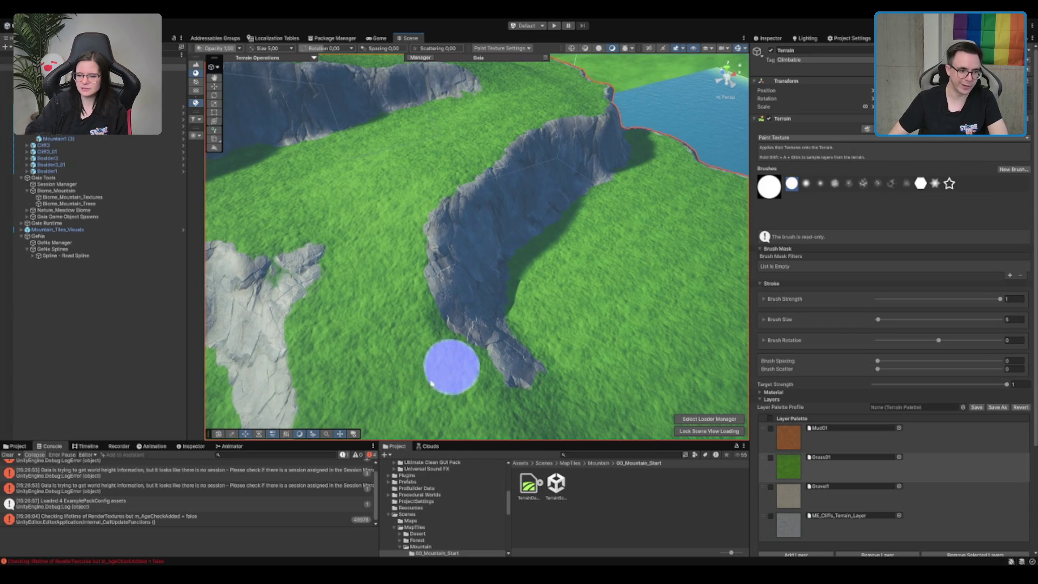
{"action": "mouse_move", "coordinate": [323, 355]}
{"action": "left_mouse_down"}
{"action": "mouse_move", "coordinate": [324, 320]}
{"action": "mouse_move", "coordinate": [287, 235]}
{"action": "mouse_move", "coordinate": [317, 315]}
{"action": "mouse_move", "coordinate": [295, 269]}
{"action": "mouse_move", "coordinate": [314, 313]}
{"action": "mouse_move", "coordinate": [378, 135]}
{"action": "mouse_move", "coordinate": [466, 255]}
{"action": "mouse_move", "coordinate": [598, 309]}
{"action": "mouse_move", "coordinate": [703, 275]}
{"action": "mouse_move", "coordinate": [486, 217]}
{"action": "mouse_move", "coordinate": [566, 199]}
{"action": "mouse_move", "coordinate": [533, 248]}
{"action": "mouse_move", "coordinate": [342, 338]}
{"action": "mouse_move", "coordinate": [364, 324]}
{"action": "mouse_move", "coordinate": [516, 306]}
{"action": "mouse_move", "coordinate": [433, 266]}
{"action": "left_mouse_up"}
{"action": "mouse_move", "coordinate": [440, 324]}
{"action": "left_mouse_down"}
{"action": "mouse_move", "coordinate": [570, 259]}
{"action": "mouse_move", "coordinate": [584, 270]}
{"action": "mouse_move", "coordinate": [561, 279]}
{"action": "mouse_move", "coordinate": [619, 275]}
{"action": "mouse_move", "coordinate": [479, 271]}
{"action": "mouse_move", "coordinate": [429, 249]}
{"action": "mouse_move", "coordinate": [439, 271]}
{"action": "mouse_move", "coordinate": [397, 262]}
{"action": "left_mouse_up"}
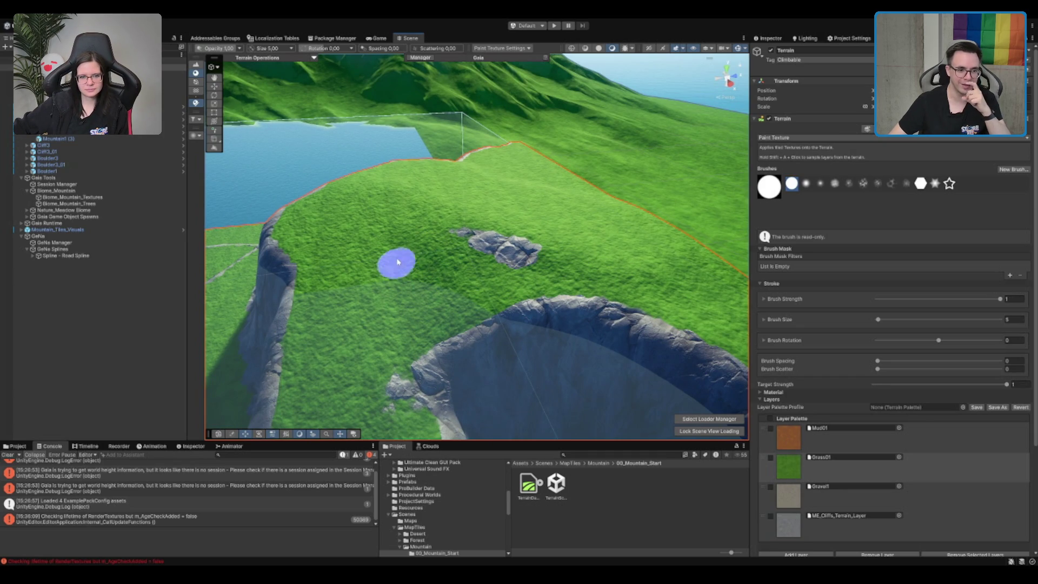
{"action": "mouse_move", "coordinate": [405, 335]}
{"action": "left_mouse_down"}
{"action": "mouse_move", "coordinate": [398, 317]}
{"action": "mouse_move", "coordinate": [415, 275]}
{"action": "left_mouse_up"}
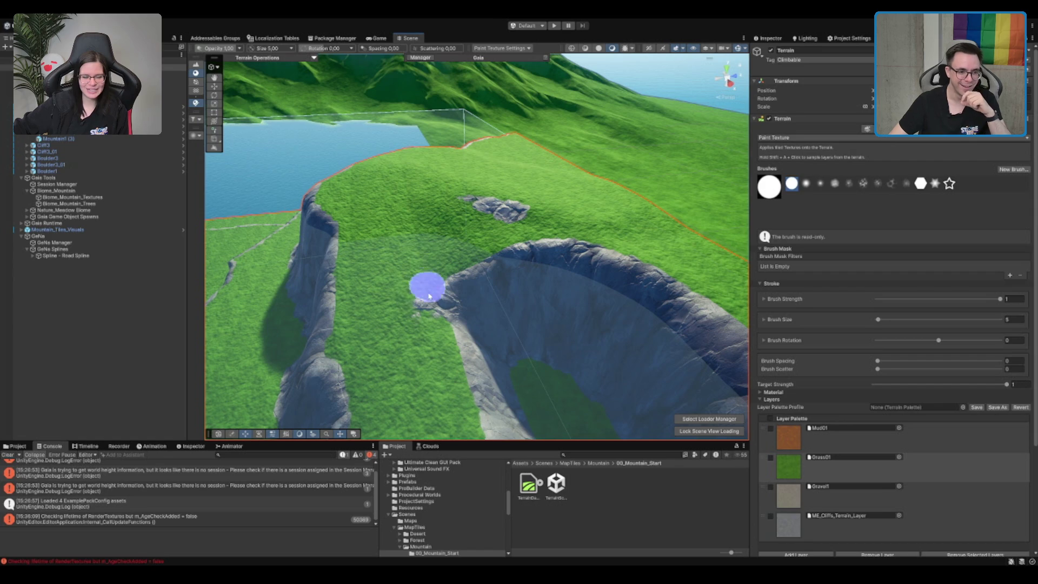
{"action": "scroll", "coordinate": [442, 396], "scroll_direction": "down", "scroll_amount": 5}
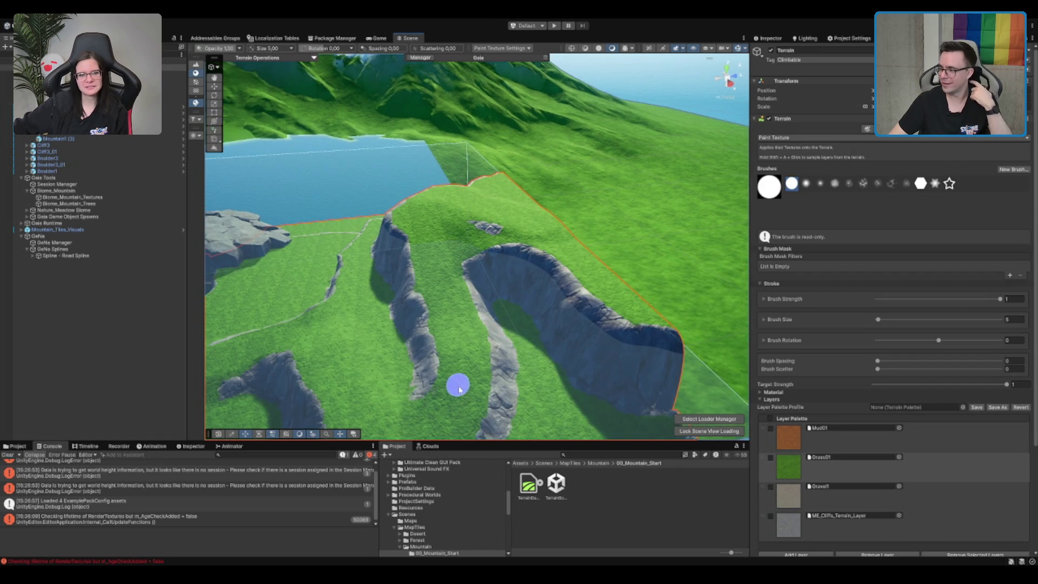
Survey the terraced cliffs and lake, then pick Gravel1 as the paint layer.
{"action": "left_click_drag", "start_coordinate": [508, 337], "coordinate": [557, 315]}
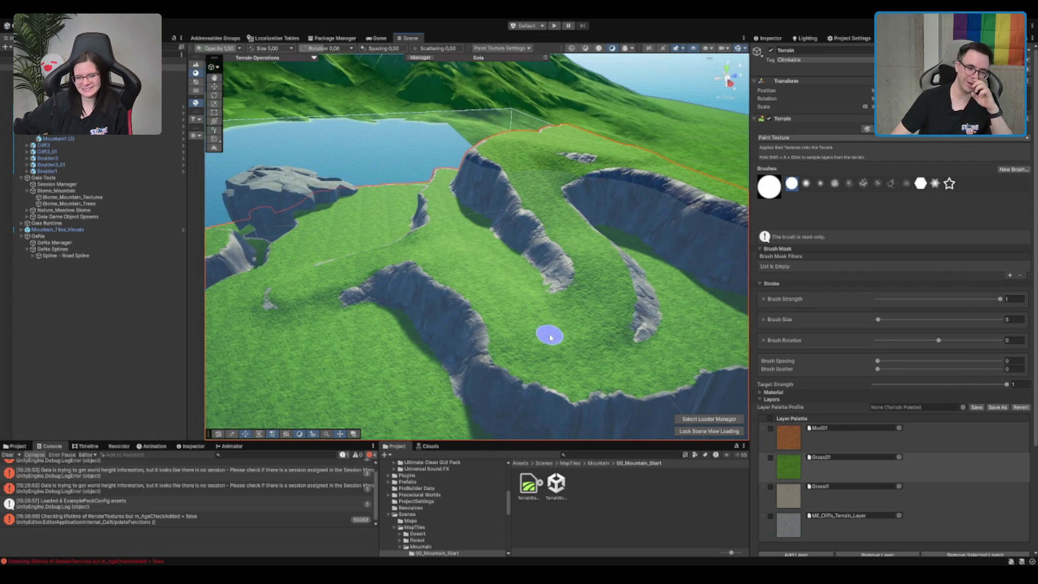
{"action": "mouse_move", "coordinate": [571, 278]}
{"action": "left_mouse_down"}
{"action": "mouse_move", "coordinate": [579, 271]}
{"action": "mouse_move", "coordinate": [607, 294]}
{"action": "mouse_move", "coordinate": [504, 249]}
{"action": "left_mouse_up"}
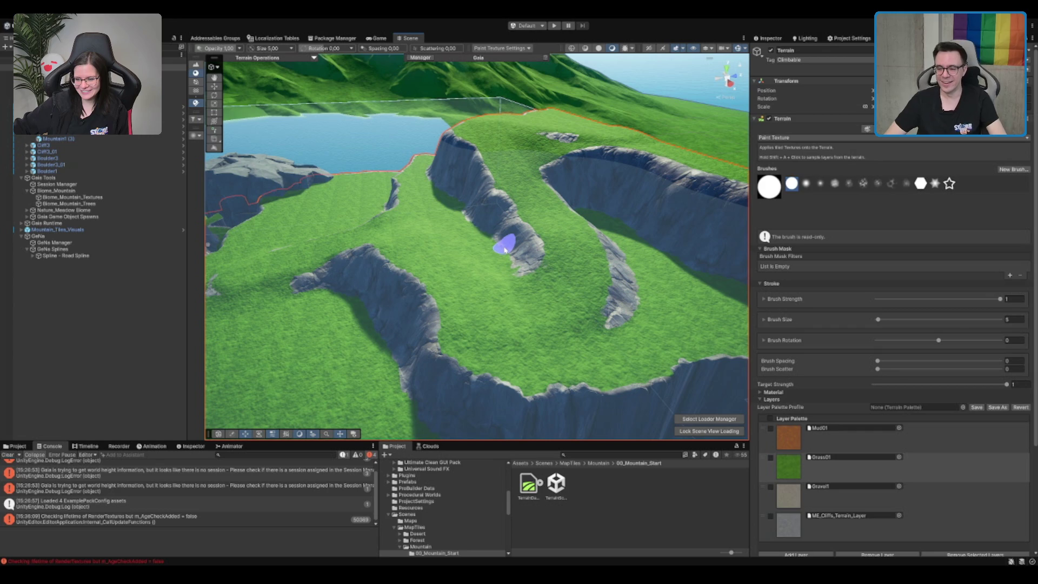
{"action": "mouse_move", "coordinate": [485, 275]}
{"action": "left_mouse_down"}
{"action": "mouse_move", "coordinate": [420, 326]}
{"action": "mouse_move", "coordinate": [442, 344]}
{"action": "mouse_move", "coordinate": [454, 331]}
{"action": "mouse_move", "coordinate": [440, 311]}
{"action": "left_mouse_up"}
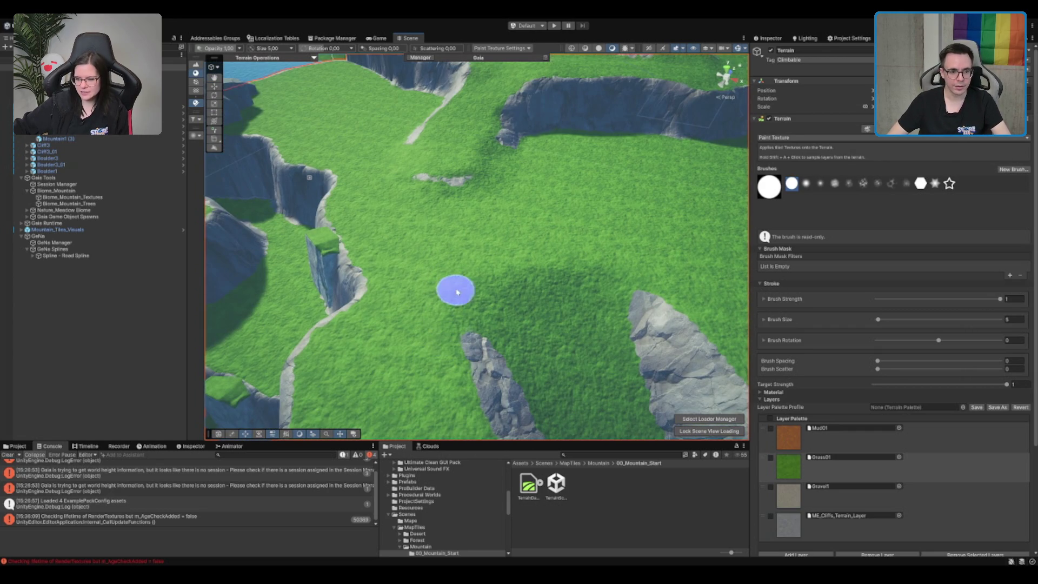
{"action": "mouse_move", "coordinate": [452, 425]}
{"action": "left_mouse_down"}
{"action": "mouse_move", "coordinate": [420, 325]}
{"action": "mouse_move", "coordinate": [615, 267]}
{"action": "mouse_move", "coordinate": [593, 272]}
{"action": "mouse_move", "coordinate": [567, 301]}
{"action": "left_mouse_up"}
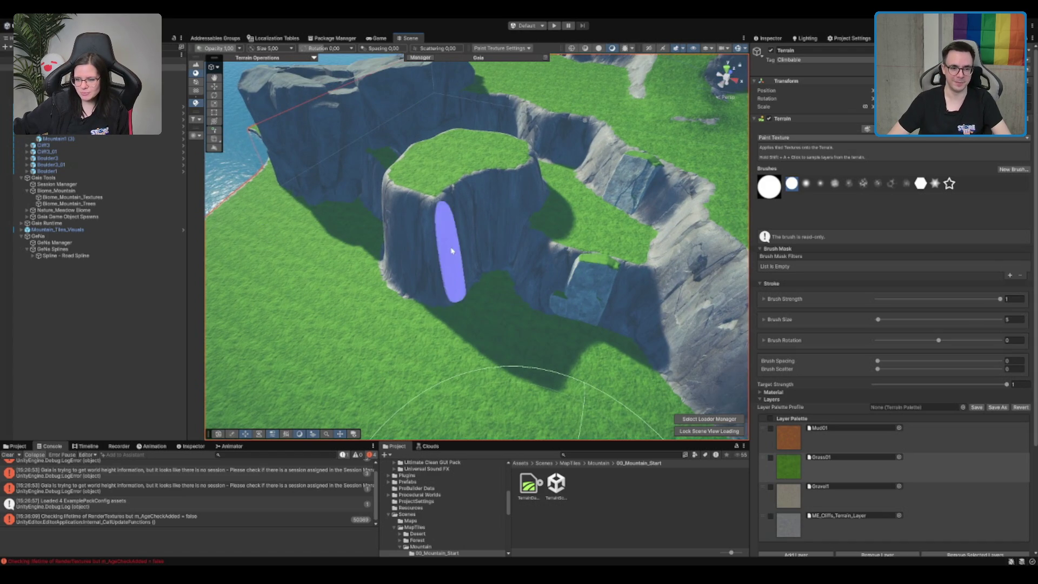
{"action": "left_click", "coordinate": [870, 498]}
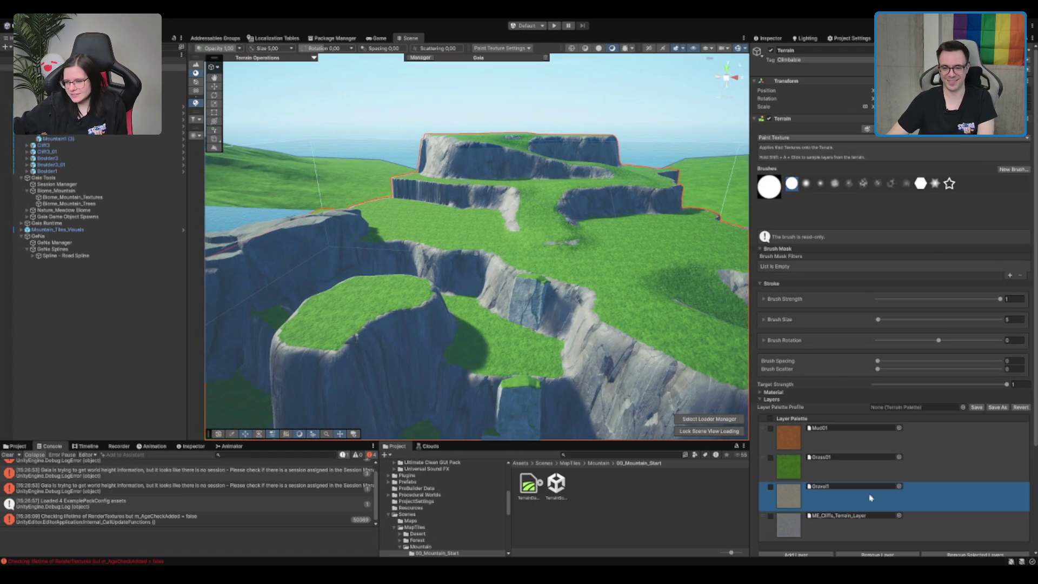
Paint a thin Gravel1 path at strength 0.25, size 4, through the terraces, then deselect the terrain.
{"action": "left_click", "coordinate": [1017, 299]}
{"action": "type", "text": "0.25"}
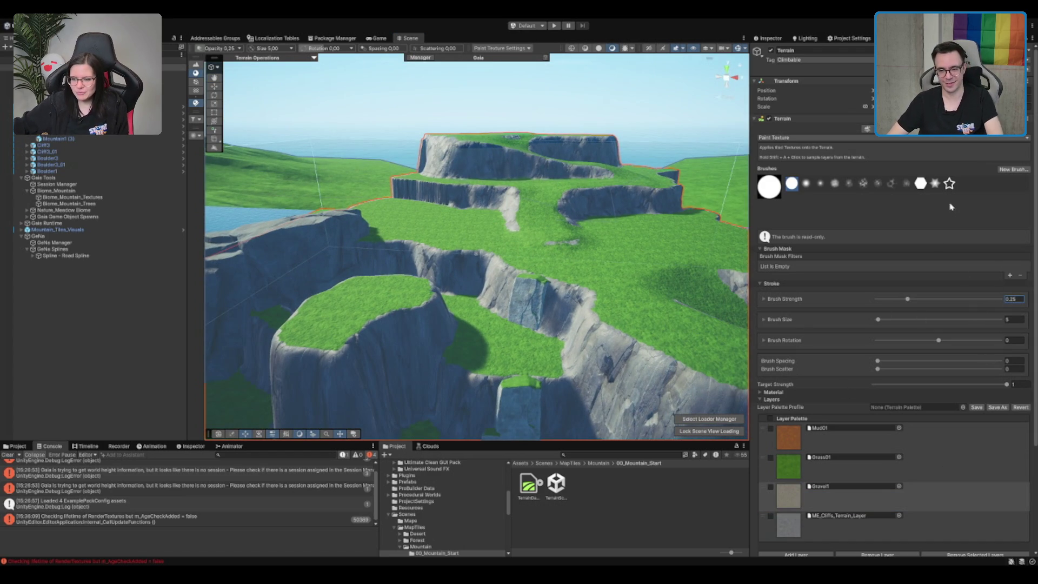
{"action": "scroll", "coordinate": [665, 246], "scroll_direction": "up", "scroll_amount": 5}
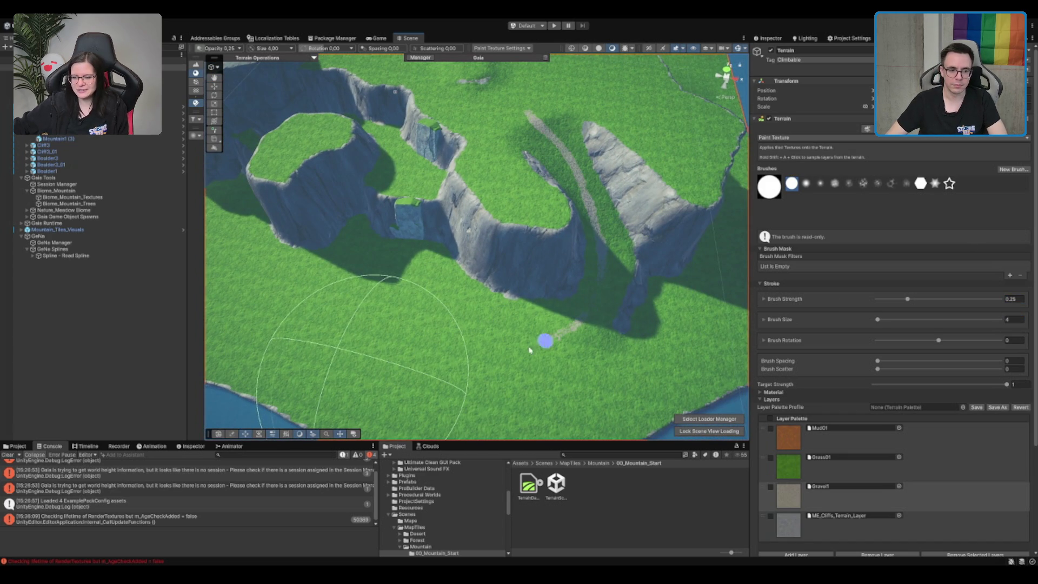
{"action": "left_click_drag", "start_coordinate": [487, 196], "coordinate": [544, 303]}
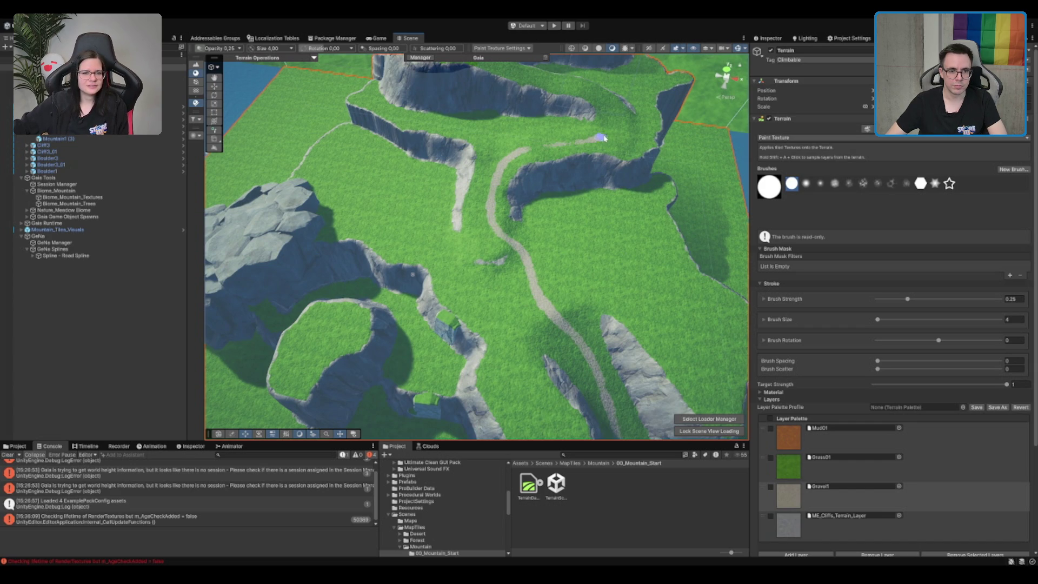
{"action": "left_click_drag", "start_coordinate": [614, 120], "coordinate": [622, 277]}
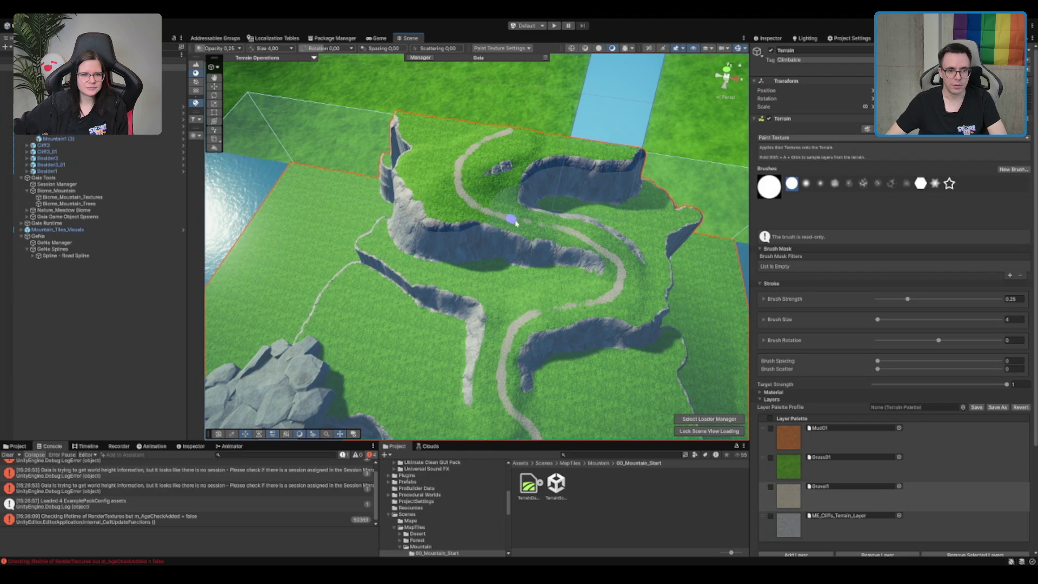
{"action": "scroll", "coordinate": [527, 314], "scroll_direction": "down", "scroll_amount": 6}
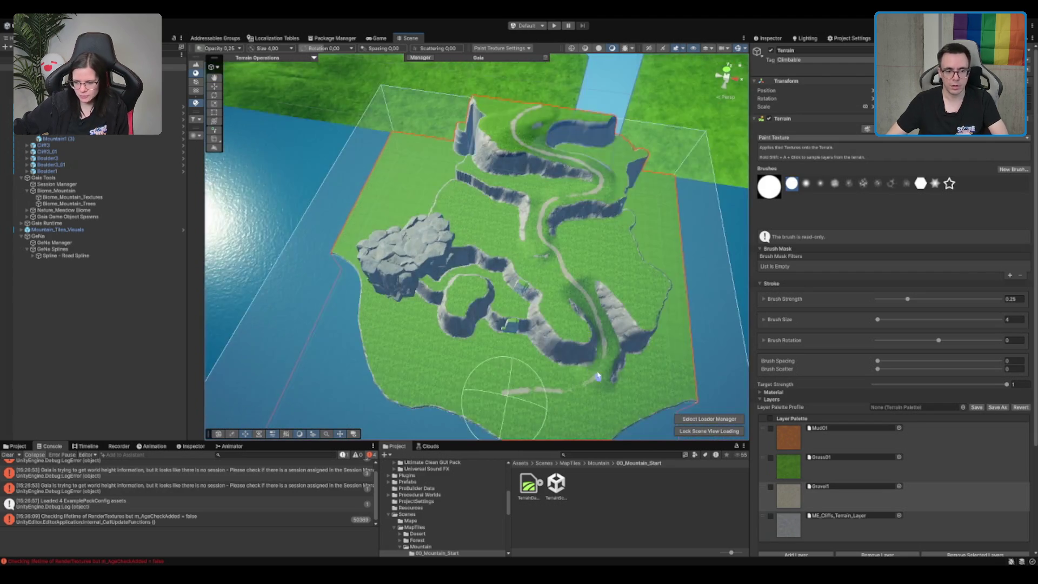
{"action": "scroll", "coordinate": [597, 347], "scroll_direction": "up", "scroll_amount": 5}
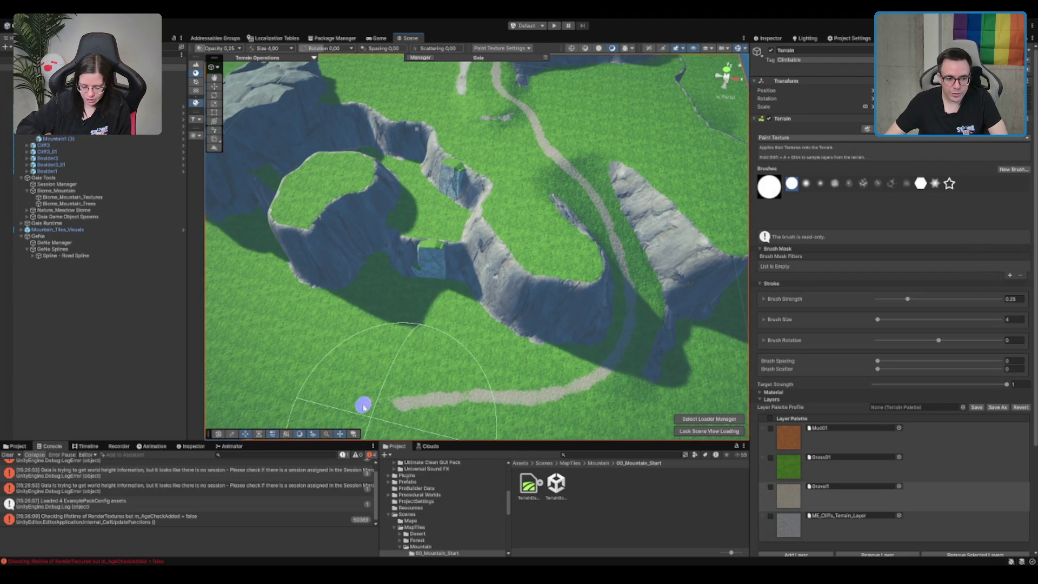
{"action": "scroll", "coordinate": [459, 373], "scroll_direction": "down", "scroll_amount": 2}
{"action": "left_click", "coordinate": [596, 518]}
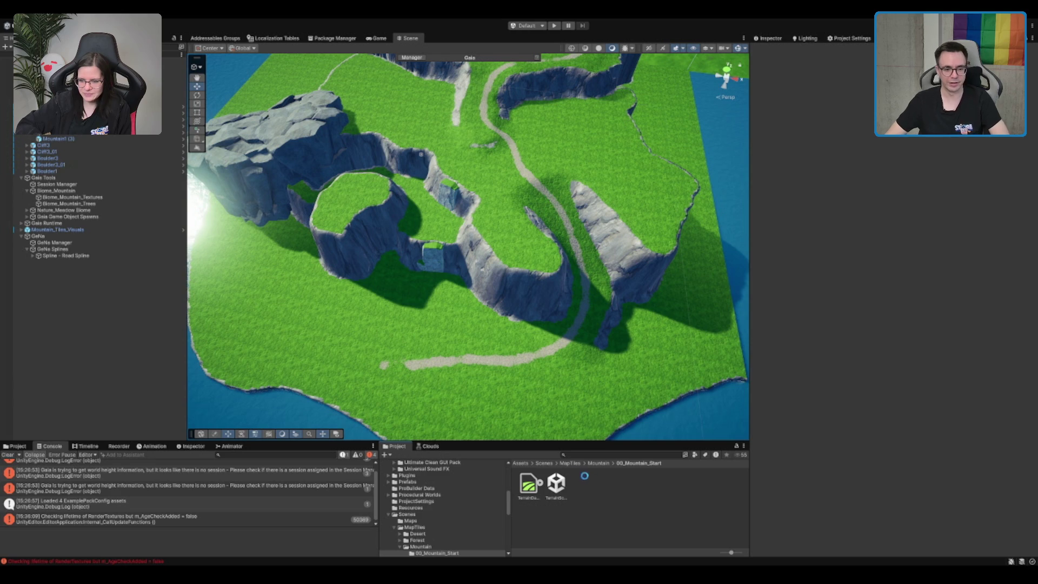
Open the Boot scene from the Scenes folder and clear the console.
{"action": "left_click", "coordinate": [543, 463]}
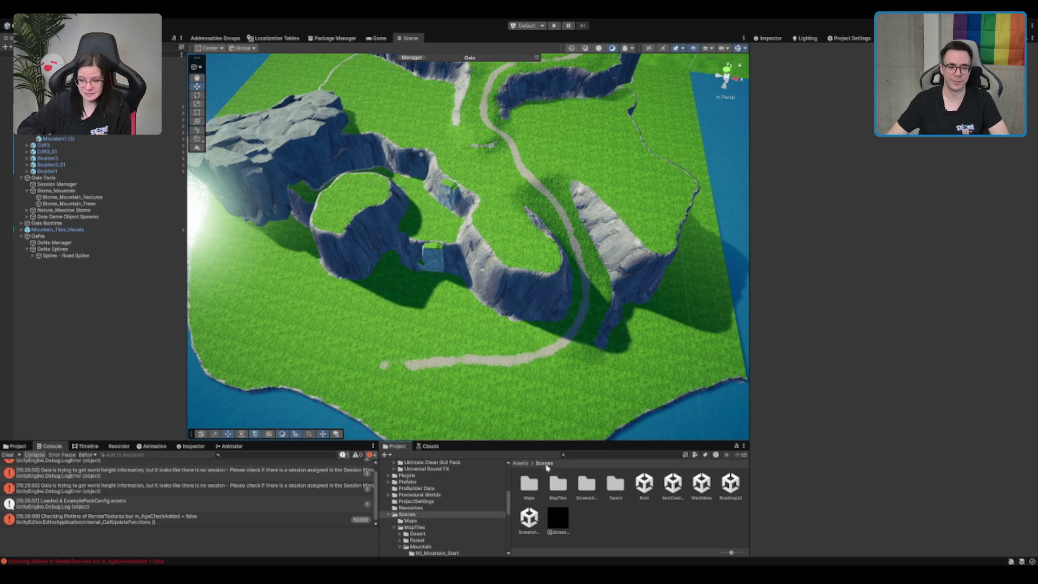
{"action": "double_click", "coordinate": [644, 484]}
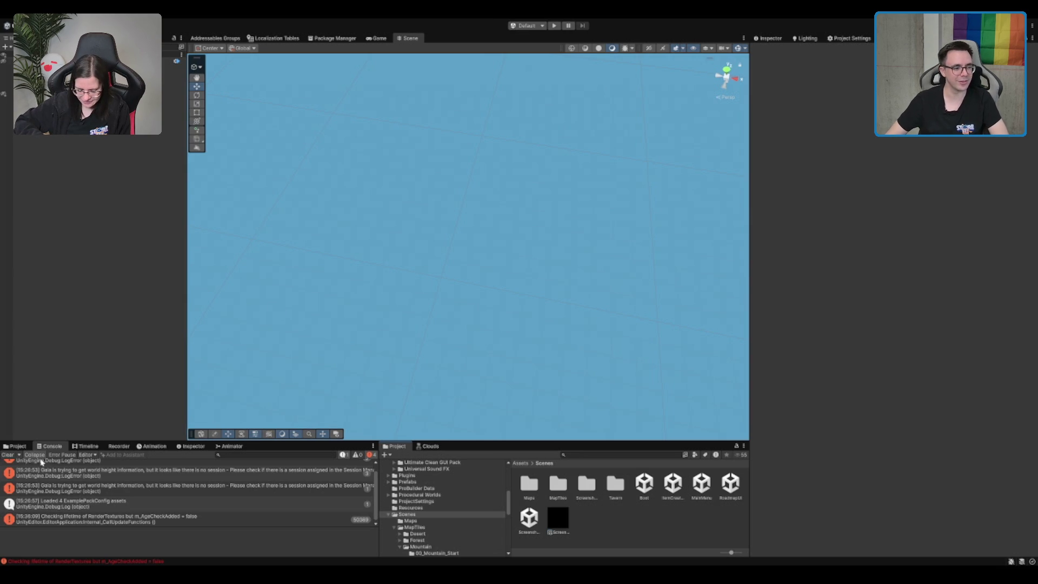
{"action": "left_click", "coordinate": [8, 454]}
Open the mountain terrain scene from MapTiles/Mountain/00_Mountain_Start.
{"action": "double_click", "coordinate": [565, 494]}
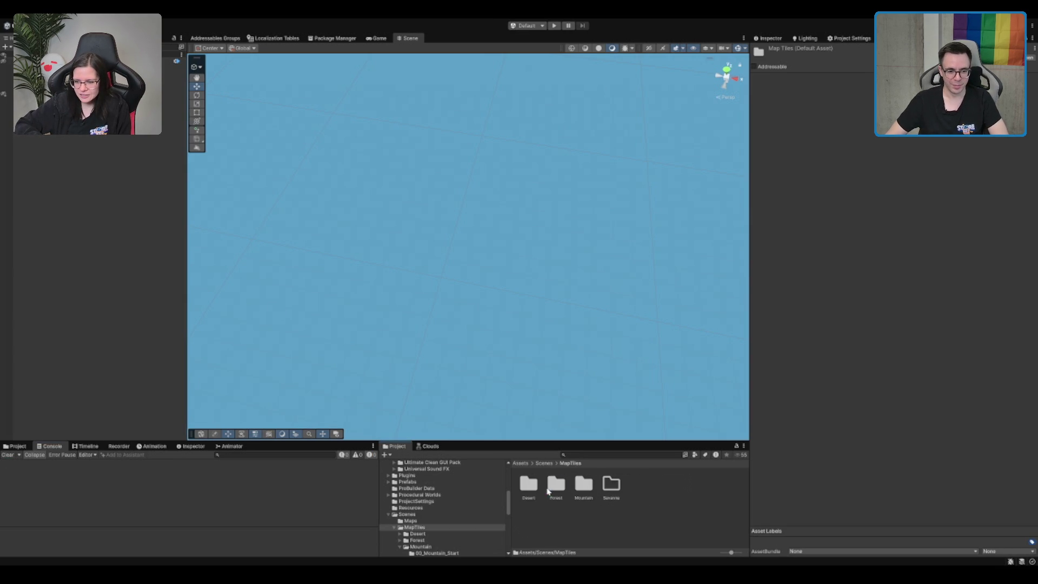
{"action": "double_click", "coordinate": [583, 485]}
{"action": "left_click", "coordinate": [566, 487]}
{"action": "double_click", "coordinate": [528, 484]}
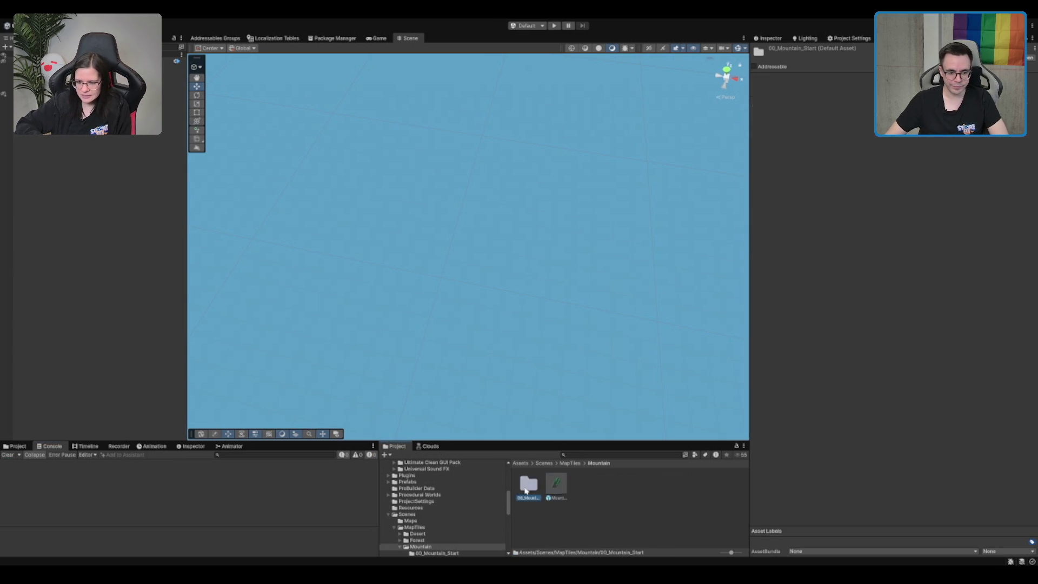
{"action": "double_click", "coordinate": [556, 484]}
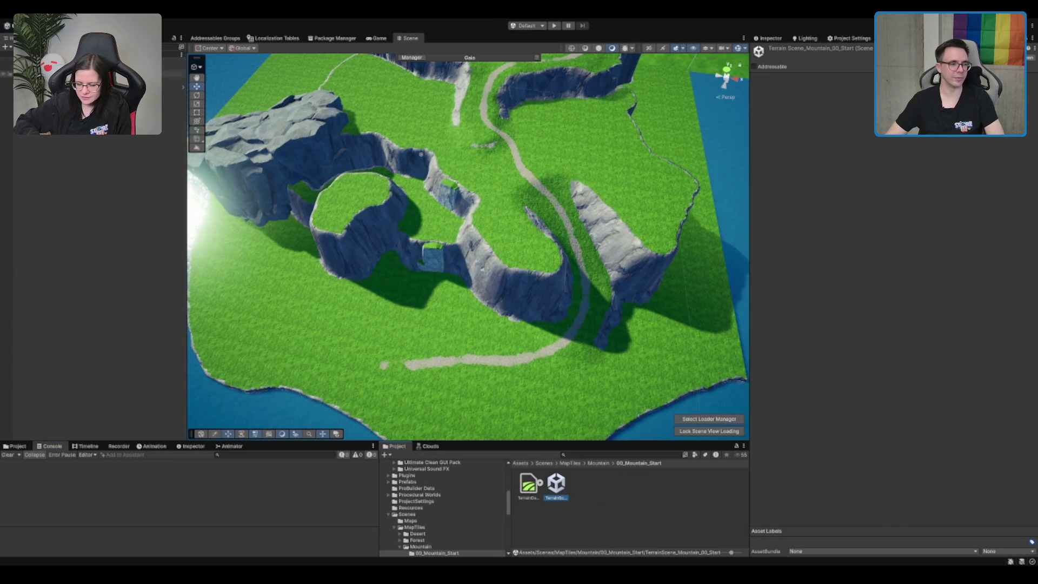
Delete the two selected objects from the Hierarchy.
{"action": "left_click", "coordinate": [163, 91]}
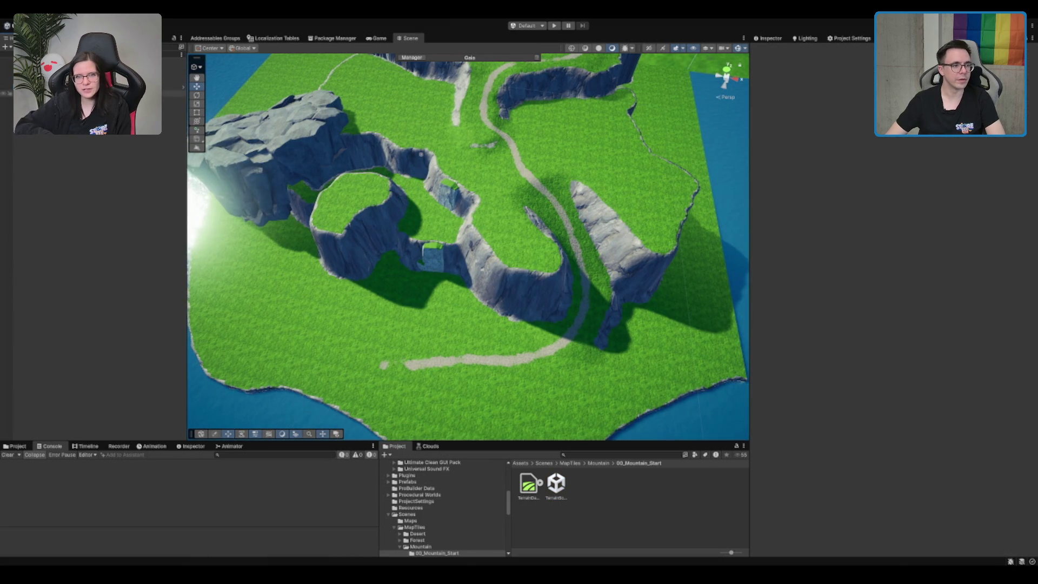
{"action": "left_click", "coordinate": [163, 78], "text": "shift"}
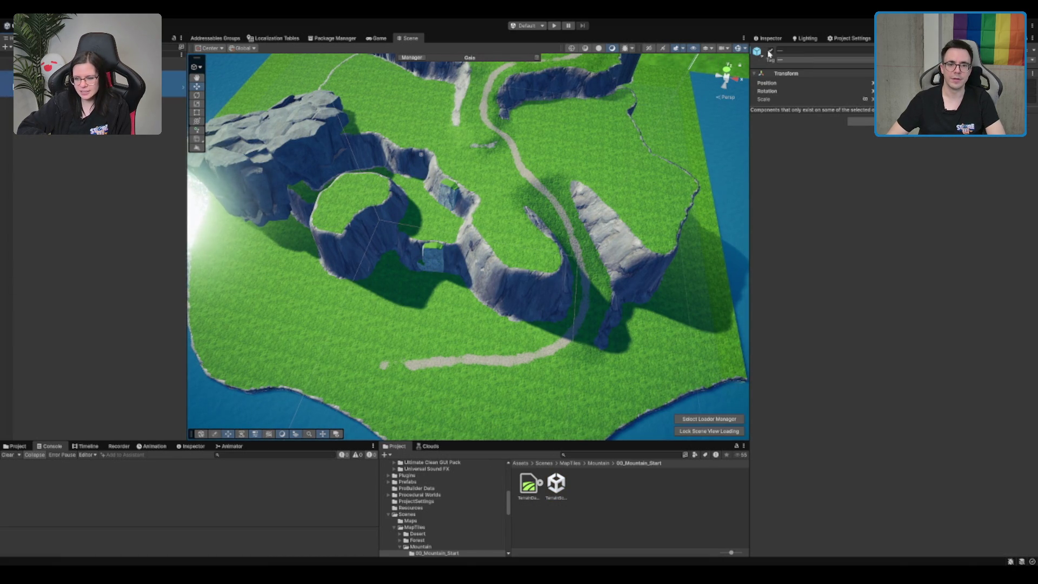
{"action": "key", "text": "Delete"}
Reopen the Boot scene from the Scenes folder.
{"action": "left_click", "coordinate": [407, 515]}
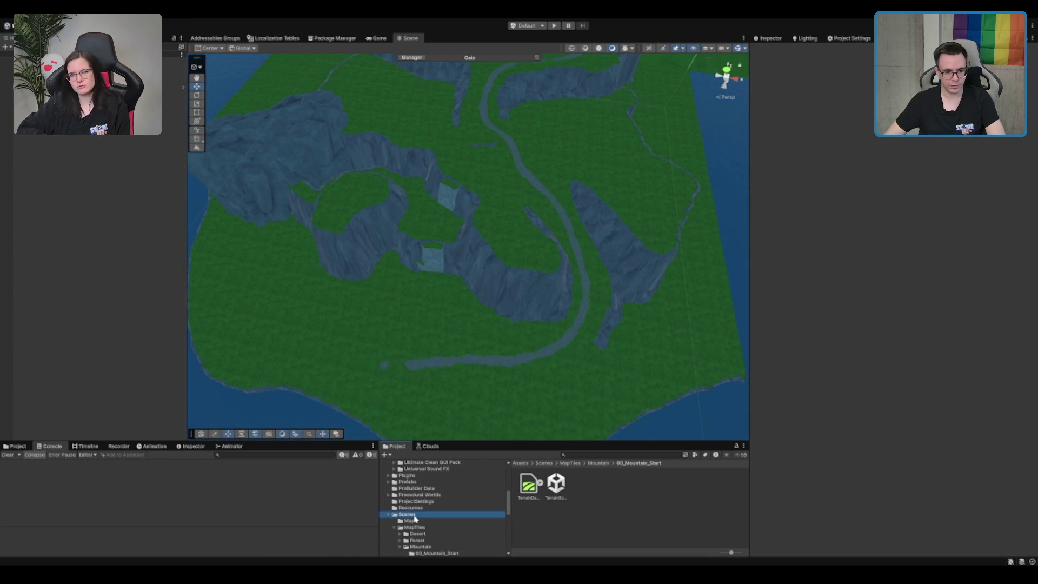
{"action": "left_click", "coordinate": [644, 483]}
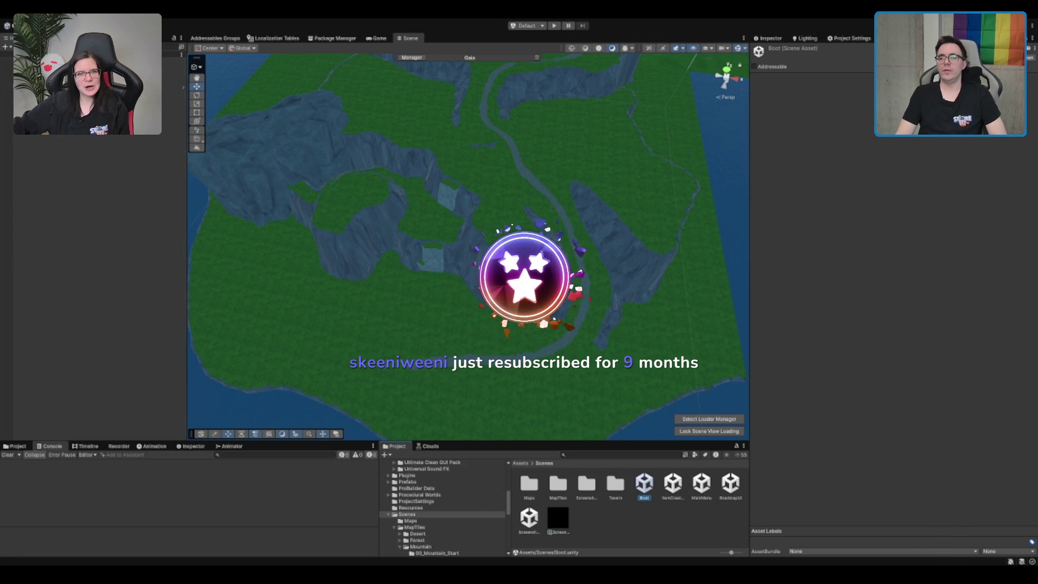
{"action": "key", "text": "Return"}
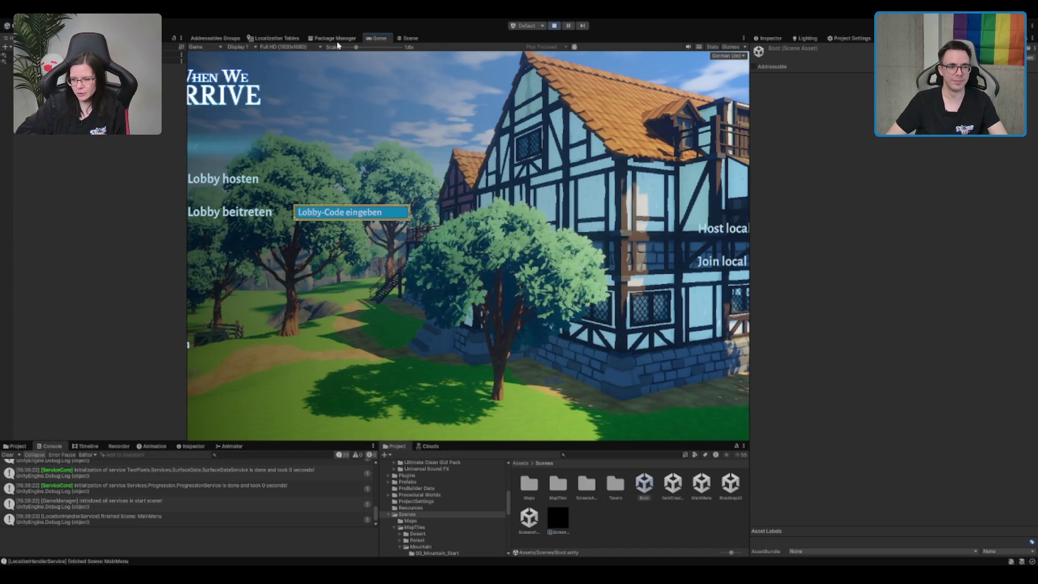
{"action": "key", "text": "shift+space"}
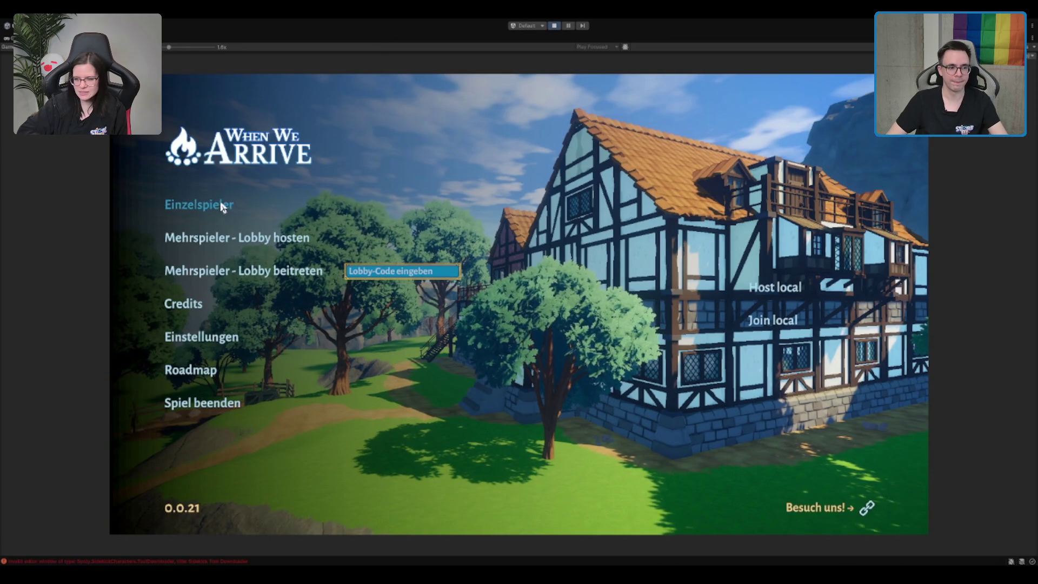
{"action": "left_click", "coordinate": [221, 207]}
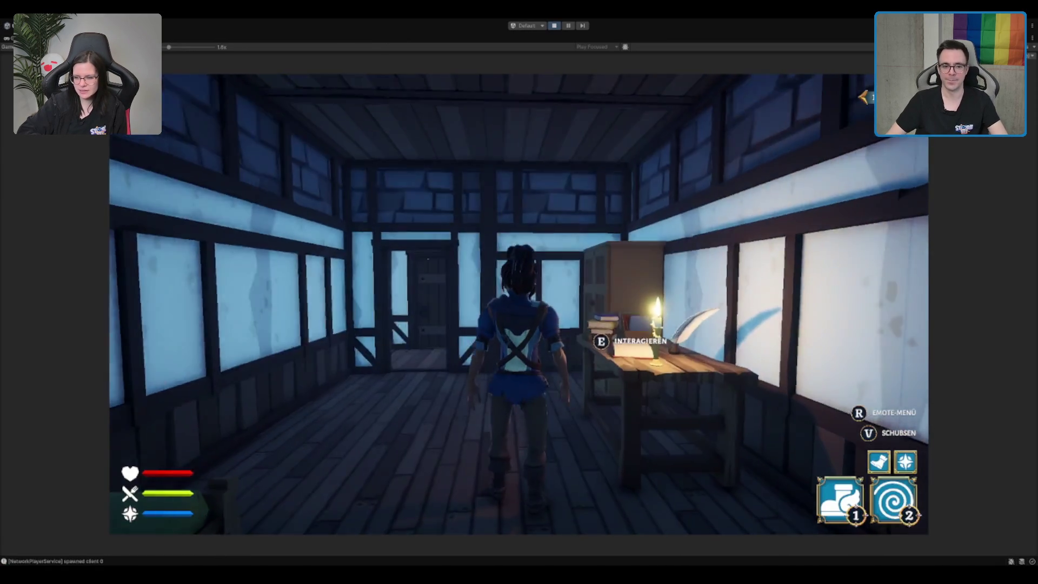
{"action": "key", "text": "w"}
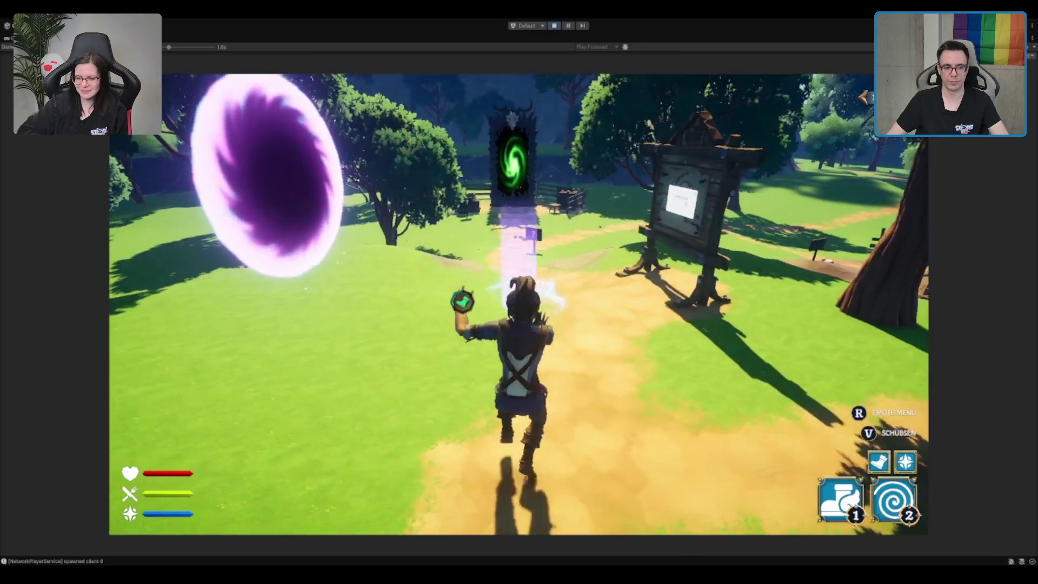
{"action": "key", "text": "2"}
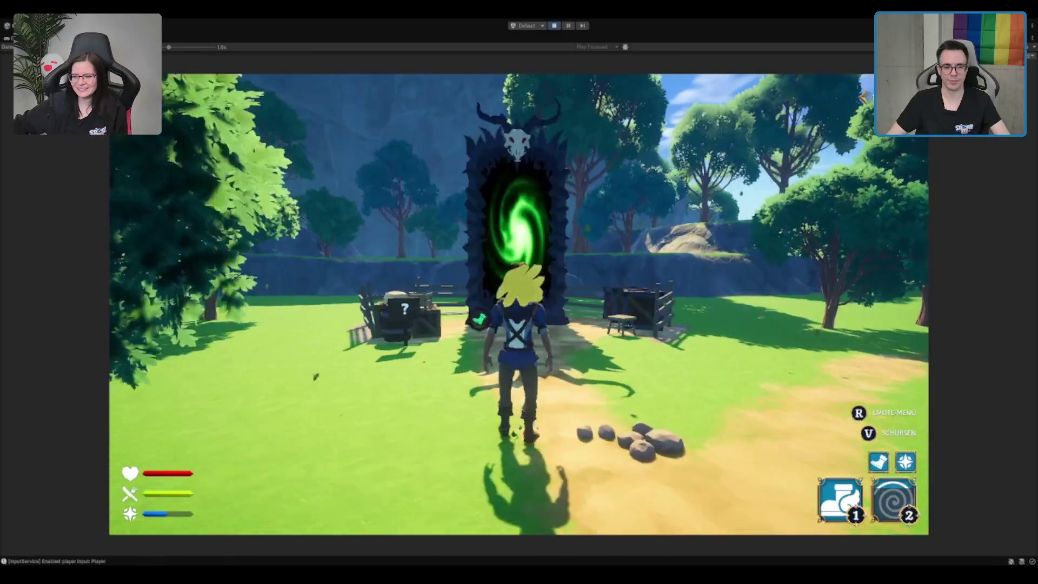
{"action": "key", "text": "w"}
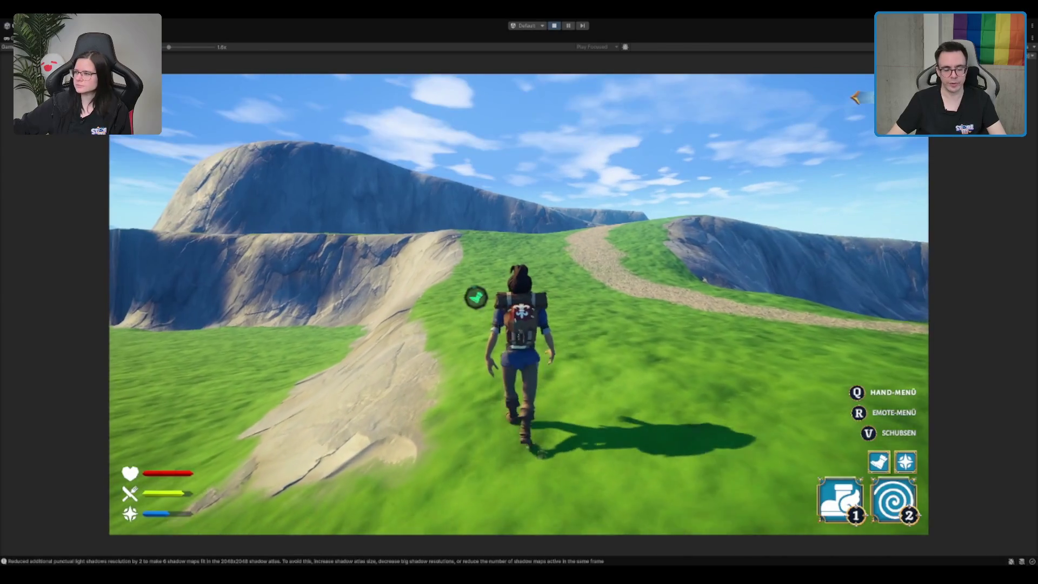
Dash with ability key 2 while running through the portal into the mountain level.
{"action": "key", "text": "2"}
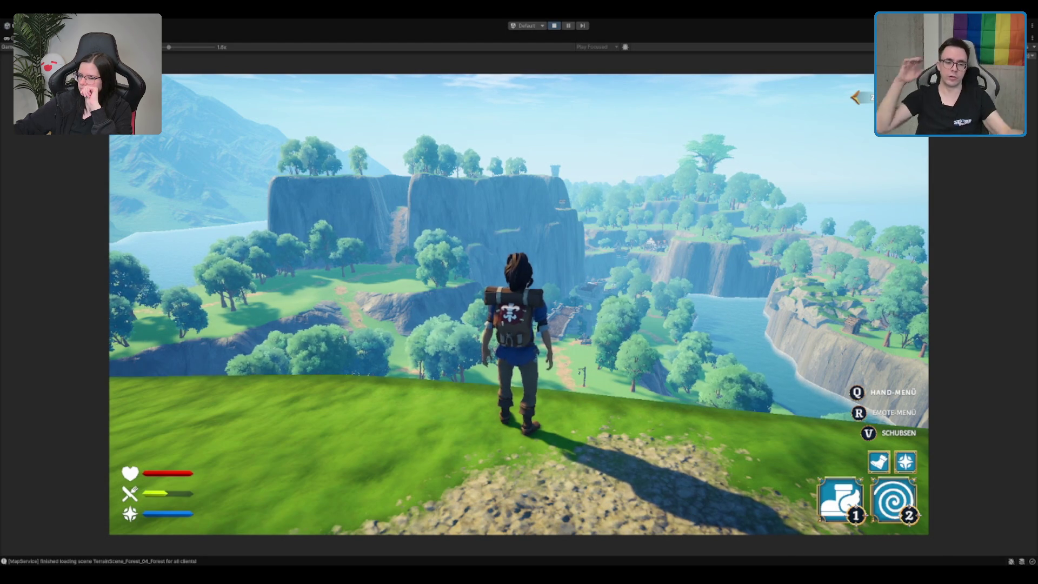
Run the character along the hilltop stone path toward the terrain's edge and distant mountains.
{"action": "mouse_move", "coordinate": [519, 292]}
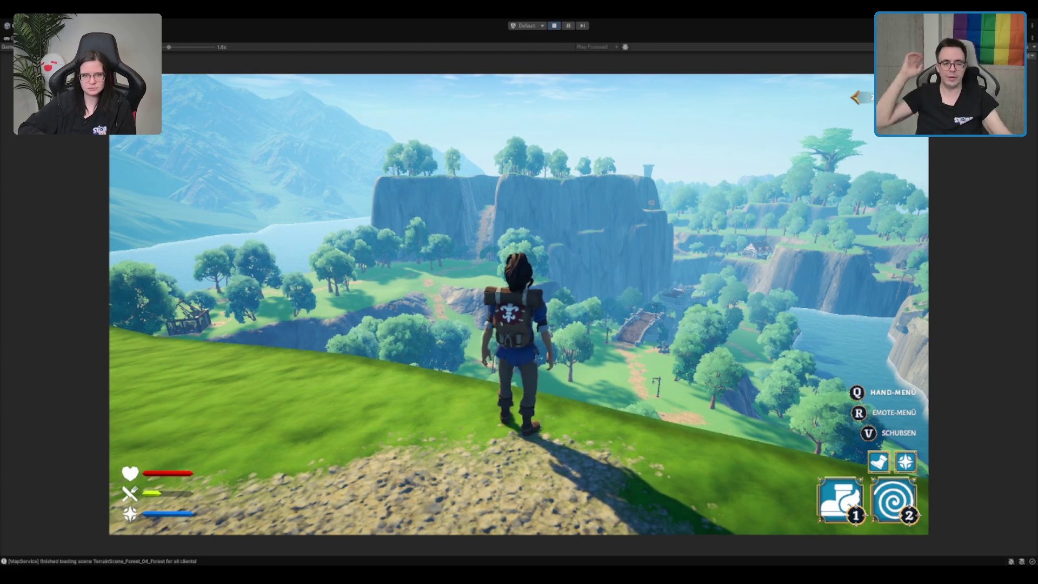
{"action": "key", "text": "w"}
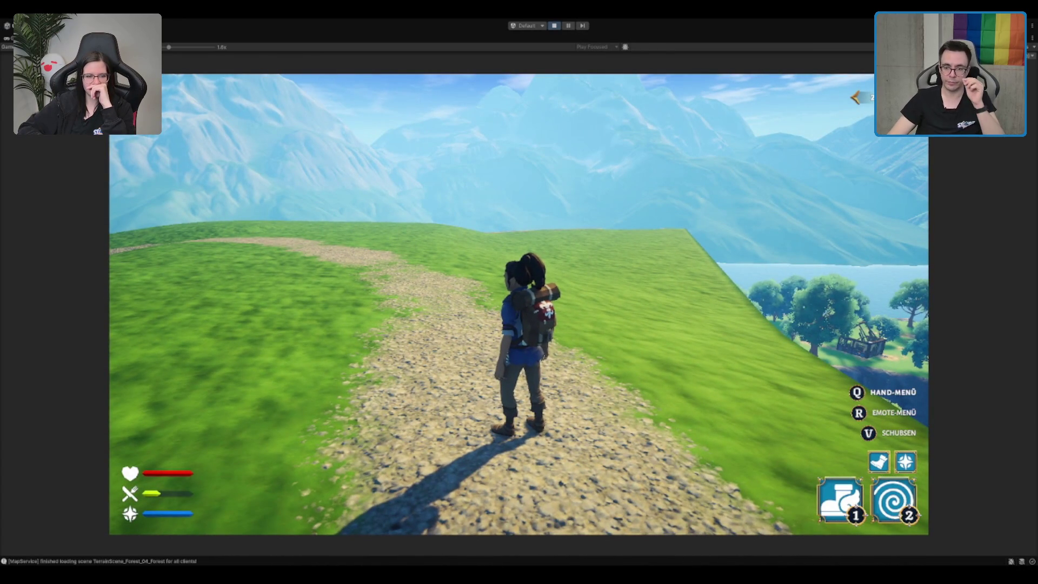
Run across the grassy mountaintop toward the lake, jump along the way, then restore the full editor layout.
{"action": "left_click", "coordinate": [518, 307]}
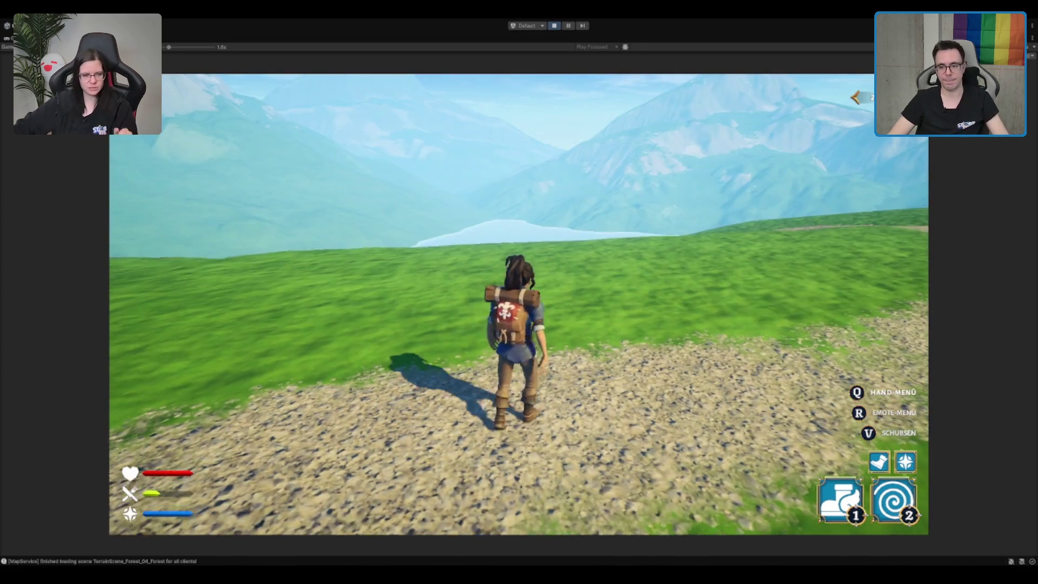
{"action": "key", "text": "w"}
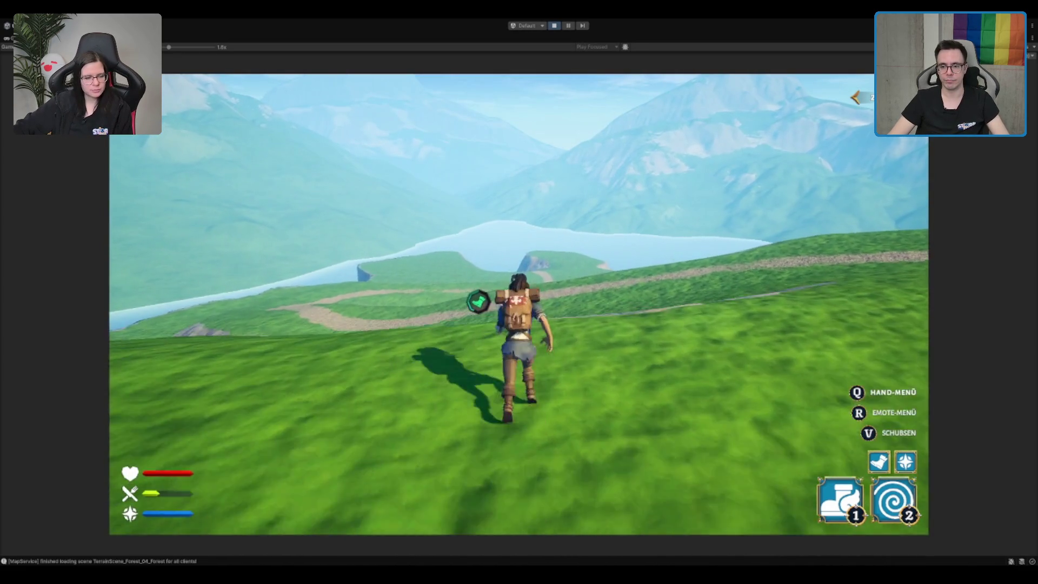
{"action": "key", "text": "space"}
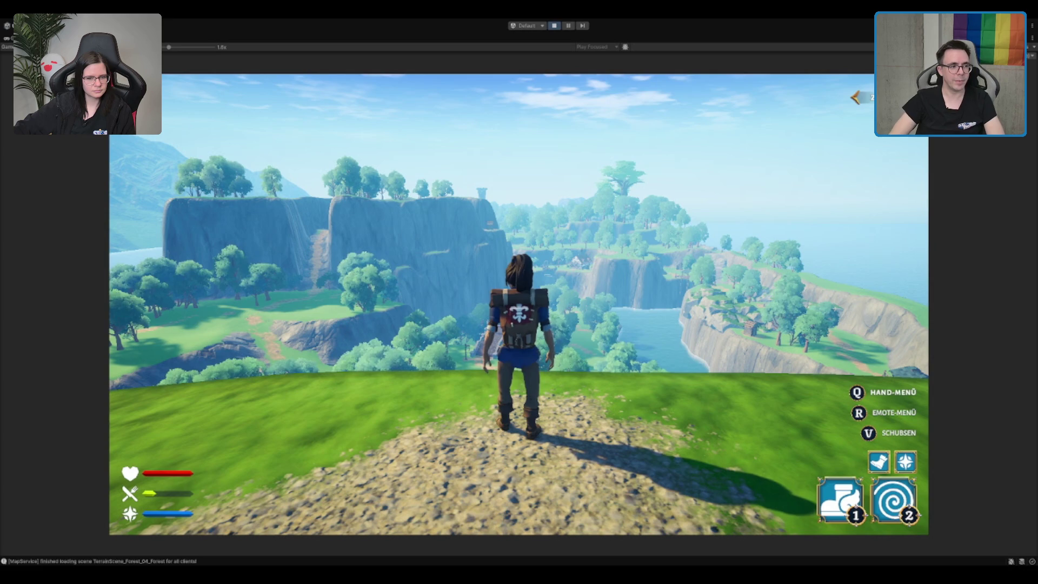
{"action": "key", "text": "shift+space"}
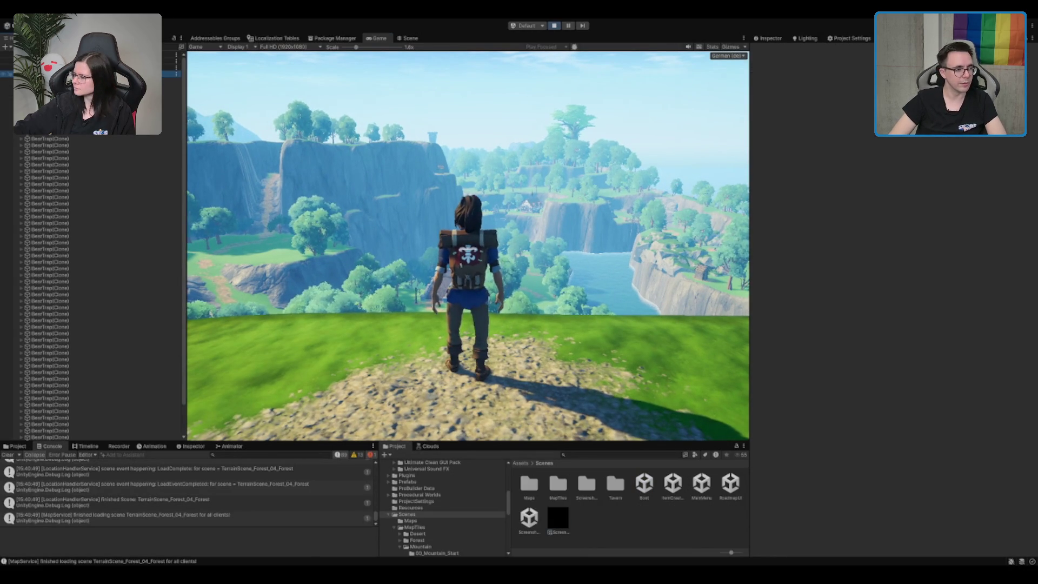
Select all BearTrap clones, show Stats, and toggle the clones on and off to compare, leaving them deactivated.
{"action": "left_click", "coordinate": [89, 418], "text": "shift"}
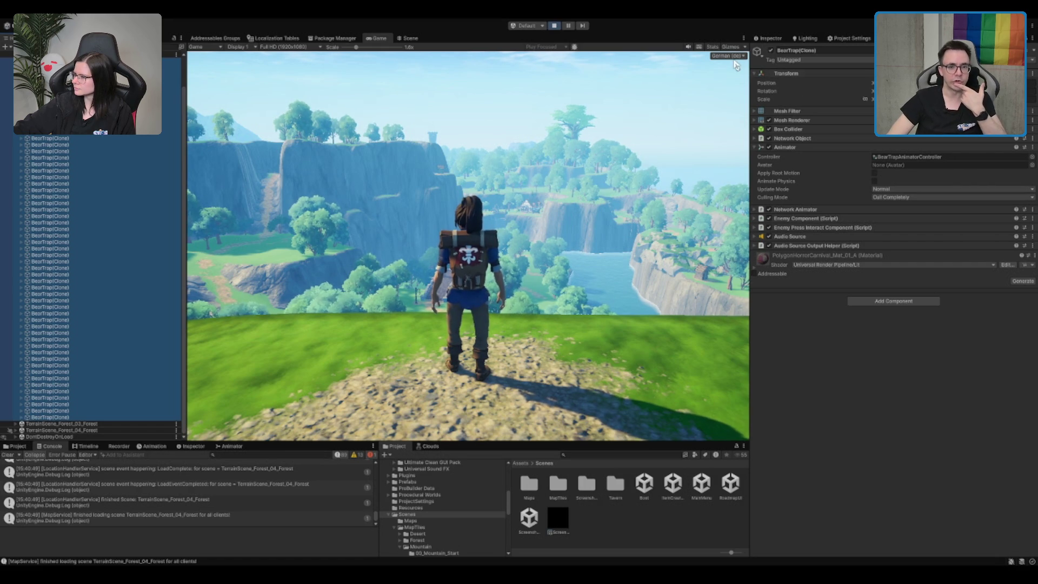
{"action": "left_click", "coordinate": [713, 47]}
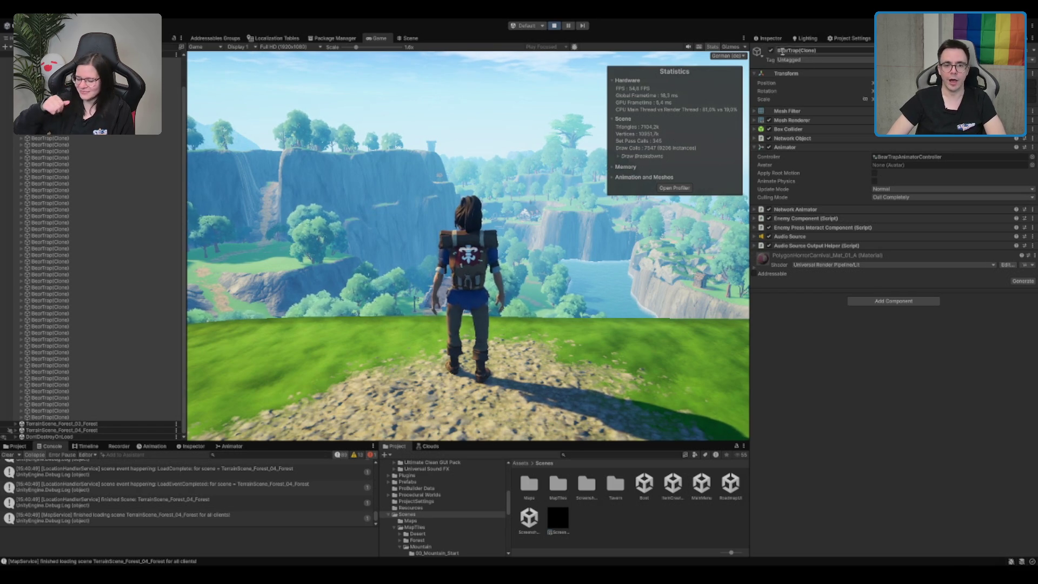
{"action": "left_click", "coordinate": [771, 51]}
{"action": "left_click", "coordinate": [771, 50]}
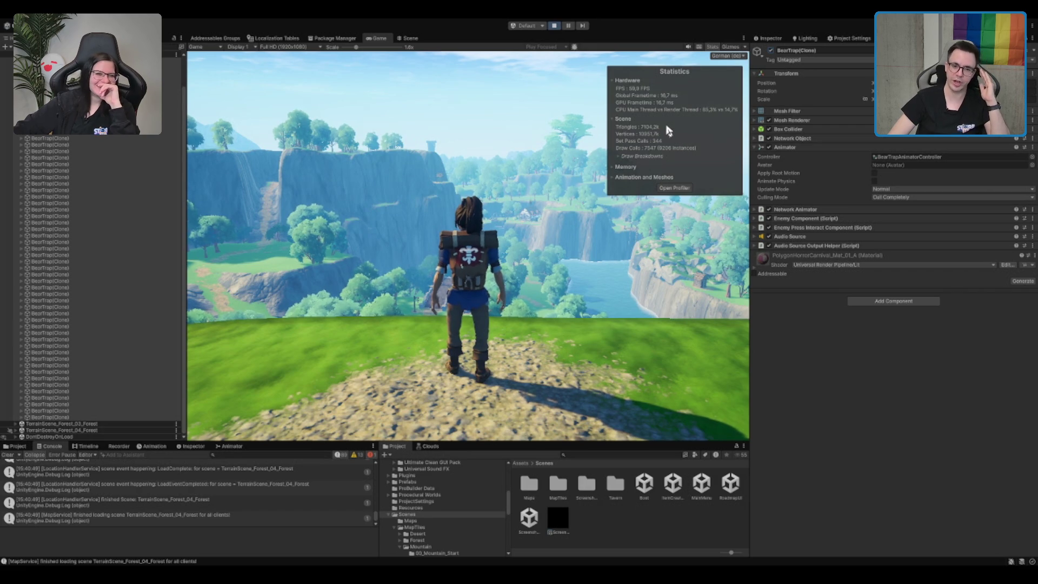
{"action": "left_click", "coordinate": [771, 50]}
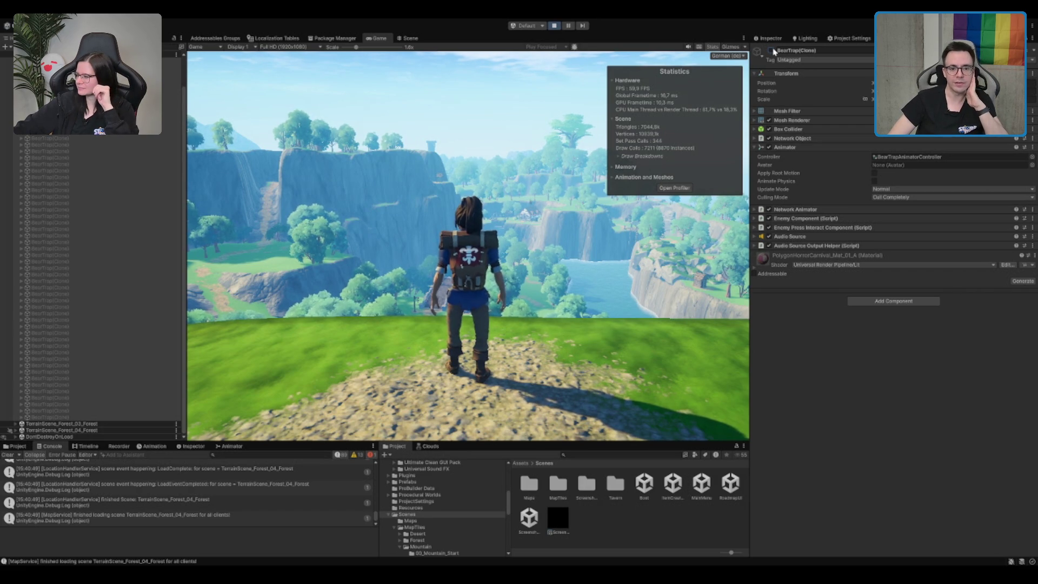
{"action": "left_click", "coordinate": [771, 50]}
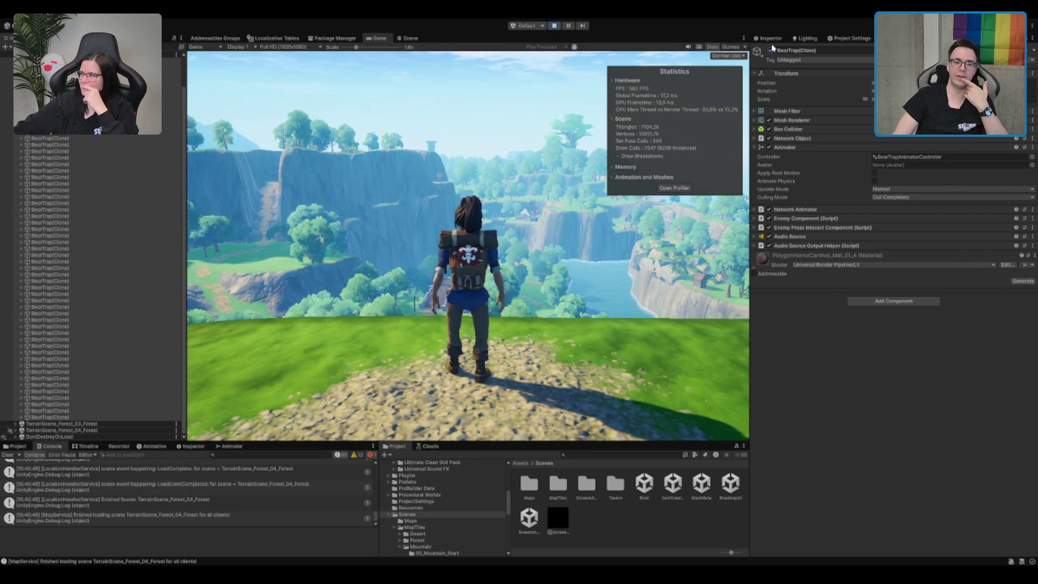
{"action": "left_click", "coordinate": [771, 50]}
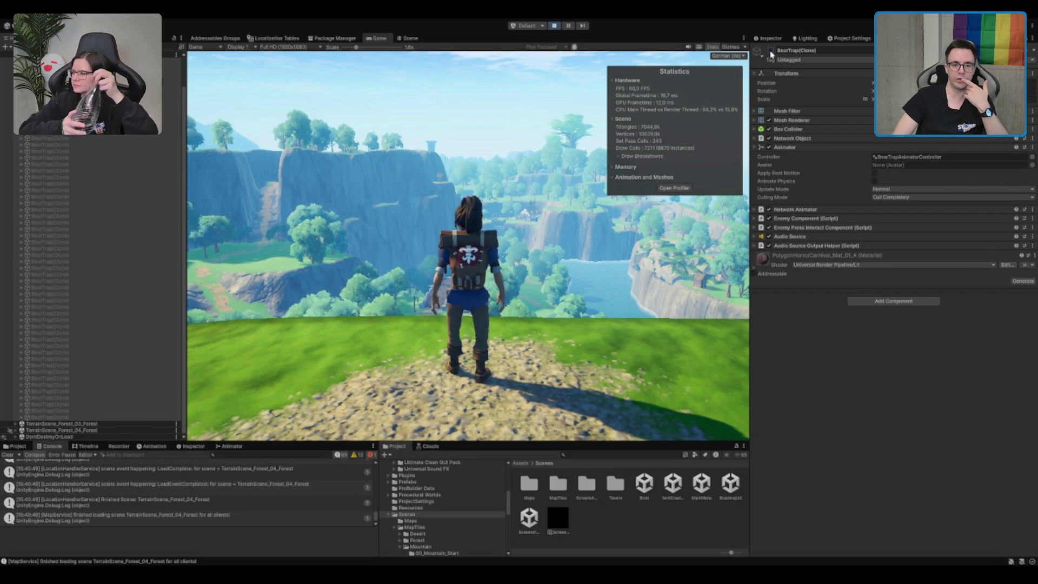
{"action": "left_click", "coordinate": [771, 51]}
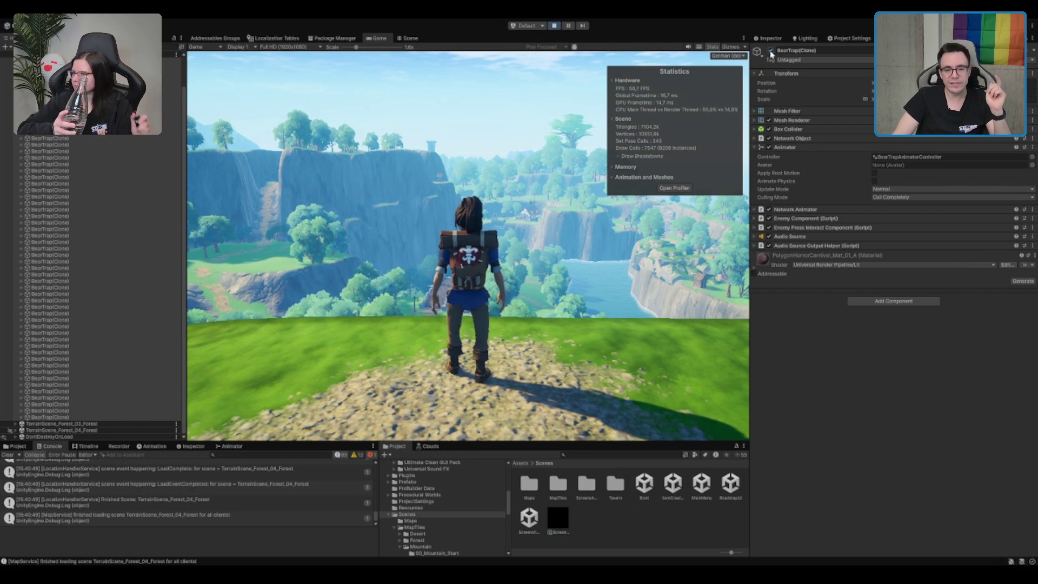
{"action": "left_click", "coordinate": [770, 51]}
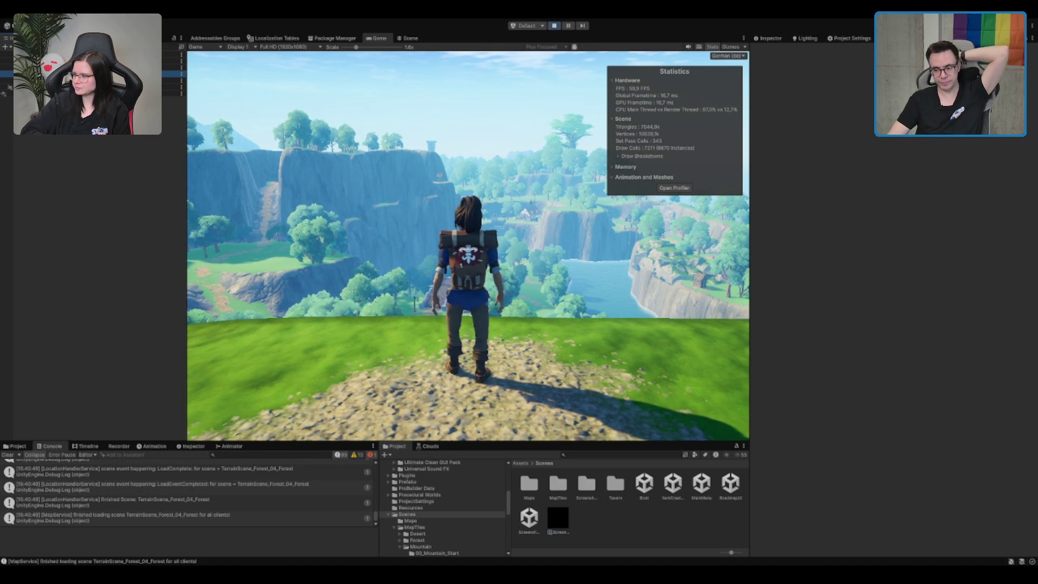
{"action": "left_click", "coordinate": [619, 242]}
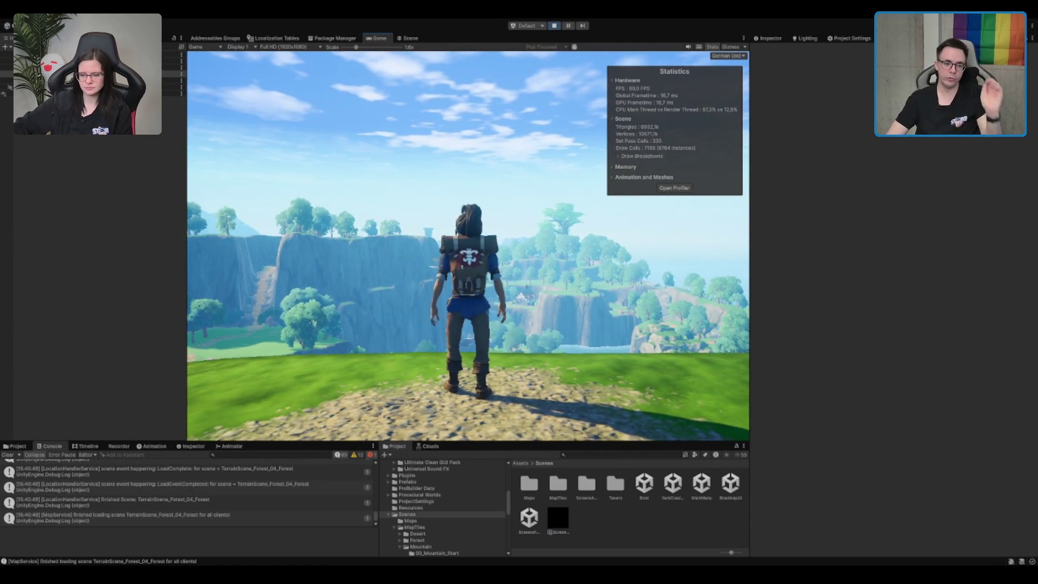
{"action": "key", "text": "s"}
{"action": "key", "text": "w"}
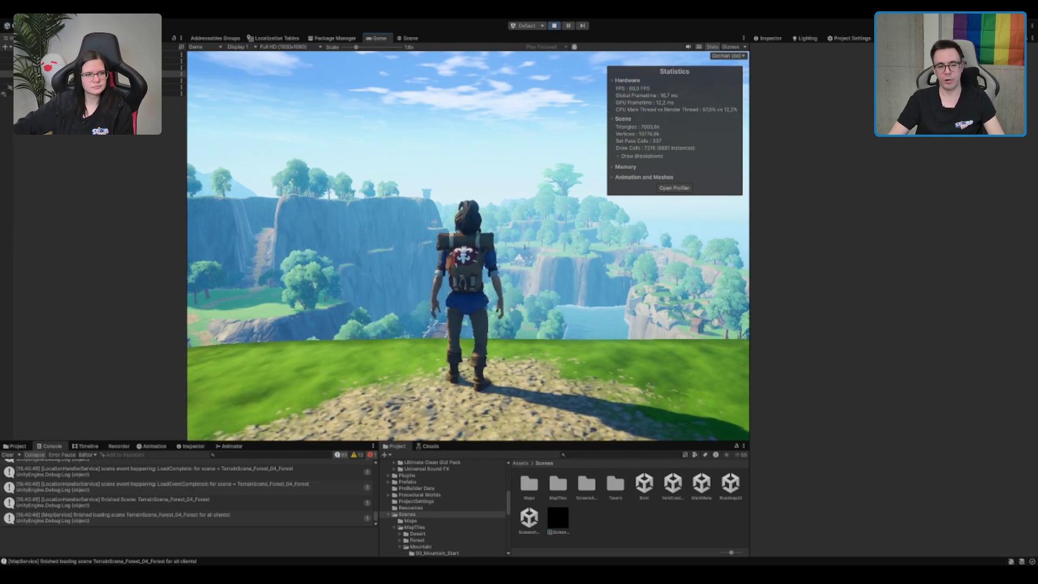
{"action": "key", "text": "s"}
{"action": "key", "text": "w"}
{"action": "key", "text": "s"}
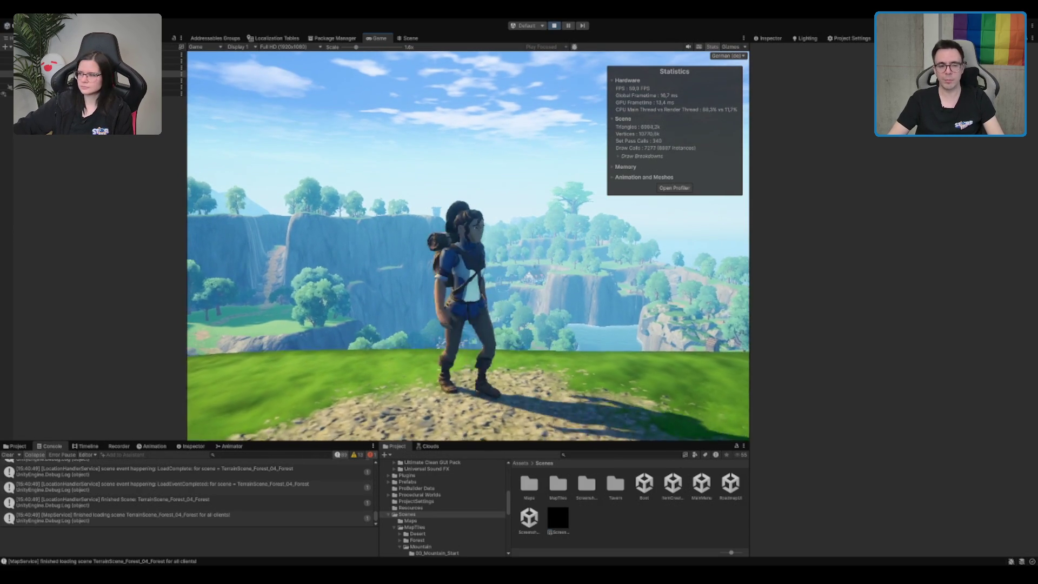
{"action": "key", "text": "w"}
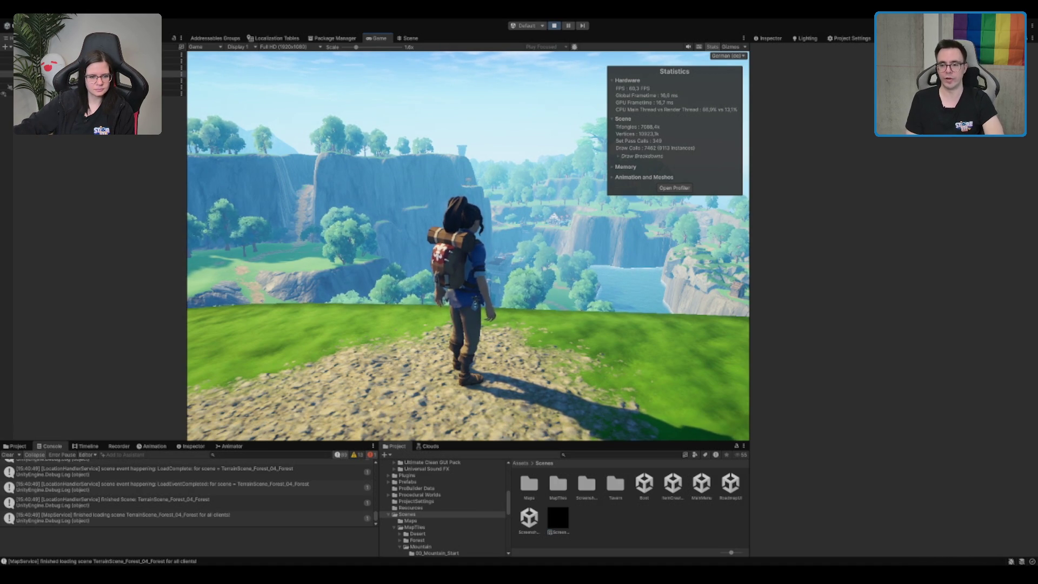
{"action": "key", "text": "d"}
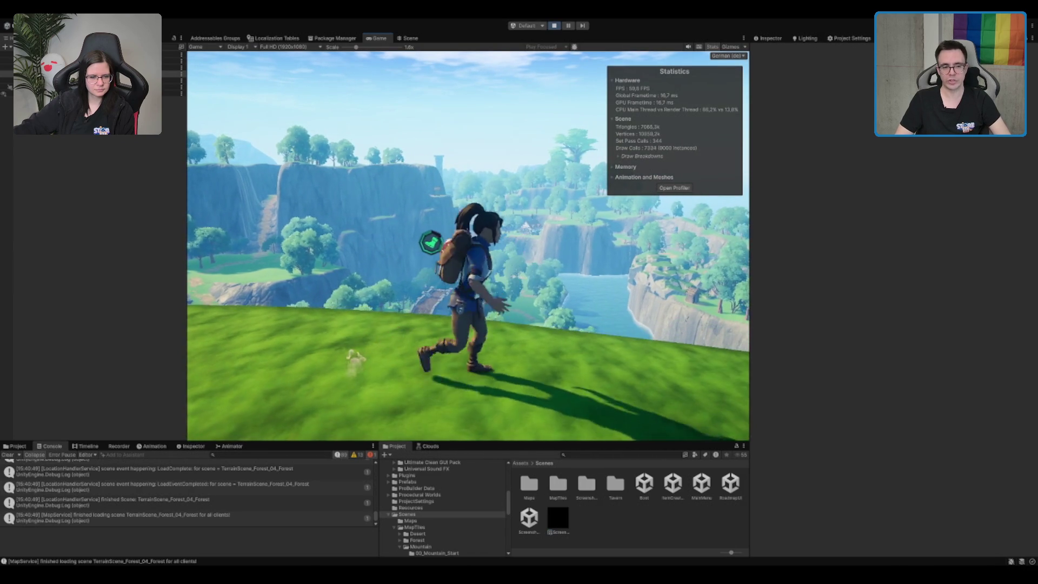
{"action": "key", "text": "w"}
{"action": "key", "text": "a"}
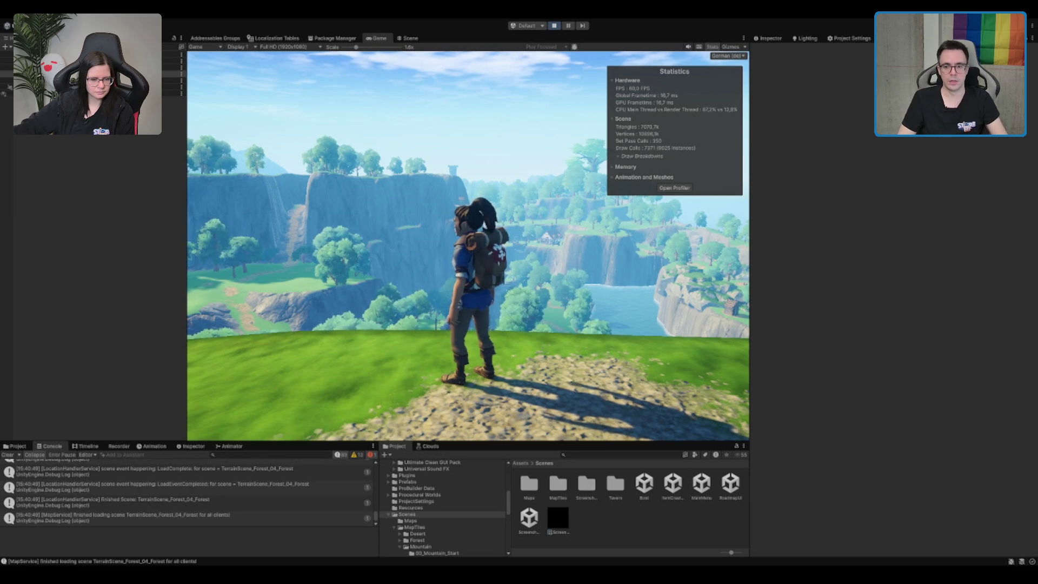
{"action": "left_click_drag", "start_coordinate": [530, 184], "coordinate": [508, 164]}
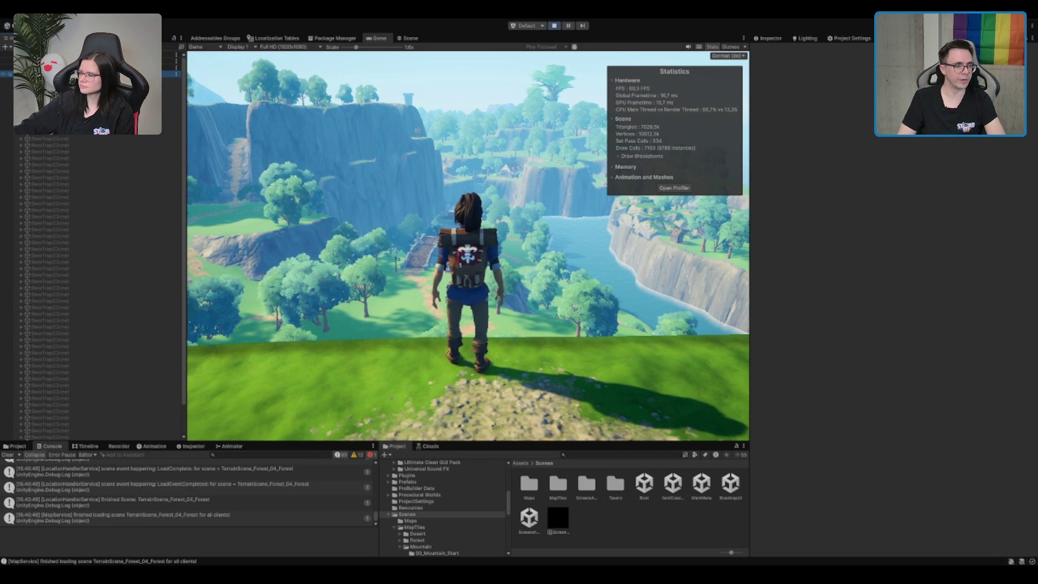
Select LocationAreas under LootLocations and expand it to show its three areas.
{"action": "left_click", "coordinate": [11, 80]}
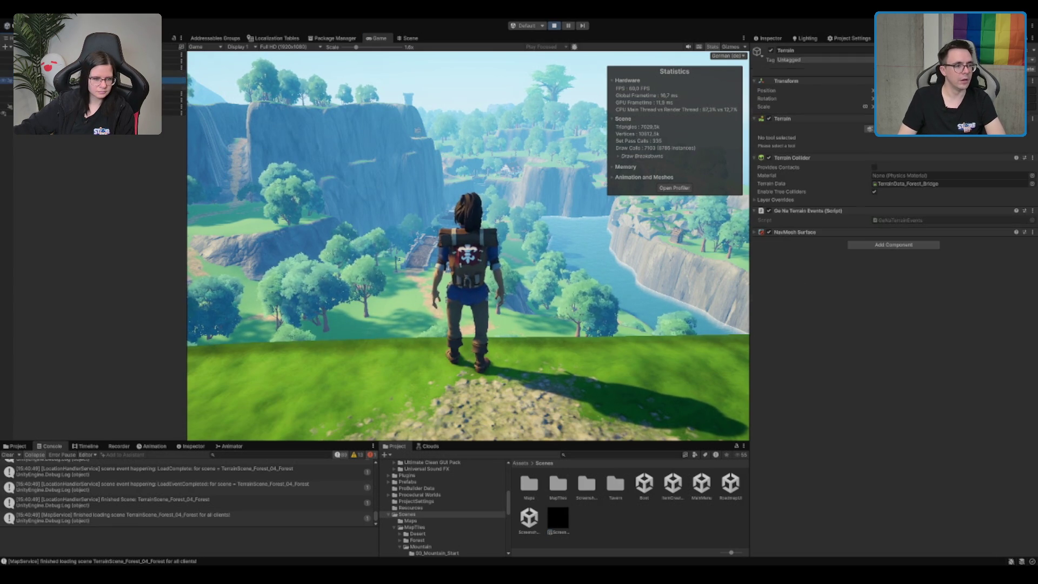
{"action": "left_click", "coordinate": [10, 99]}
{"action": "key", "text": "Down"}
{"action": "key", "text": "Down"}
{"action": "key", "text": "Down"}
{"action": "key", "text": "Right"}
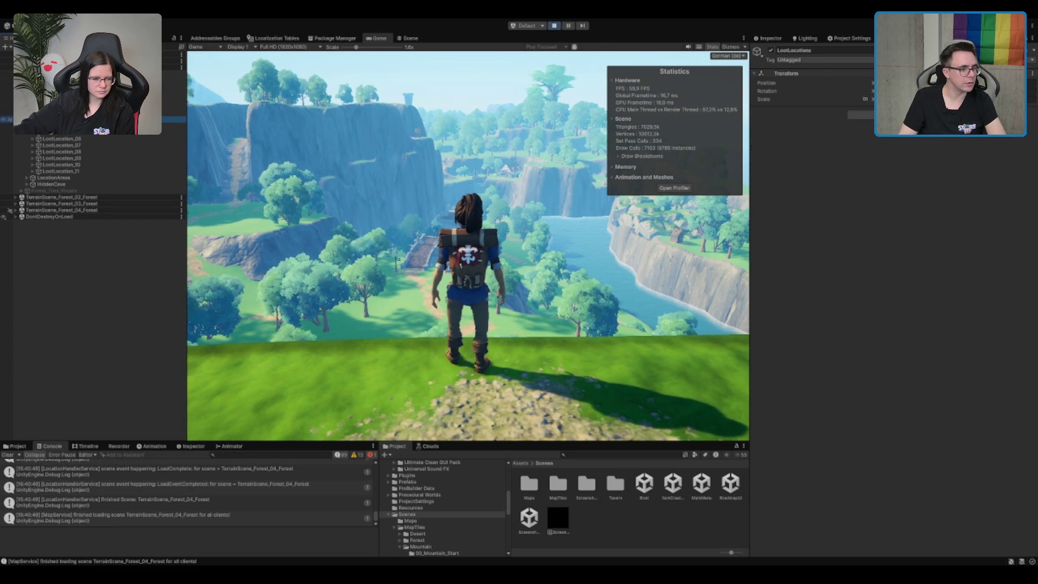
{"action": "left_click", "coordinate": [59, 178]}
{"action": "key", "text": "Right"}
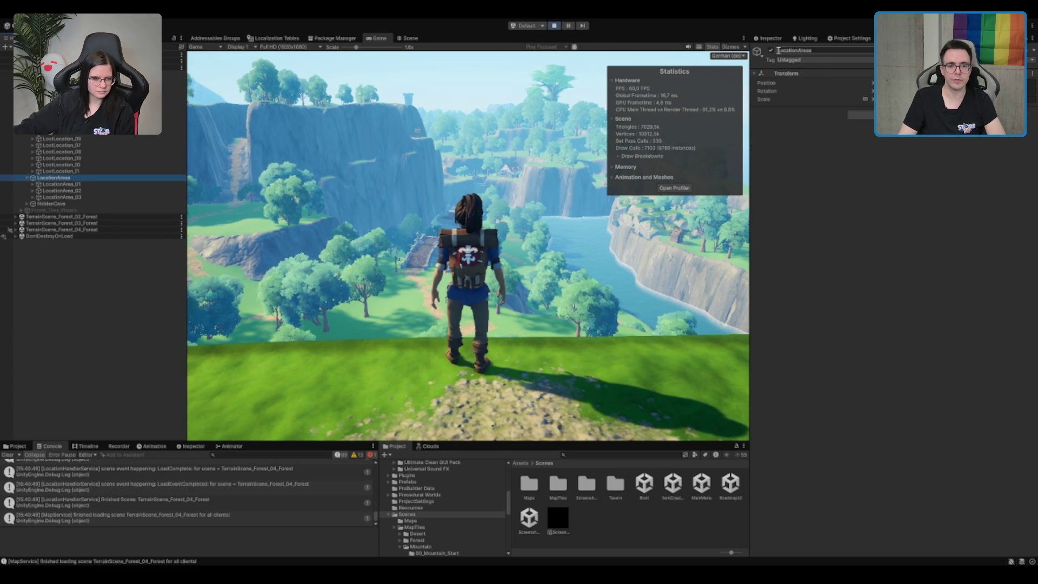
Toggle LocationAreas off and on to compare, leave it active, then inspect MapTile.
{"action": "left_click", "coordinate": [771, 50]}
{"action": "left_click", "coordinate": [771, 50]}
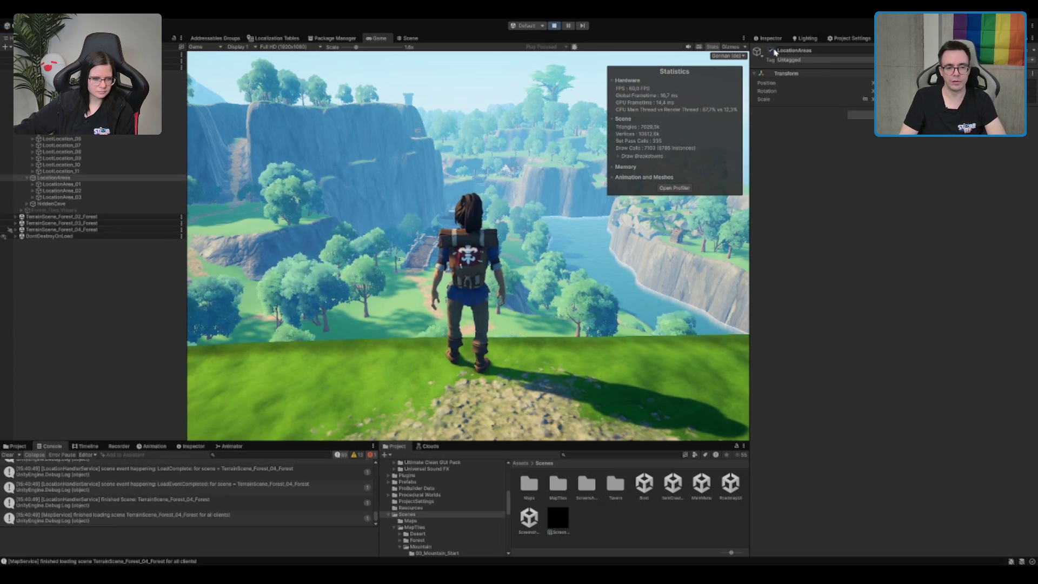
{"action": "left_click", "coordinate": [771, 50]}
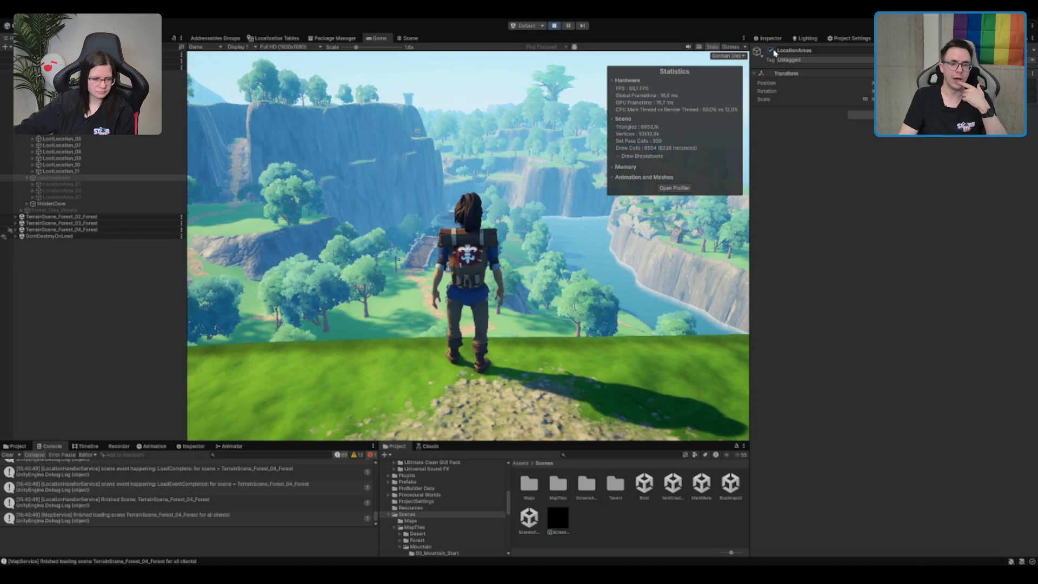
{"action": "left_click", "coordinate": [773, 51]}
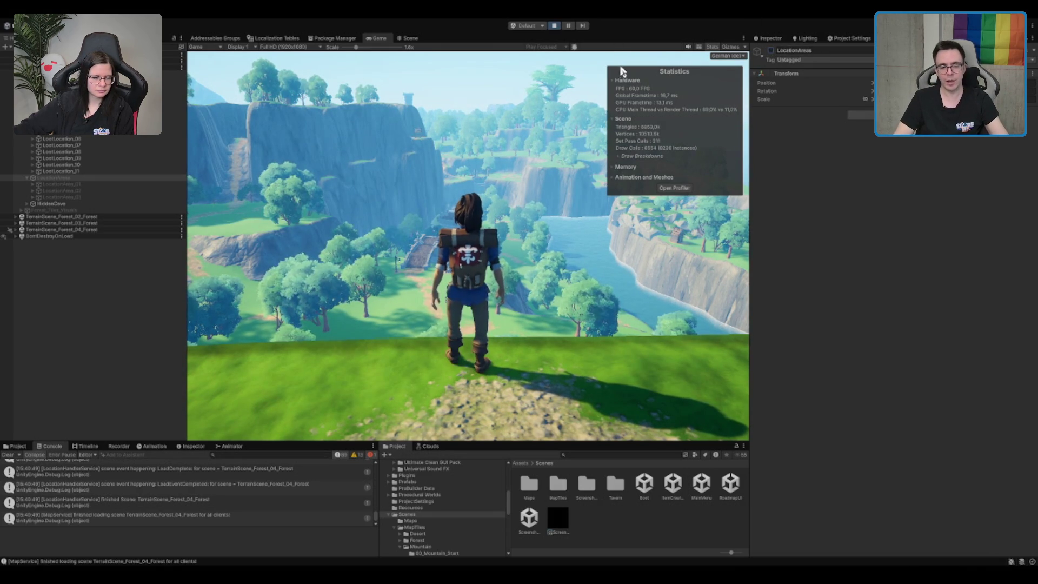
{"action": "left_click", "coordinate": [771, 50]}
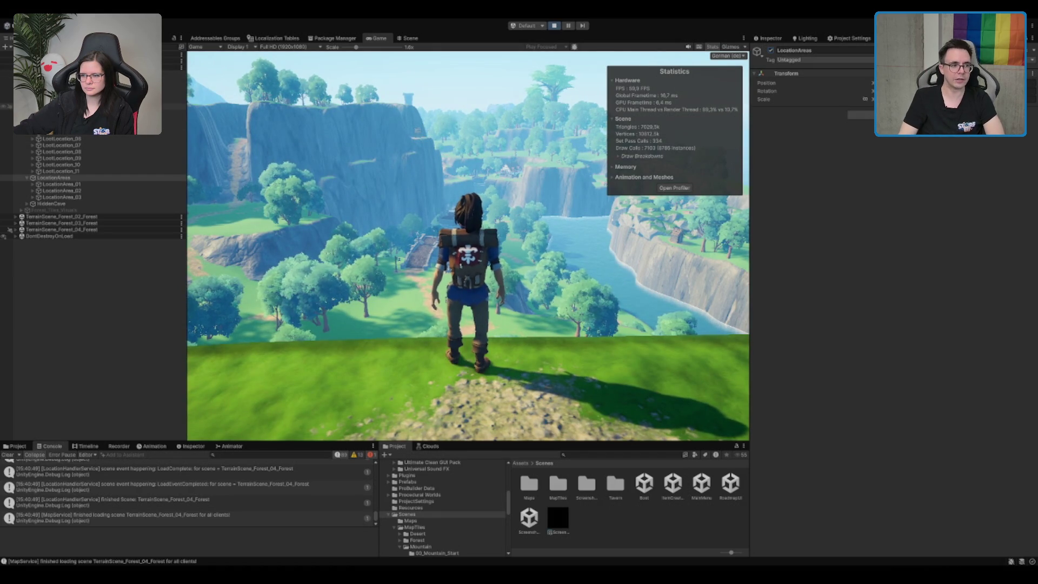
{"action": "left_click", "coordinate": [65, 67]}
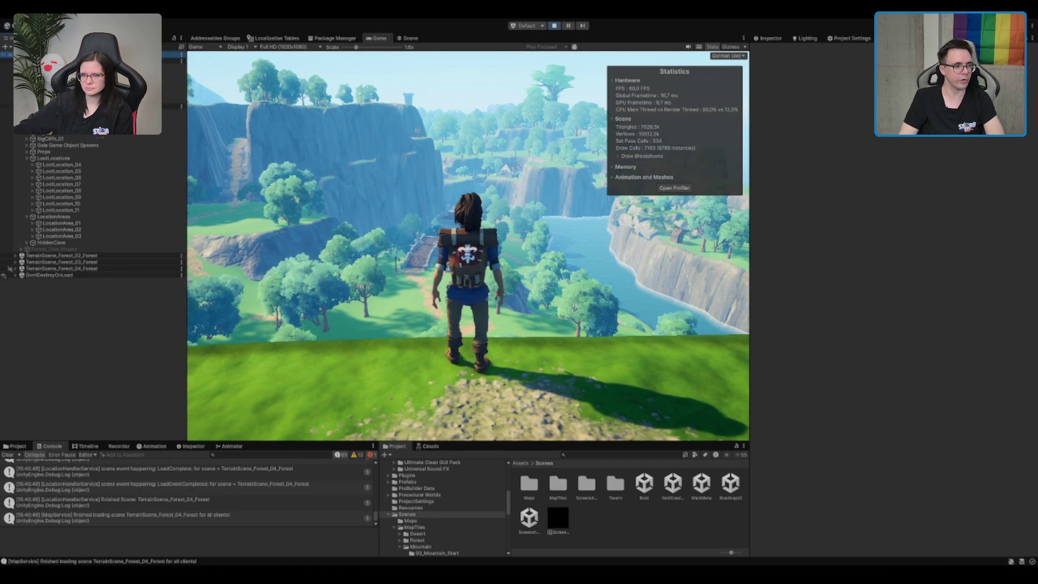
Inspect the Mushroom_Small_PoisonCloud_World clone, then the TerrainScene_Forest_Bridge scene's Terrain.
{"action": "scroll", "coordinate": [106, 142], "scroll_direction": "down", "scroll_amount": 15}
{"action": "scroll", "coordinate": [106, 142], "scroll_direction": "down", "scroll_amount": 10}
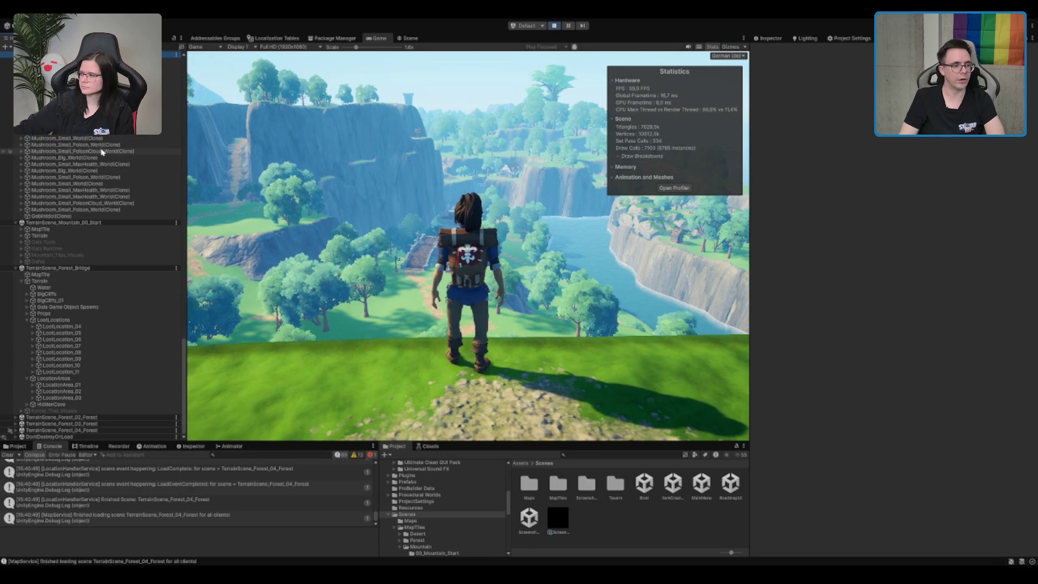
{"action": "left_click", "coordinate": [77, 240]}
{"action": "left_click", "coordinate": [77, 227]}
{"action": "scroll", "coordinate": [87, 270], "scroll_direction": "down", "scroll_amount": 2}
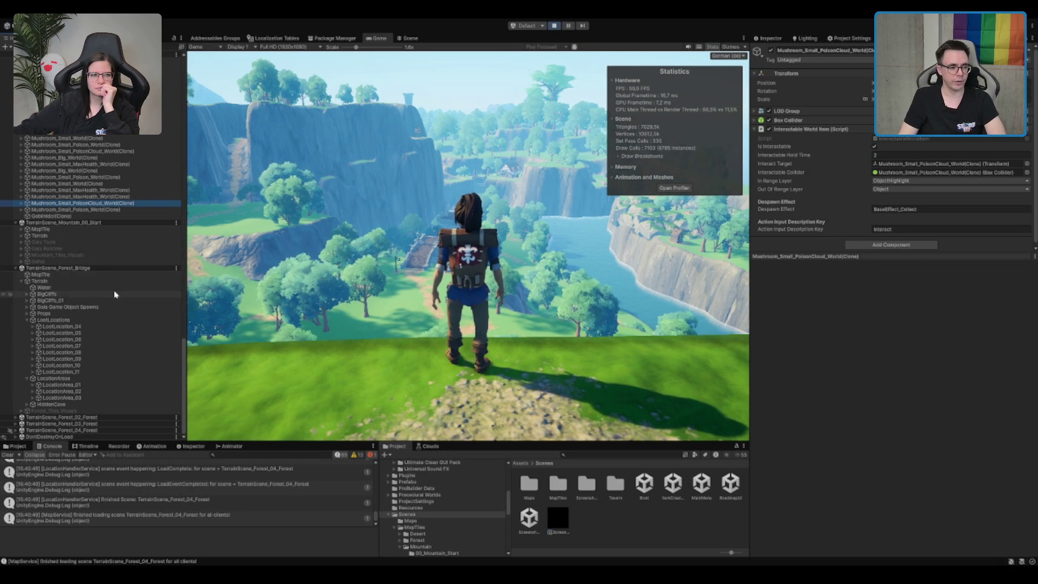
{"action": "left_click", "coordinate": [127, 281]}
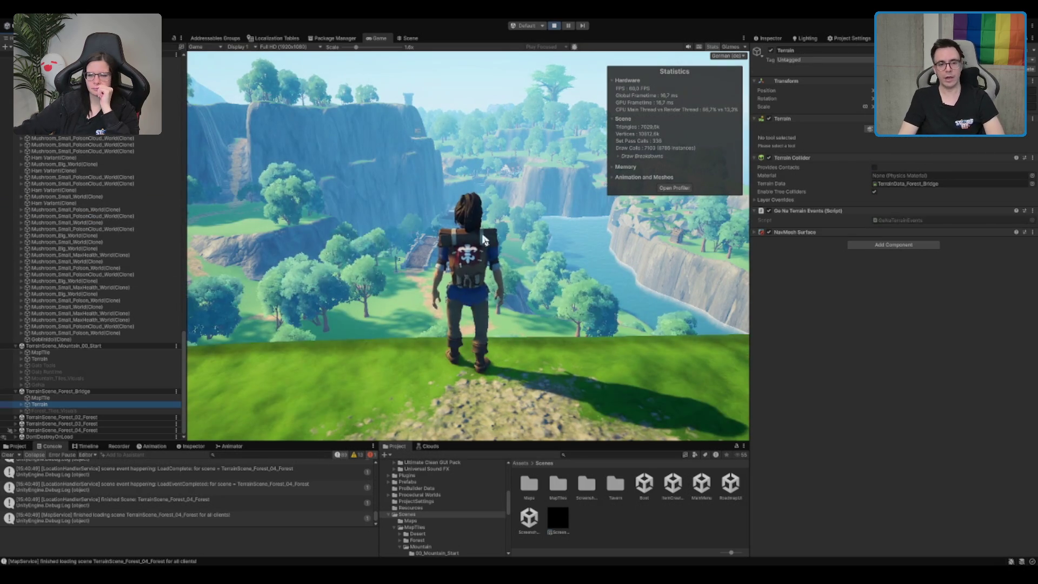
Enlarge the Game view scale to read the death screen, then return to the tavern hub.
{"action": "left_click", "coordinate": [448, 230]}
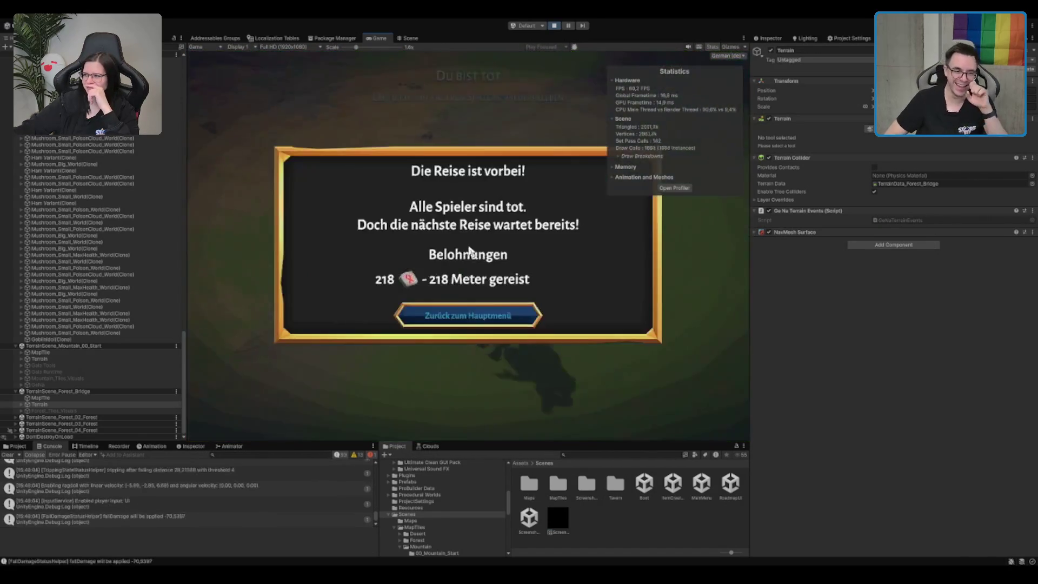
{"action": "left_click_drag", "start_coordinate": [355, 47], "coordinate": [324, 57]}
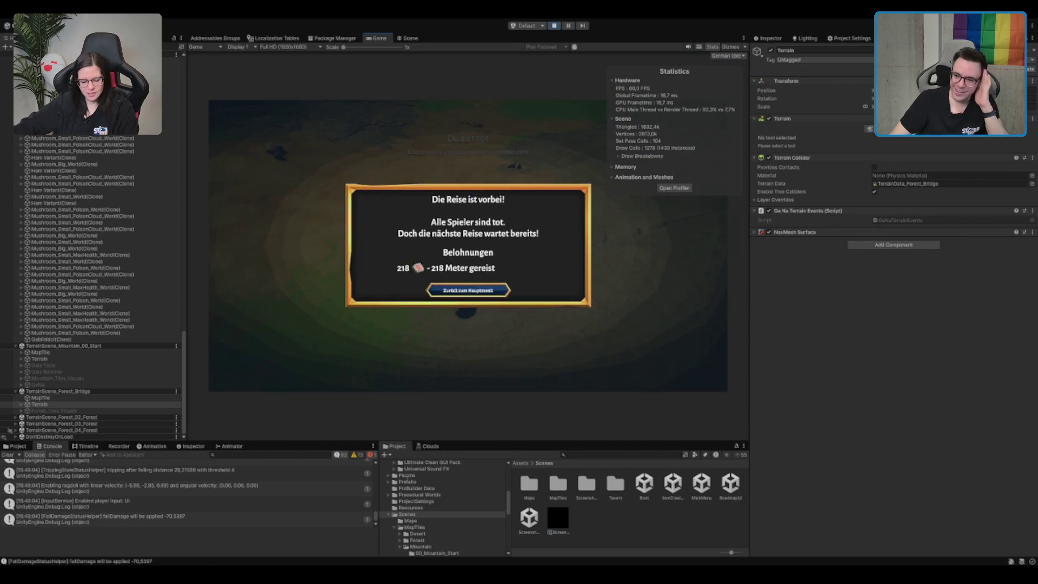
{"action": "left_click", "coordinate": [468, 291]}
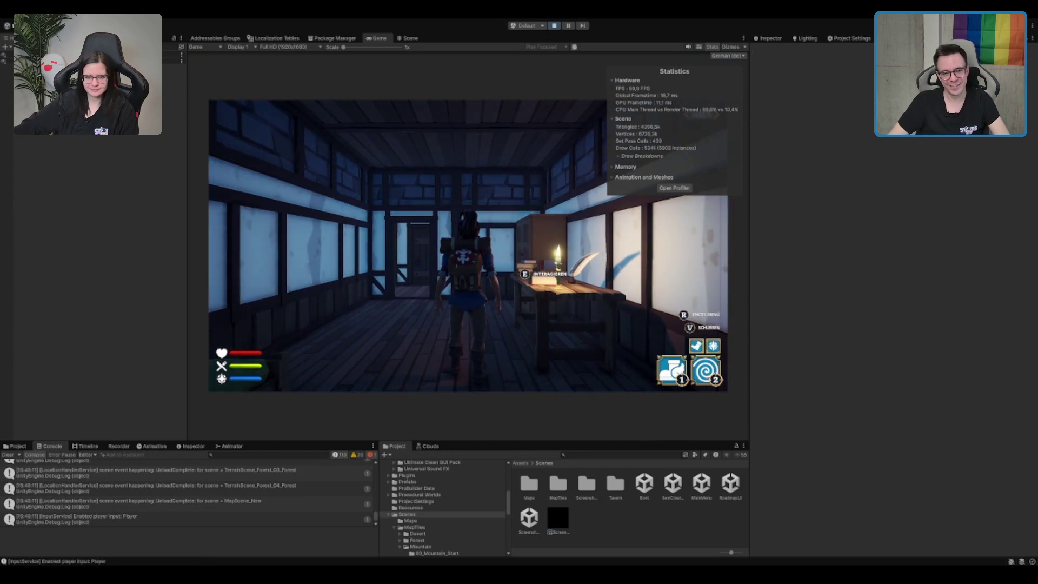
Walk the character through the tavern's back door and run to the lit exit.
{"action": "key", "text": "a"}
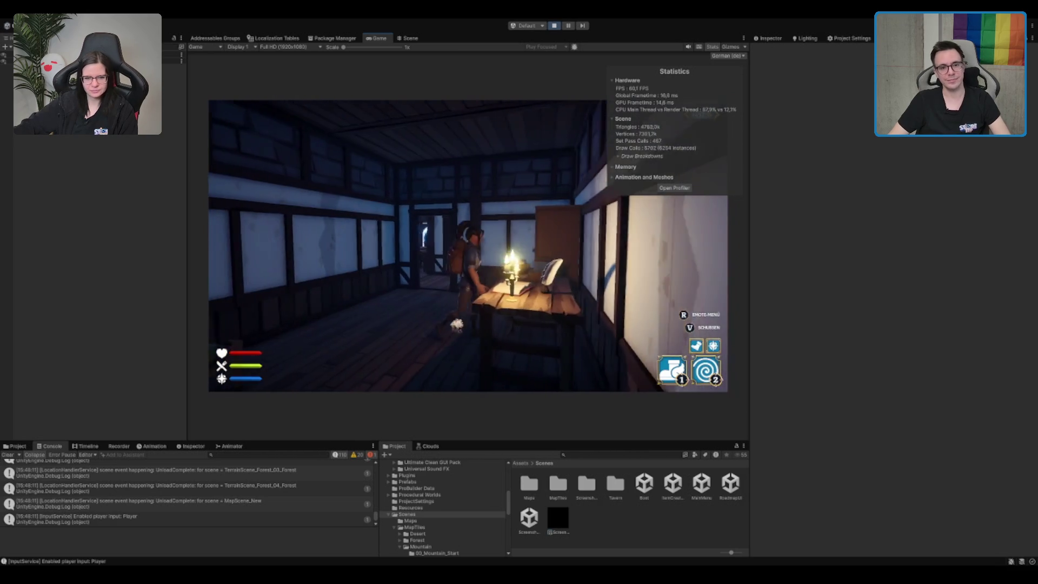
{"action": "key", "text": "s"}
{"action": "key", "text": "w"}
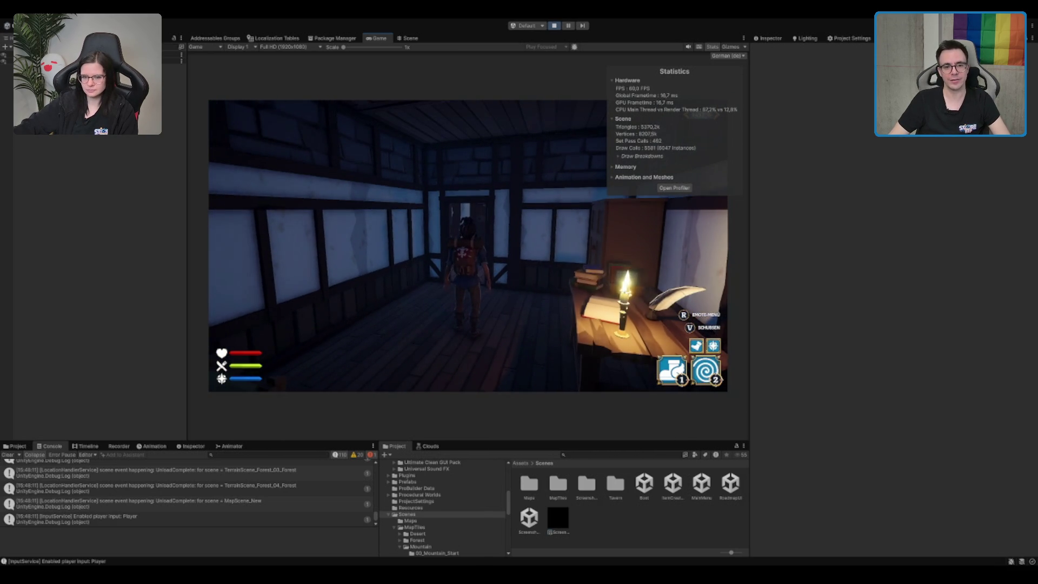
{"action": "key", "text": "a"}
{"action": "key", "text": "d"}
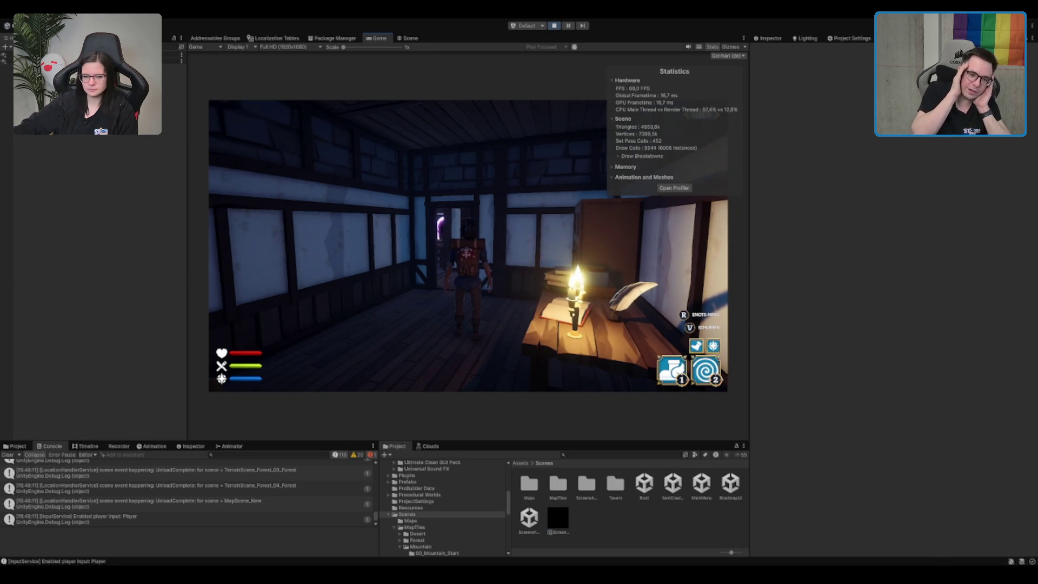
{"action": "key", "text": "w"}
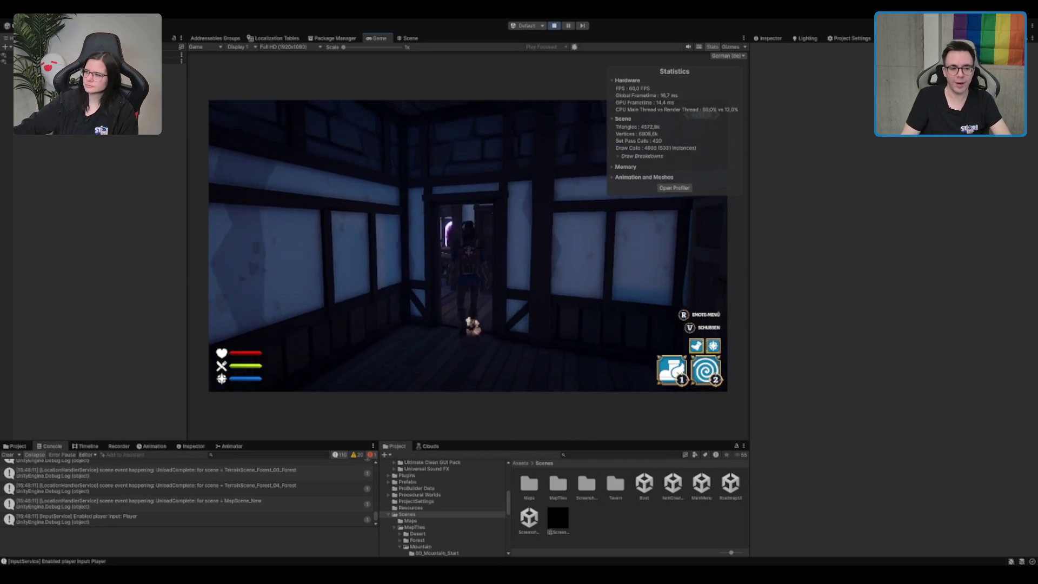
{"action": "key", "text": "w"}
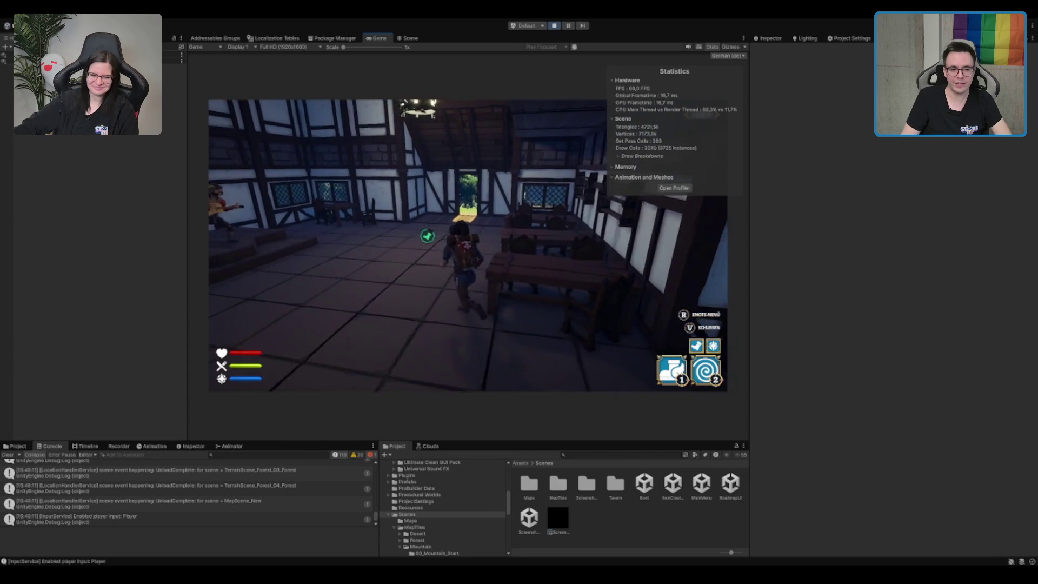
{"action": "key", "text": "w"}
{"action": "key", "text": "w"}
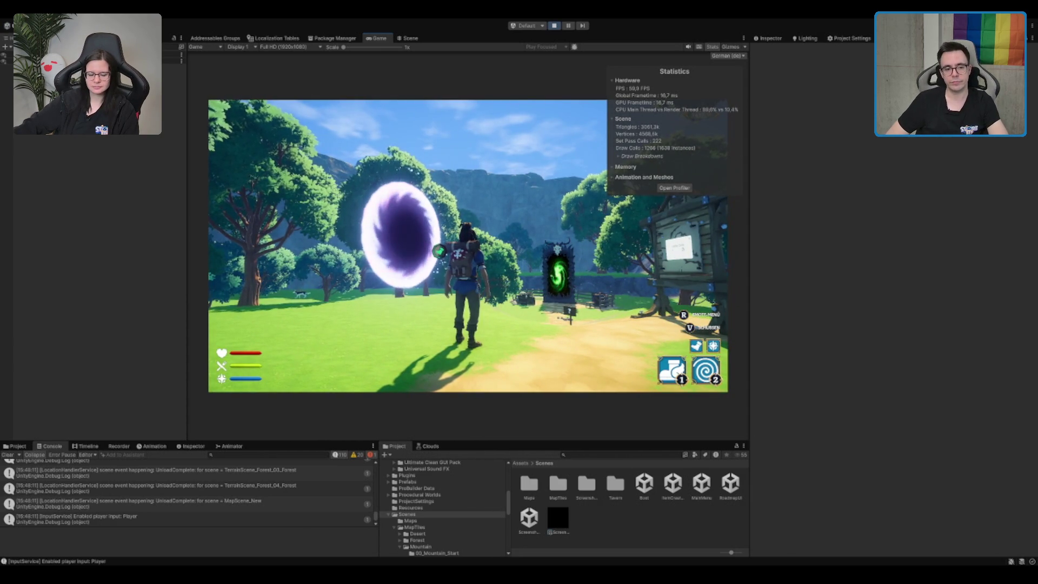
Walk through the purple portal along the path to the green portal, then stop Play mode.
{"action": "key", "text": "w"}
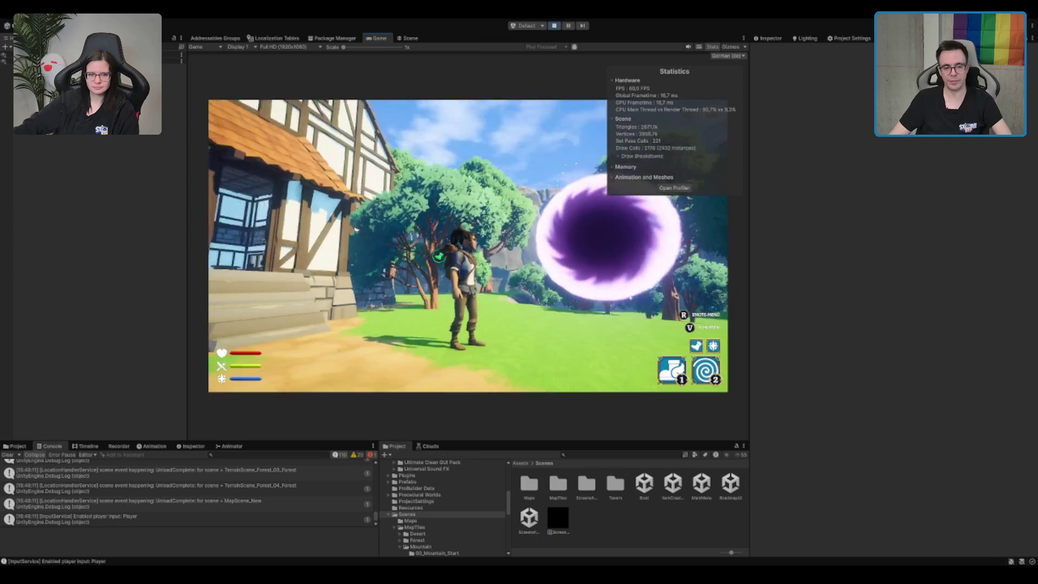
{"action": "key", "text": "w"}
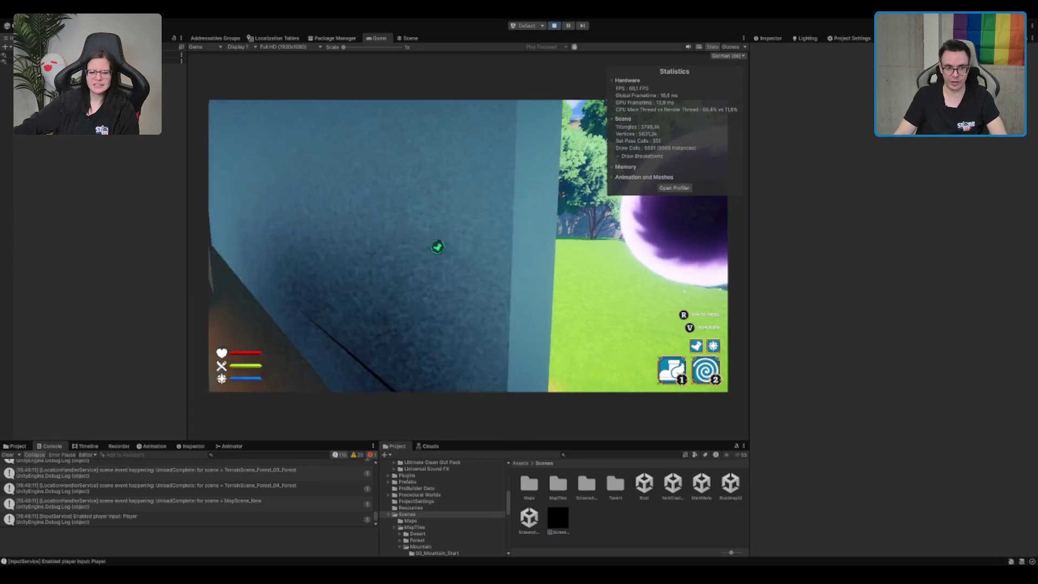
{"action": "key", "text": "w"}
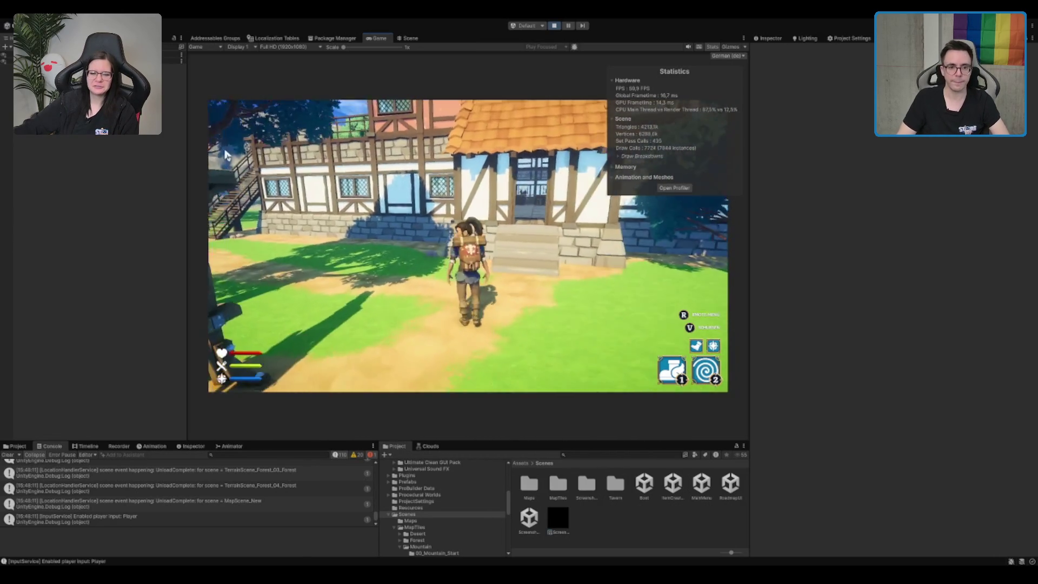
{"action": "key", "text": "w"}
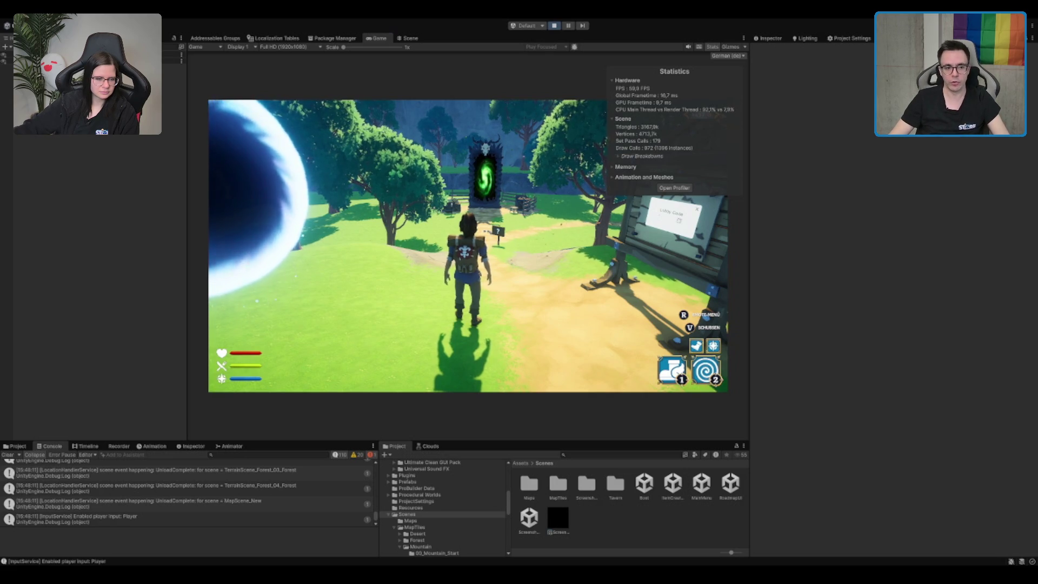
{"action": "key", "text": "w"}
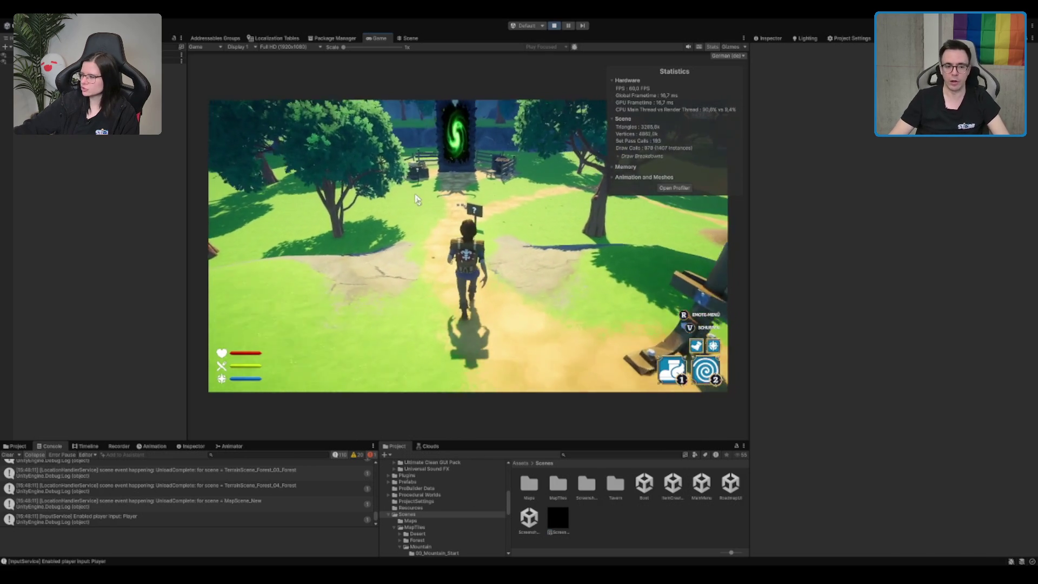
{"action": "key", "text": "w"}
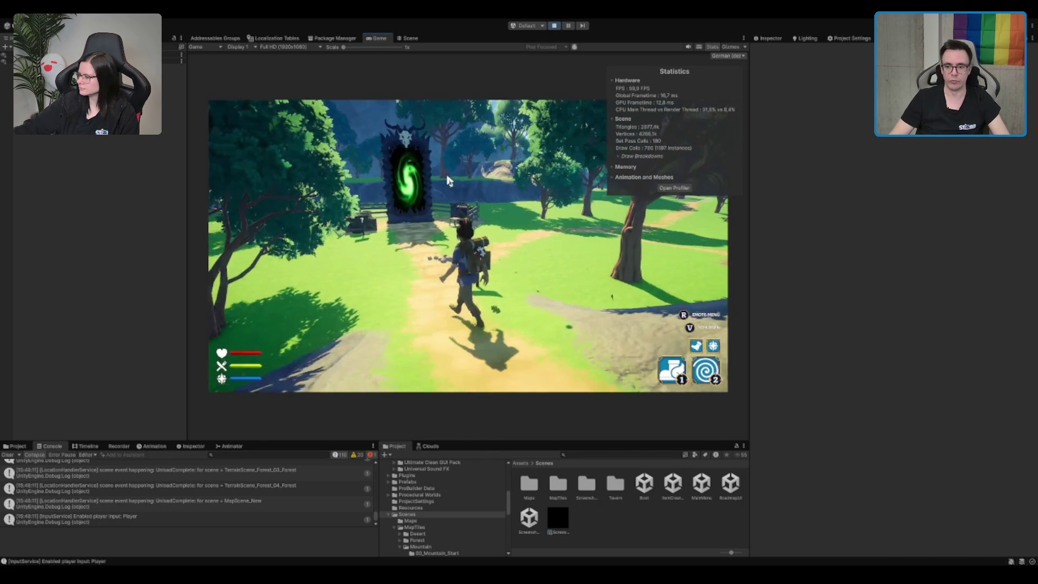
{"action": "key", "text": "w"}
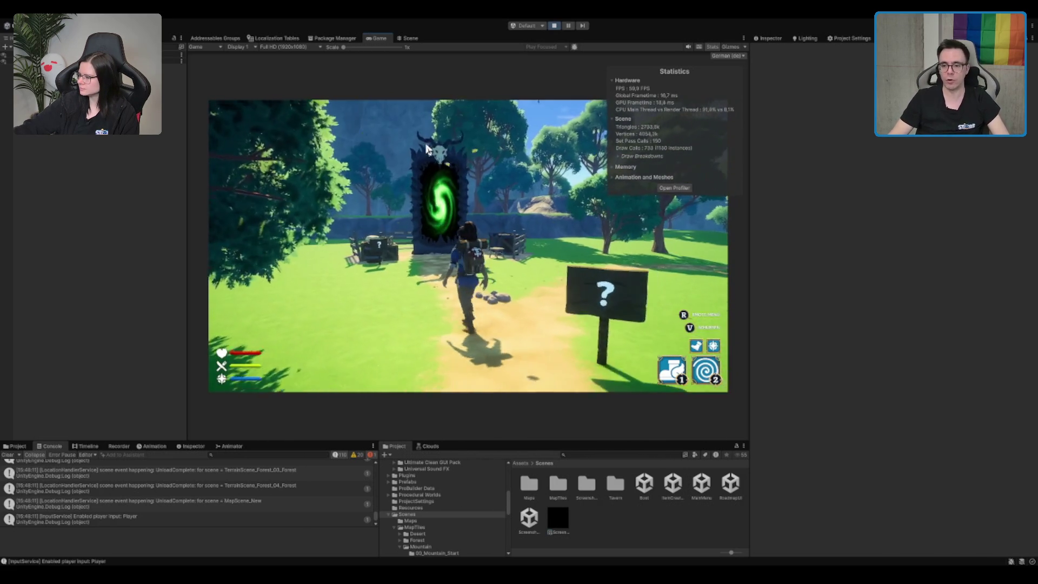
{"action": "key", "text": "w"}
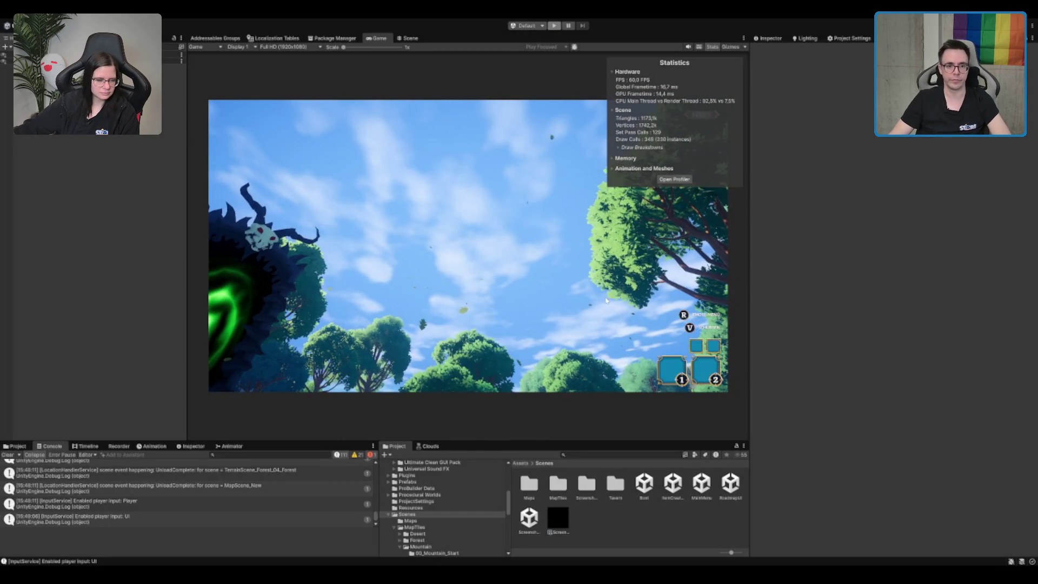
{"action": "key", "text": "ctrl+p"}
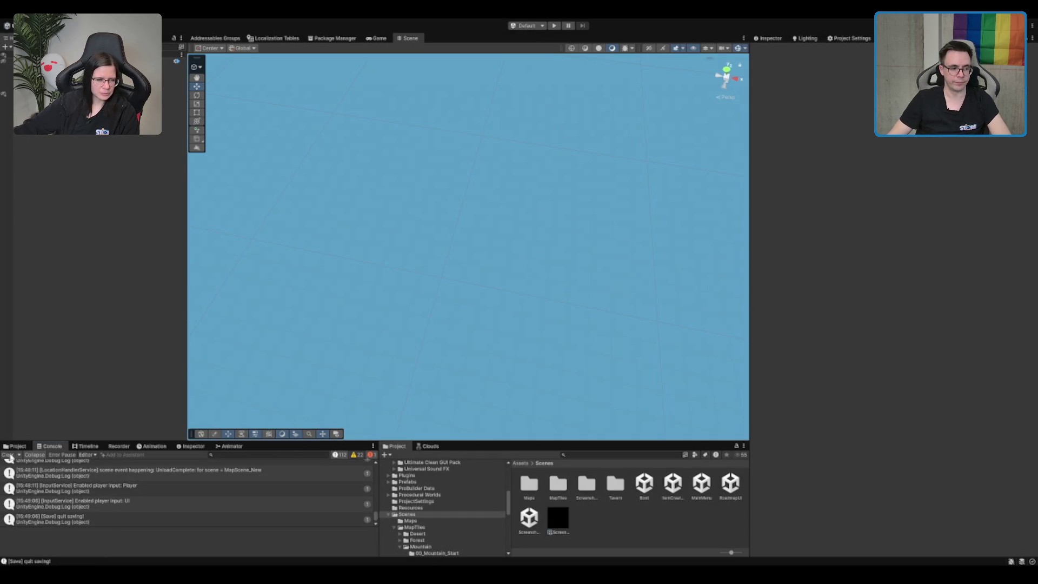
Clear the Console and open TerrainScene_Mountain_00_Start from Scenes/MapTiles/Mountain/00_Mountain_Start.
{"action": "left_click", "coordinate": [7, 454]}
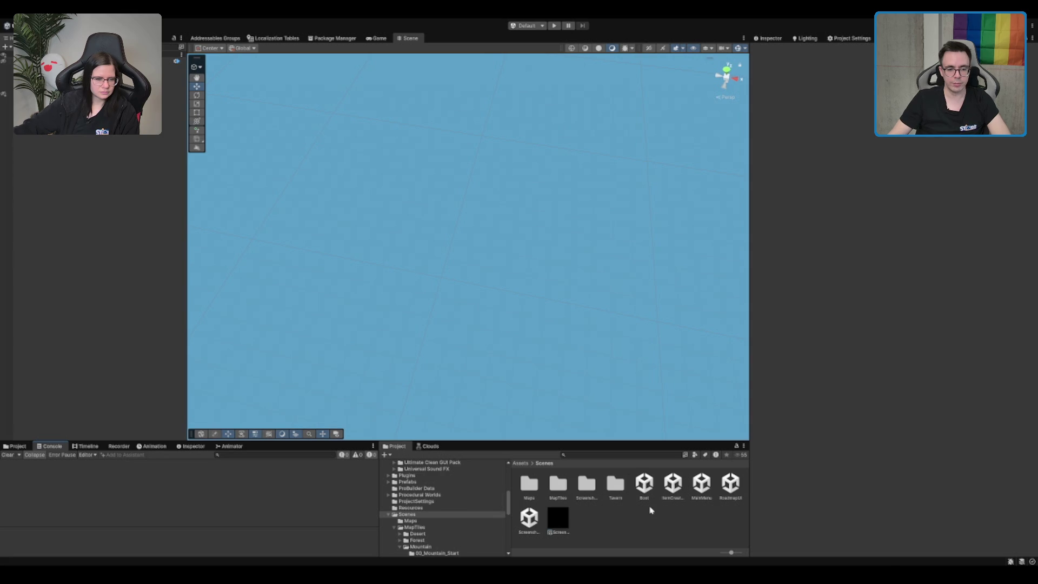
{"action": "double_click", "coordinate": [564, 495]}
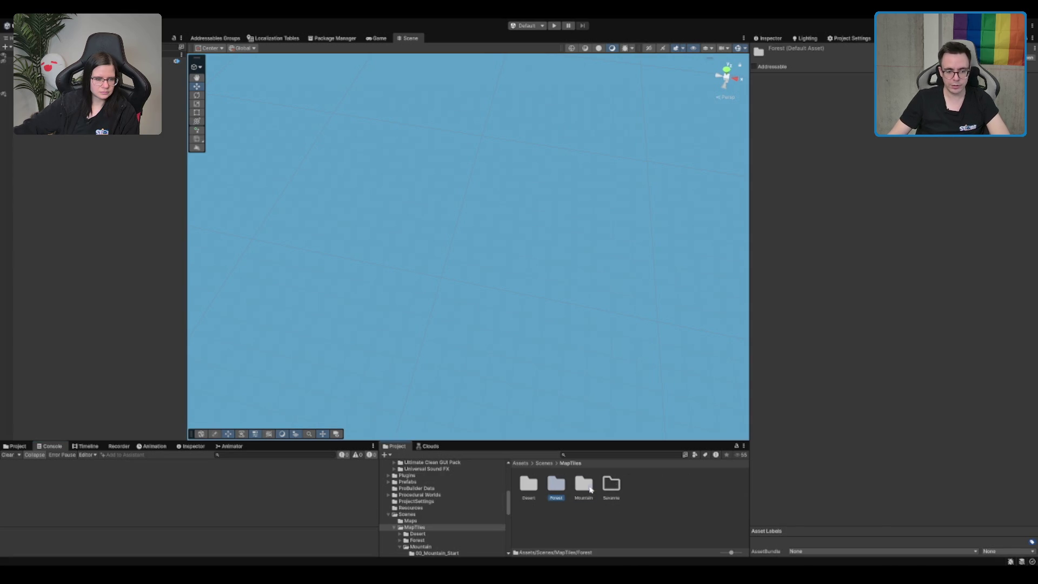
{"action": "double_click", "coordinate": [590, 490]}
{"action": "left_click", "coordinate": [556, 483]}
{"action": "double_click", "coordinate": [528, 484]}
{"action": "left_click", "coordinate": [555, 484]}
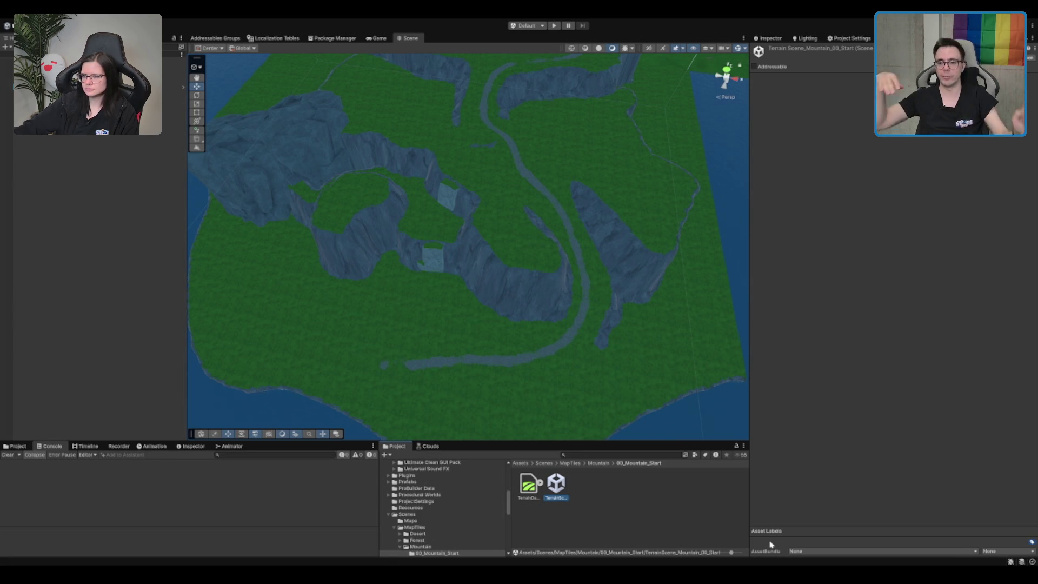
{"action": "mouse_move", "coordinate": [505, 204]}
{"action": "left_mouse_down"}
{"action": "mouse_move", "coordinate": [533, 229]}
{"action": "mouse_move", "coordinate": [505, 220]}
{"action": "mouse_move", "coordinate": [472, 258]}
{"action": "mouse_move", "coordinate": [551, 266]}
{"action": "mouse_move", "coordinate": [563, 219]}
{"action": "left_mouse_up"}
Zoom the Scene view onto the cliffs and select the Terrain and a group of scene objects.
{"action": "scroll", "coordinate": [564, 219], "scroll_direction": "down", "scroll_amount": 5}
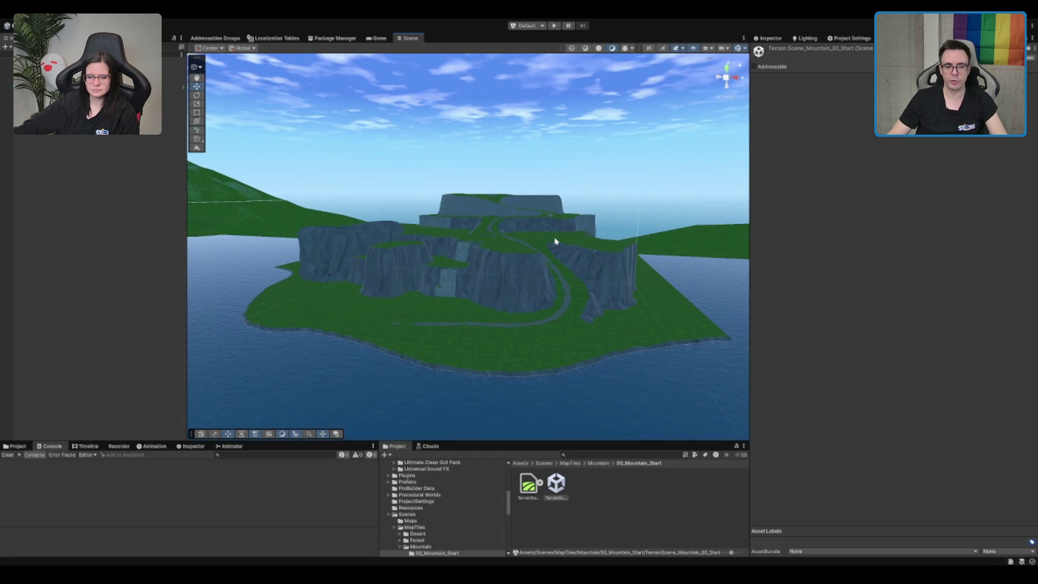
{"action": "scroll", "coordinate": [555, 241], "scroll_direction": "down", "scroll_amount": 3}
{"action": "scroll", "coordinate": [551, 254], "scroll_direction": "up", "scroll_amount": 3}
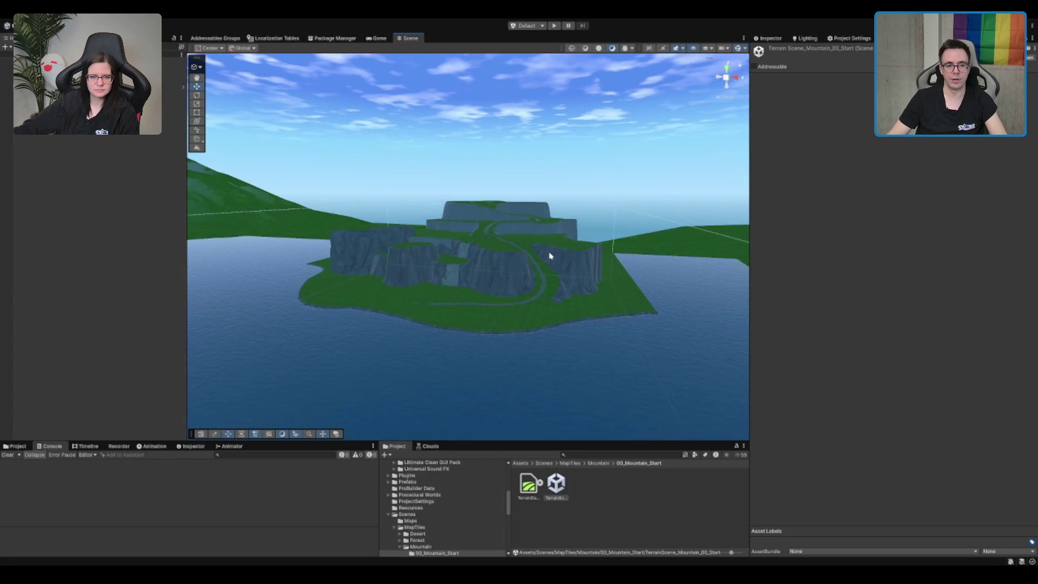
{"action": "scroll", "coordinate": [523, 278], "scroll_direction": "up", "scroll_amount": 1}
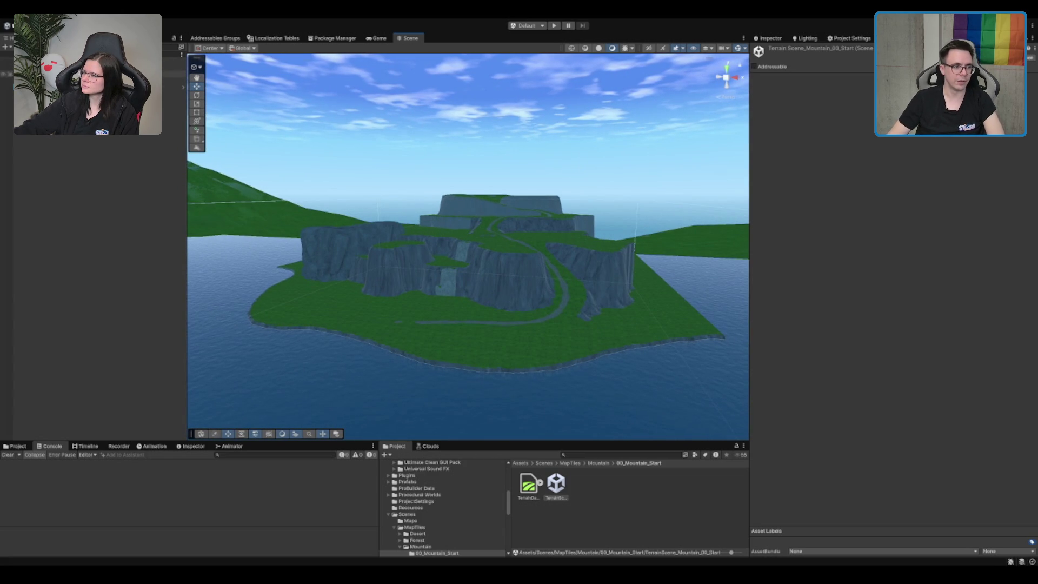
{"action": "left_click", "coordinate": [522, 278]}
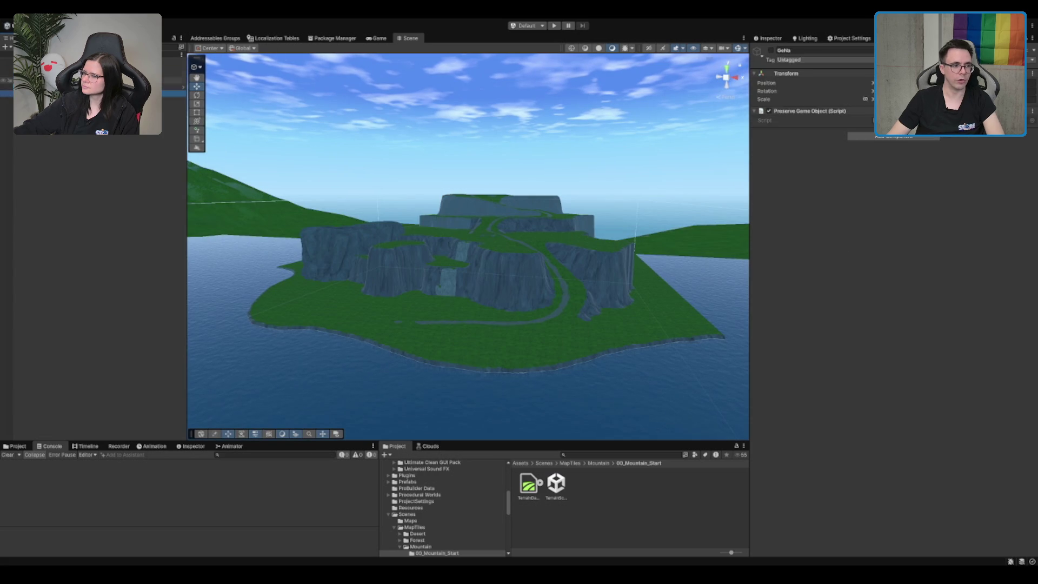
{"action": "left_click", "coordinate": [301, 76]}
{"action": "left_click", "coordinate": [770, 51]}
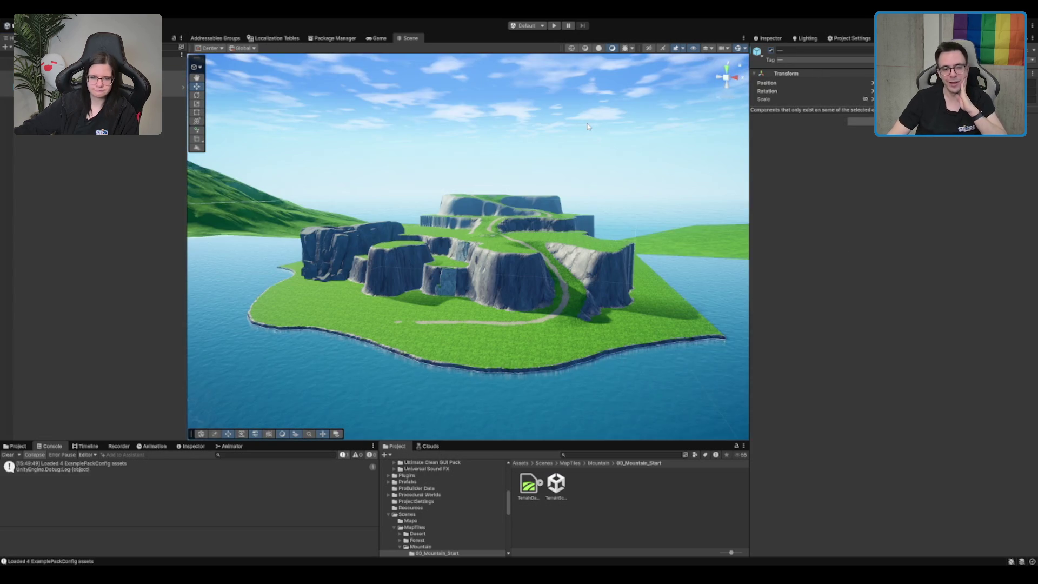
Inspect the GeNa object, clear that selection, then inspect the Gaia tools object.
{"action": "scroll", "coordinate": [588, 179], "scroll_direction": "up", "scroll_amount": 4}
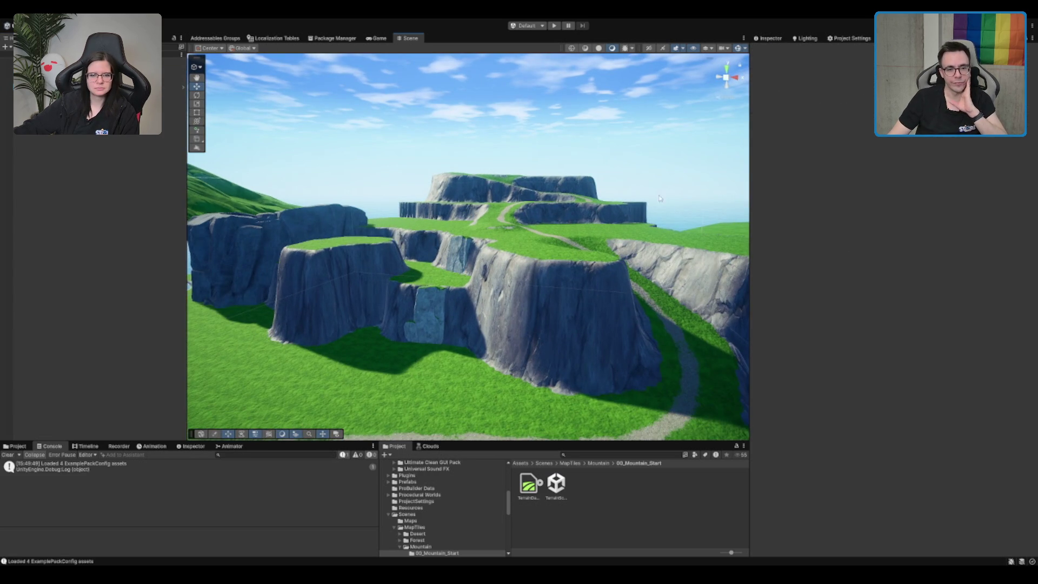
{"action": "scroll", "coordinate": [588, 179], "scroll_direction": "down", "scroll_amount": 5}
{"action": "scroll", "coordinate": [579, 244], "scroll_direction": "up", "scroll_amount": 5}
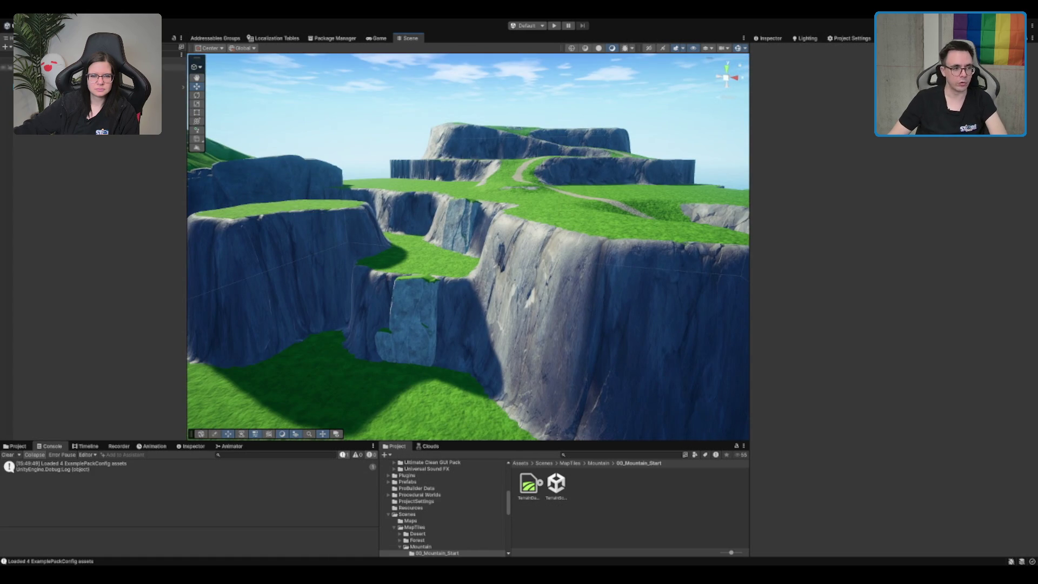
{"action": "left_click", "coordinate": [8, 94]}
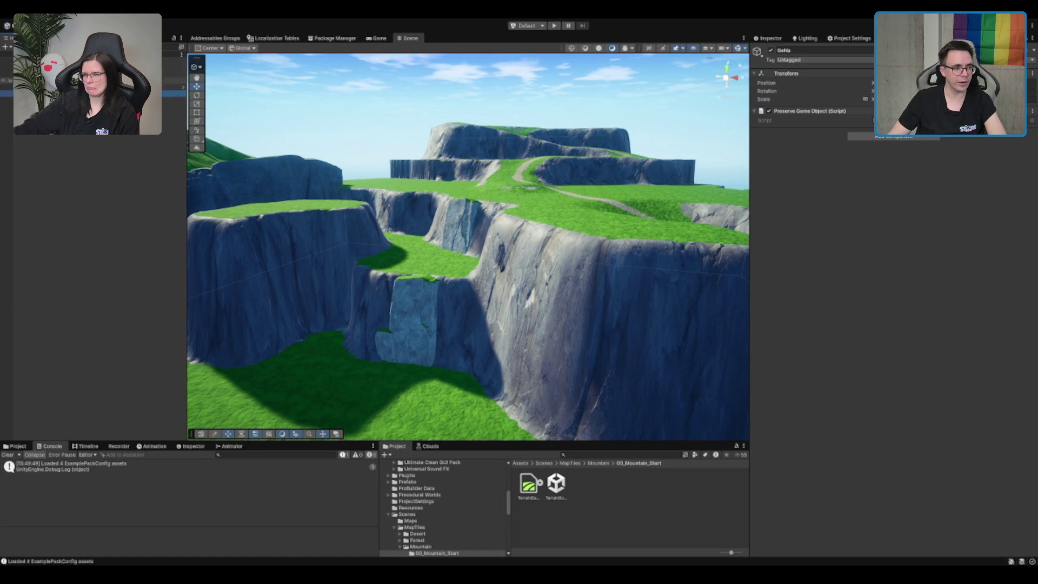
{"action": "key", "text": "Delete"}
{"action": "left_click", "coordinate": [6, 80]}
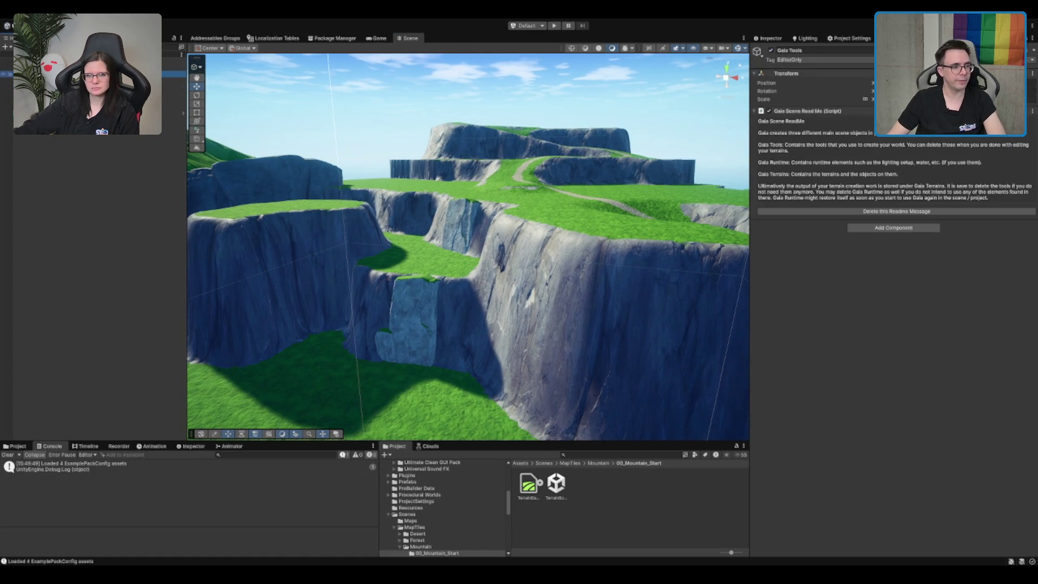
Open Biome_Mountain_Textures, expand its SlopeTexture rule, then inspect the Nature_Meadow_Biome controller.
{"action": "left_click", "coordinate": [7, 92]}
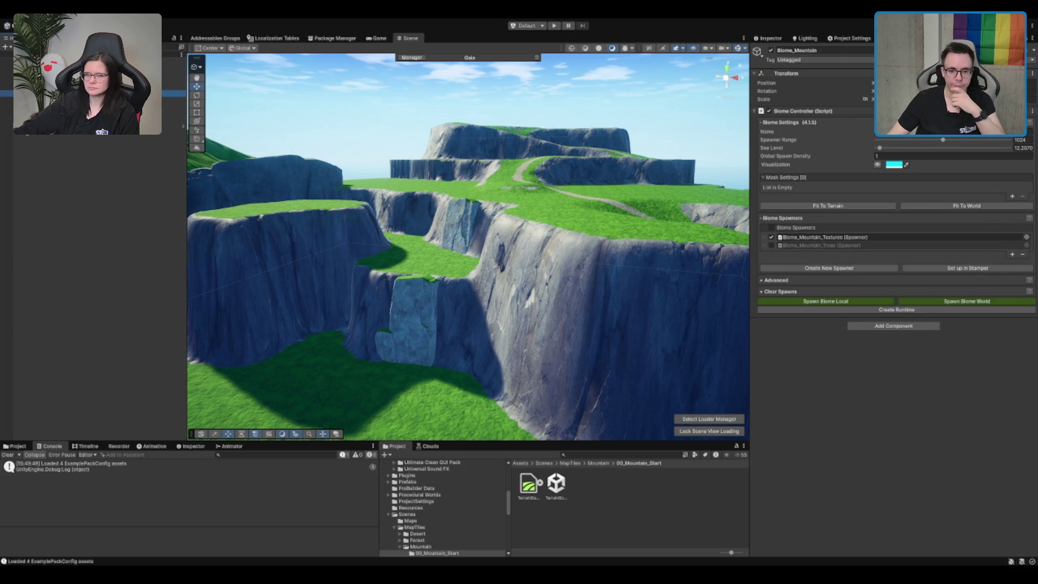
{"action": "double_click", "coordinate": [826, 236]}
{"action": "left_click", "coordinate": [764, 260]}
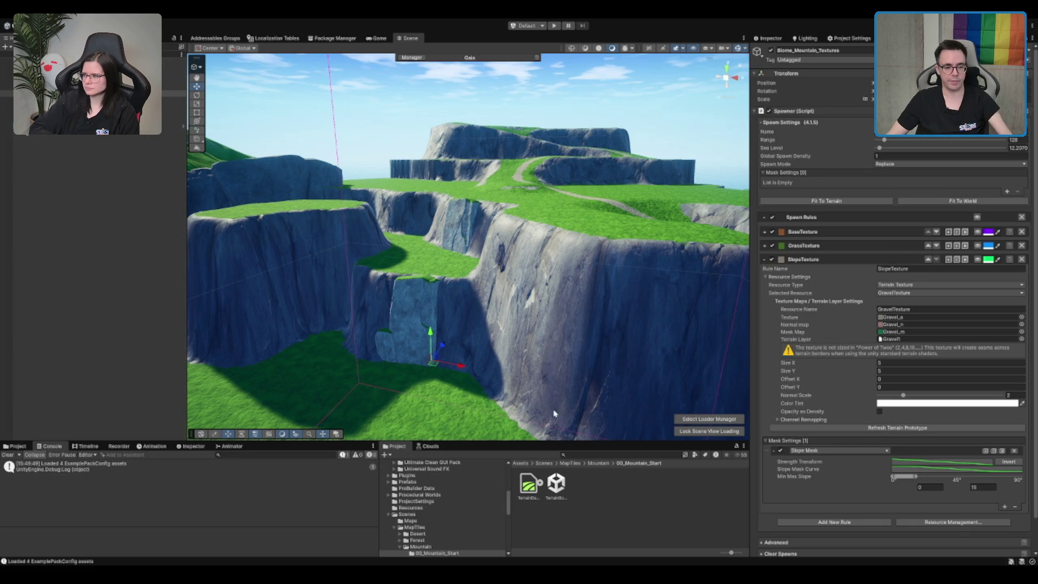
{"action": "left_click_drag", "start_coordinate": [587, 441], "coordinate": [588, 405]}
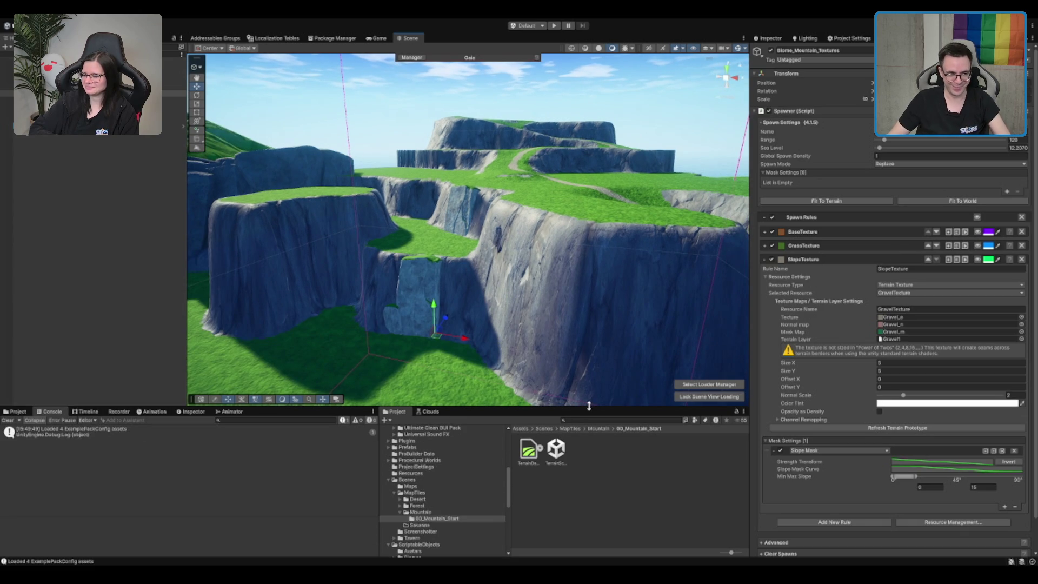
{"action": "left_click", "coordinate": [108, 106]}
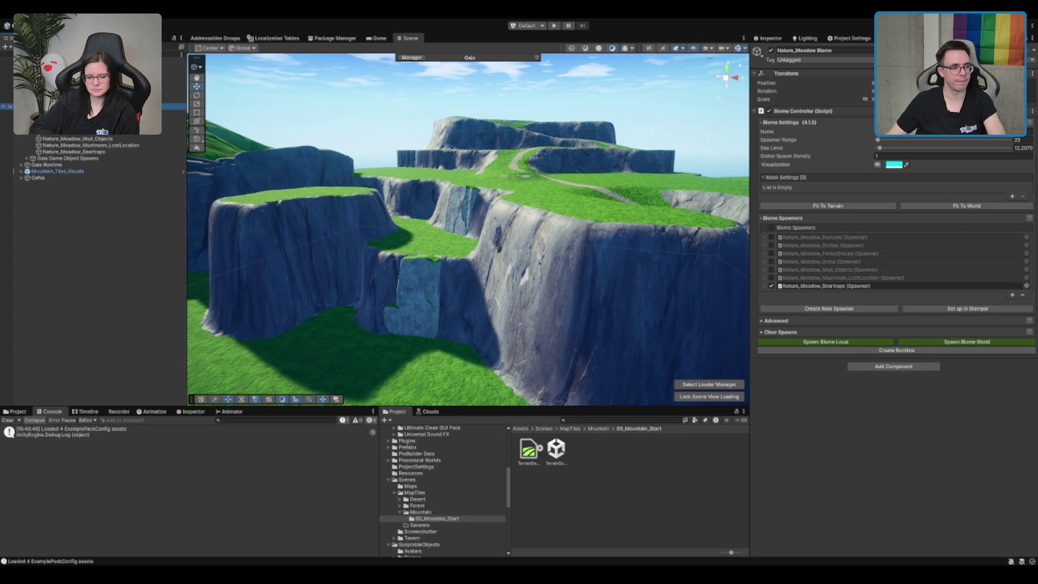
Copy the Stone Cover rule from Nature_Meadow_Textures and paste it over SlopeTexture in Biome_Mountain_Textures.
{"action": "key", "text": "Down"}
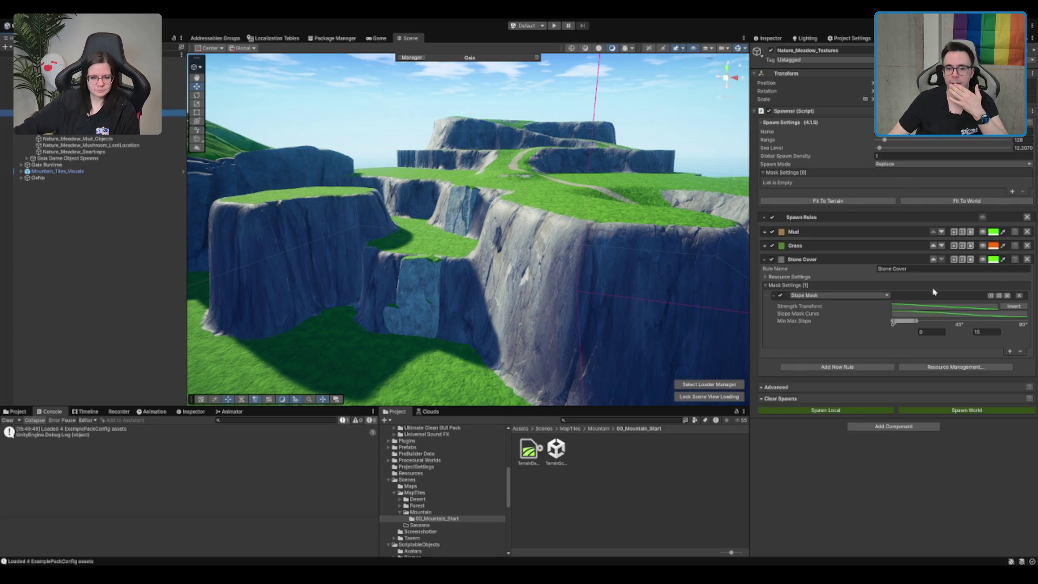
{"action": "left_click", "coordinate": [962, 261]}
{"action": "left_click", "coordinate": [7, 93]}
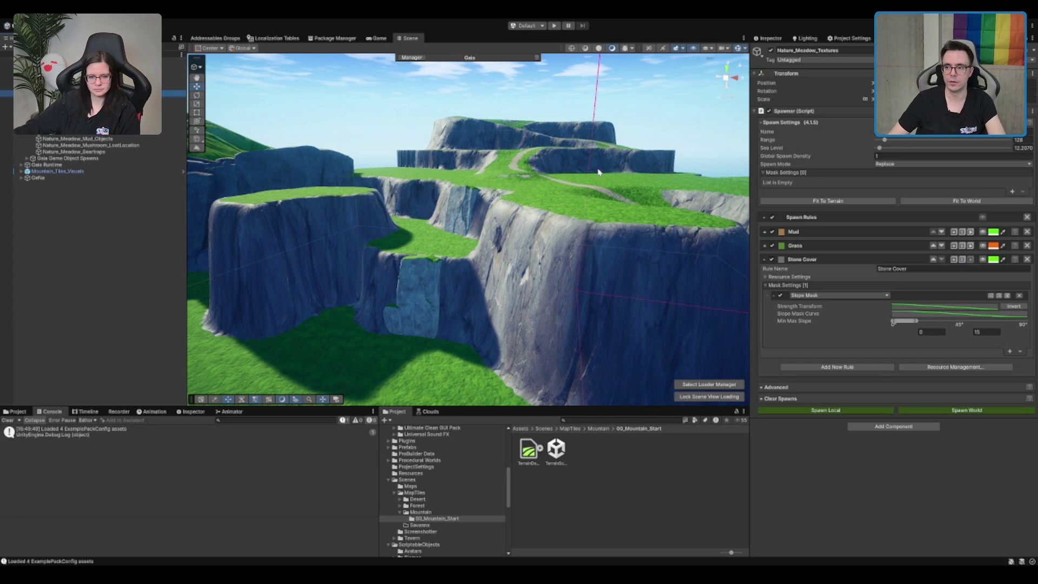
{"action": "left_click", "coordinate": [966, 261]}
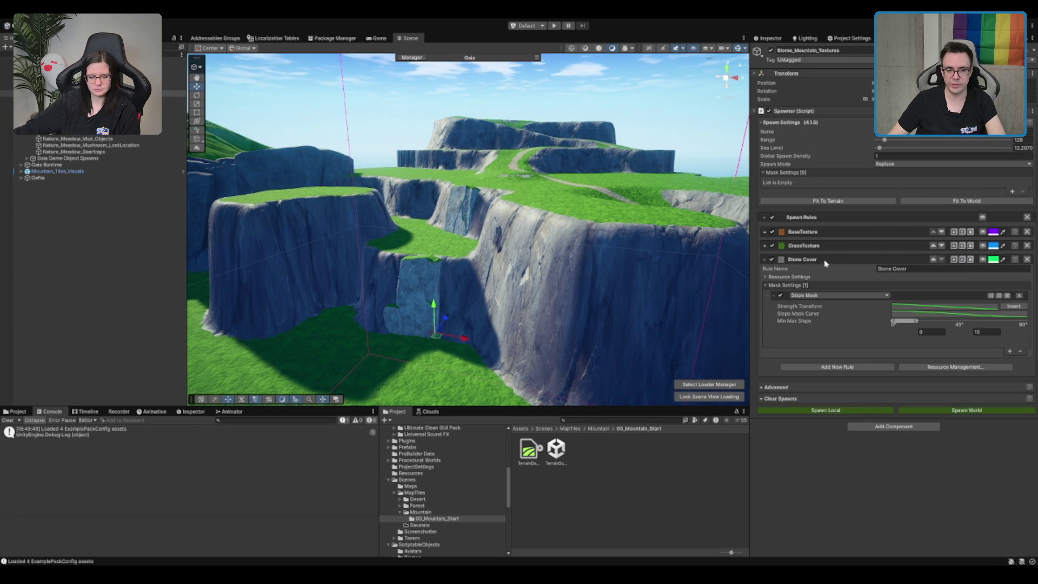
{"action": "left_click", "coordinate": [767, 277]}
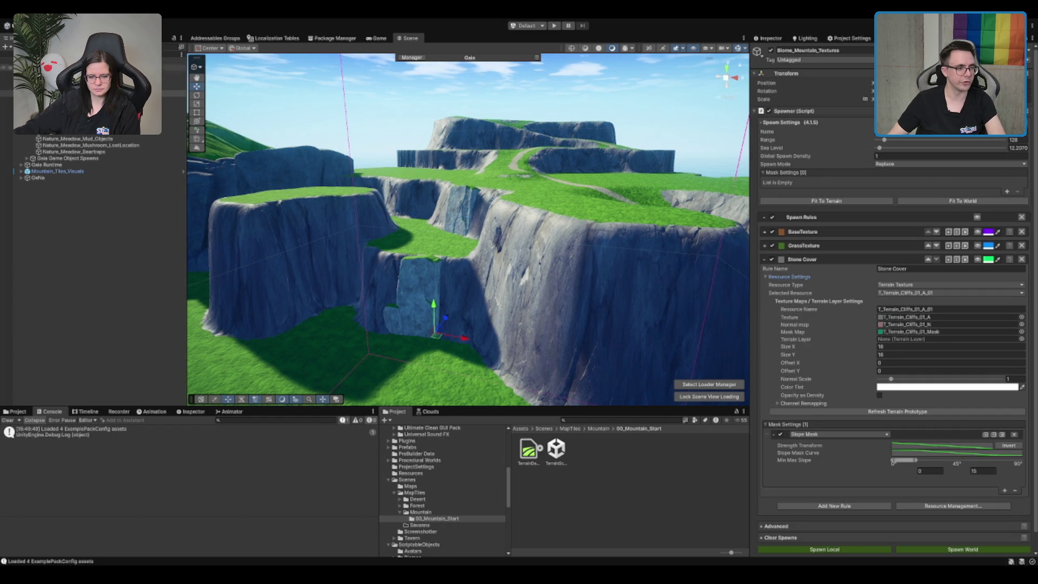
Locate ME_Cliffs_Terrain_Layer via the meadow Stone Cover rule and assign it to the mountain Stone Cover rule.
{"action": "left_click", "coordinate": [92, 113]}
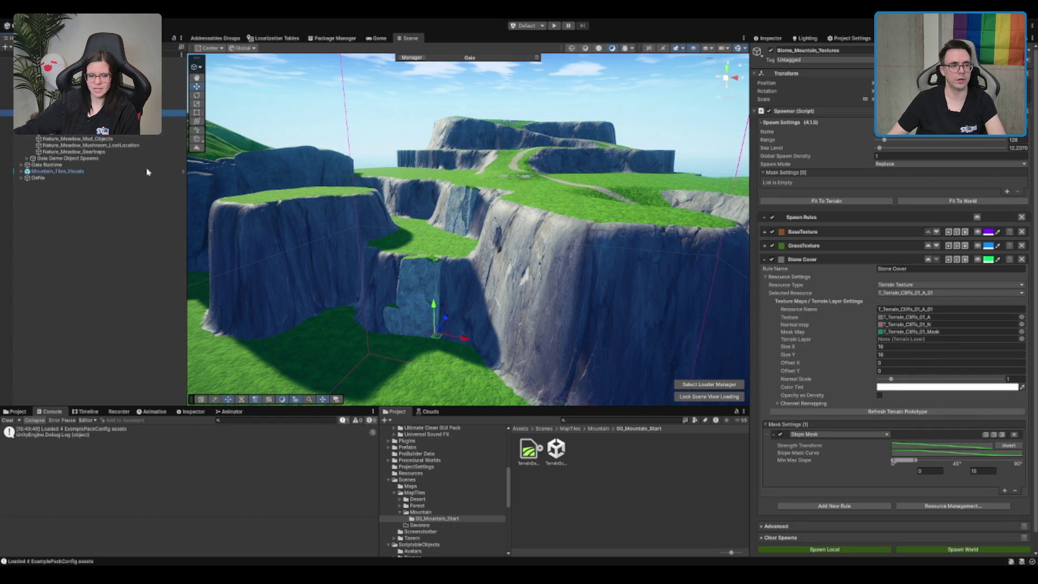
{"action": "key", "text": "Down"}
{"action": "left_click", "coordinate": [784, 278]}
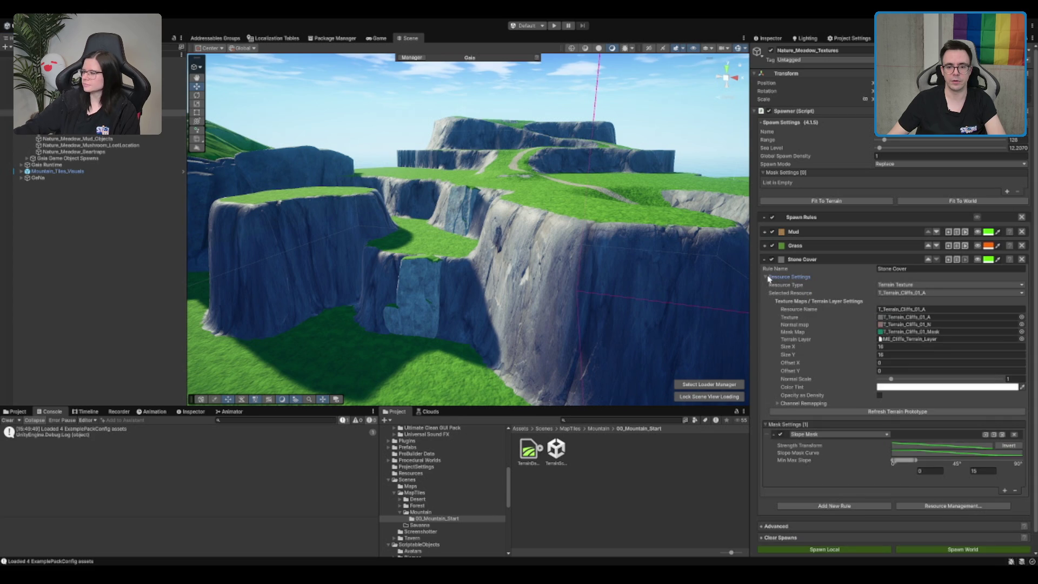
{"action": "left_click", "coordinate": [929, 340]}
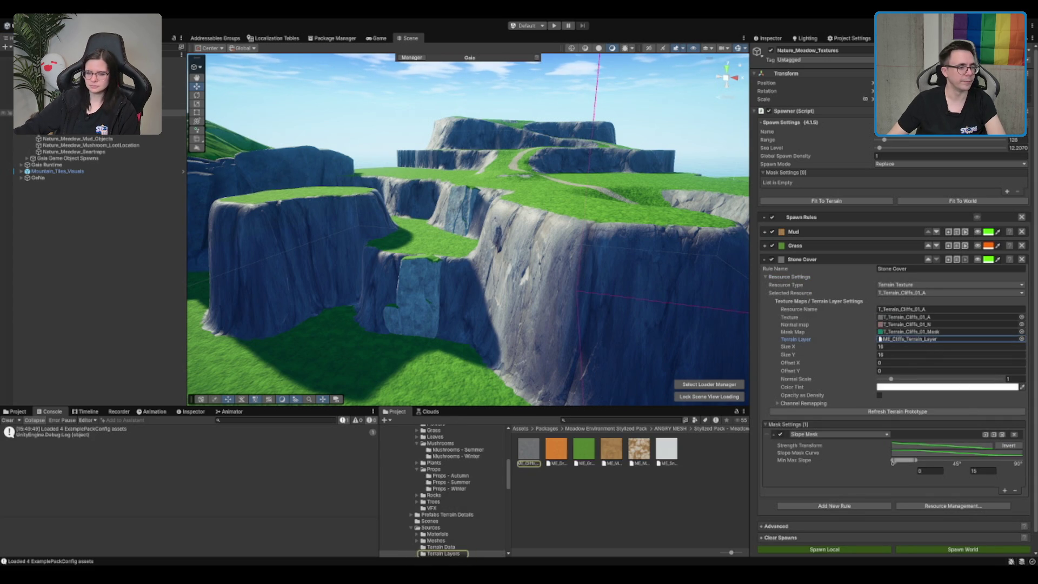
{"action": "left_click", "coordinate": [173, 93]}
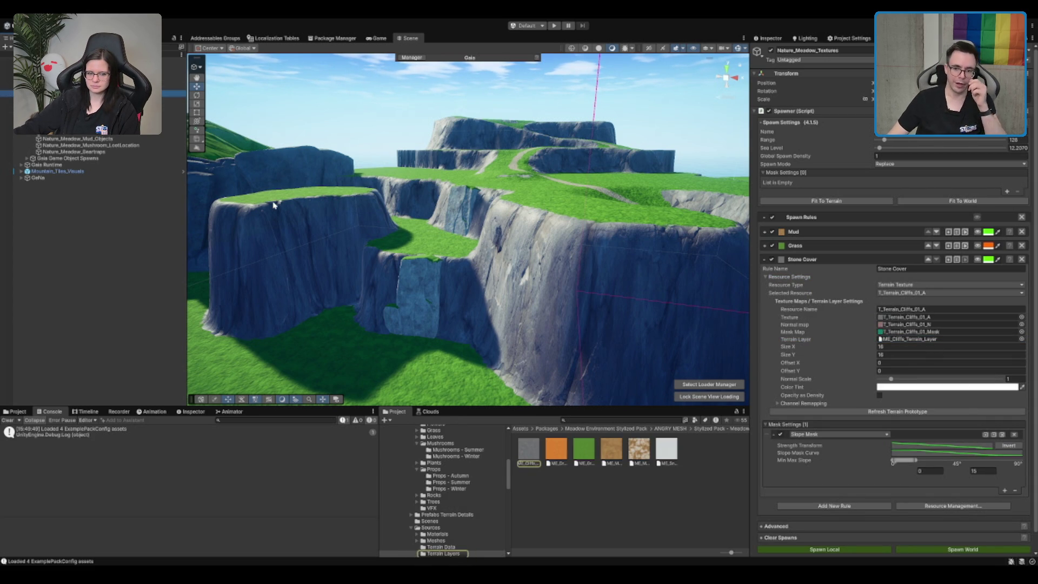
{"action": "left_click", "coordinate": [558, 346]}
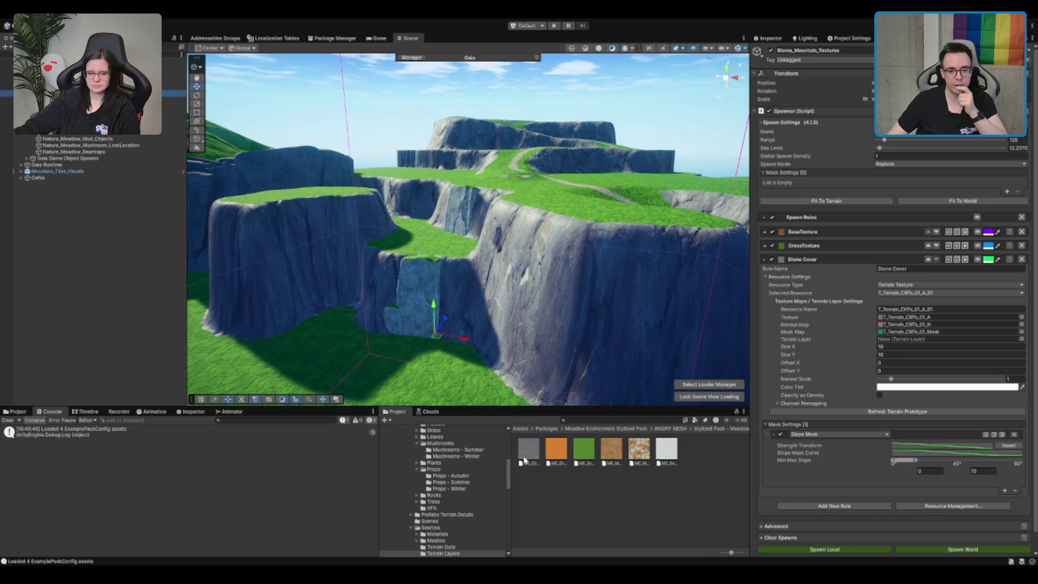
{"action": "left_click_drag", "start_coordinate": [835, 361], "coordinate": [919, 340]}
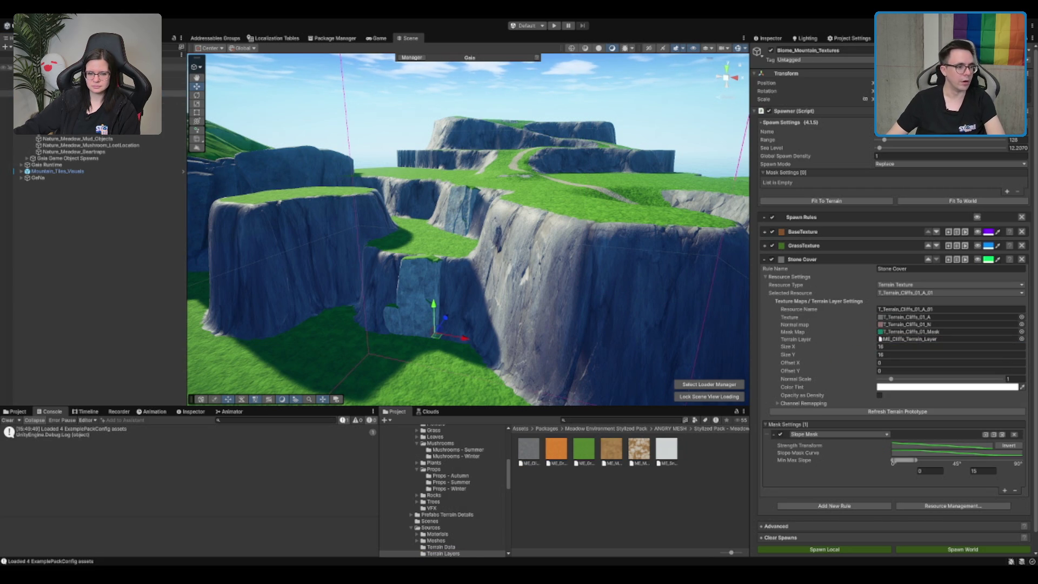
Check the terrain's texture layers, then reselect the Biome_Mountain_Textures spawner.
{"action": "left_click", "coordinate": [173, 67]}
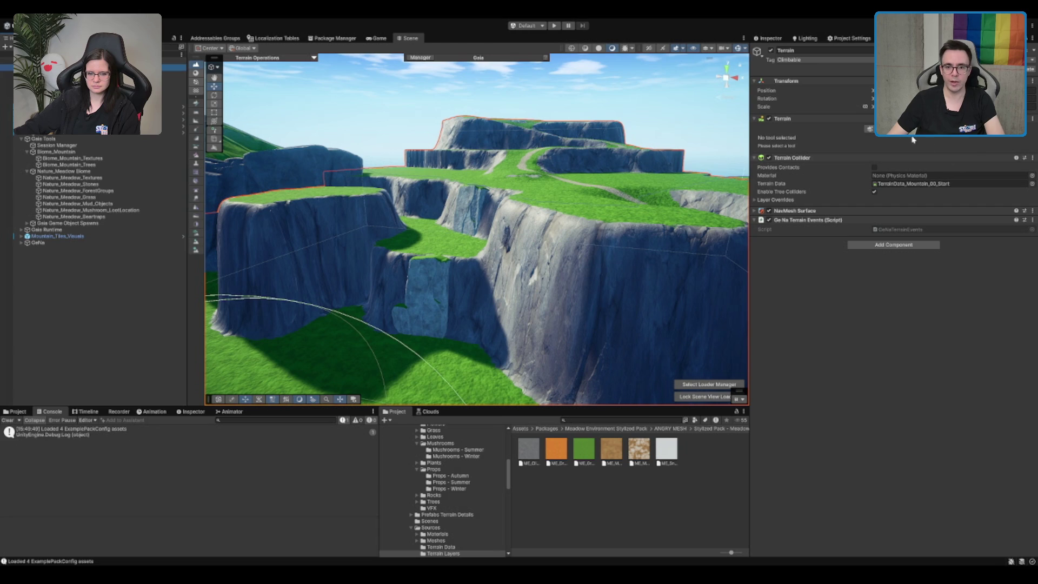
{"action": "left_click", "coordinate": [881, 135]}
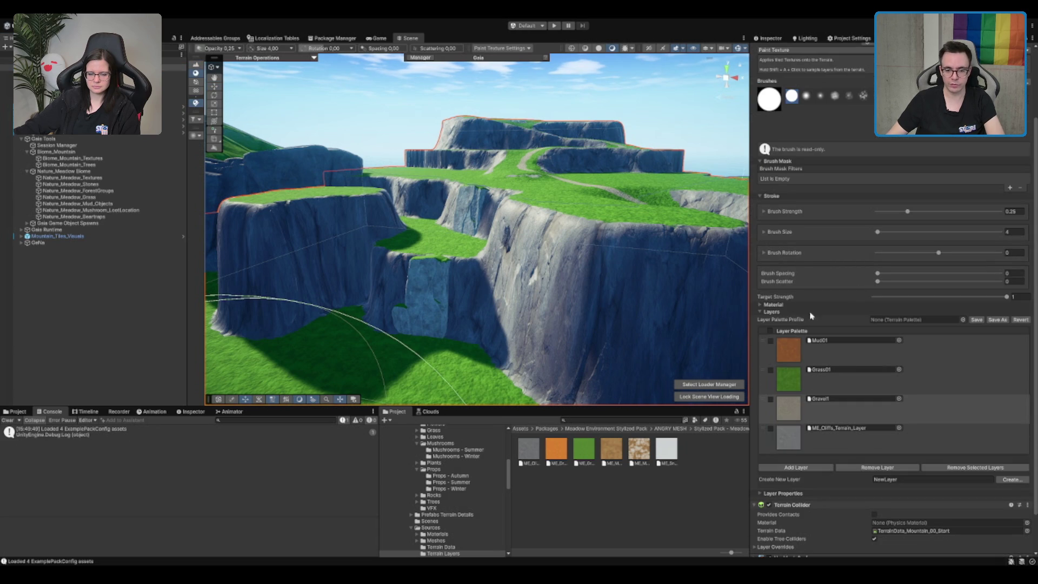
{"action": "scroll", "coordinate": [940, 390], "scroll_direction": "down", "scroll_amount": 2}
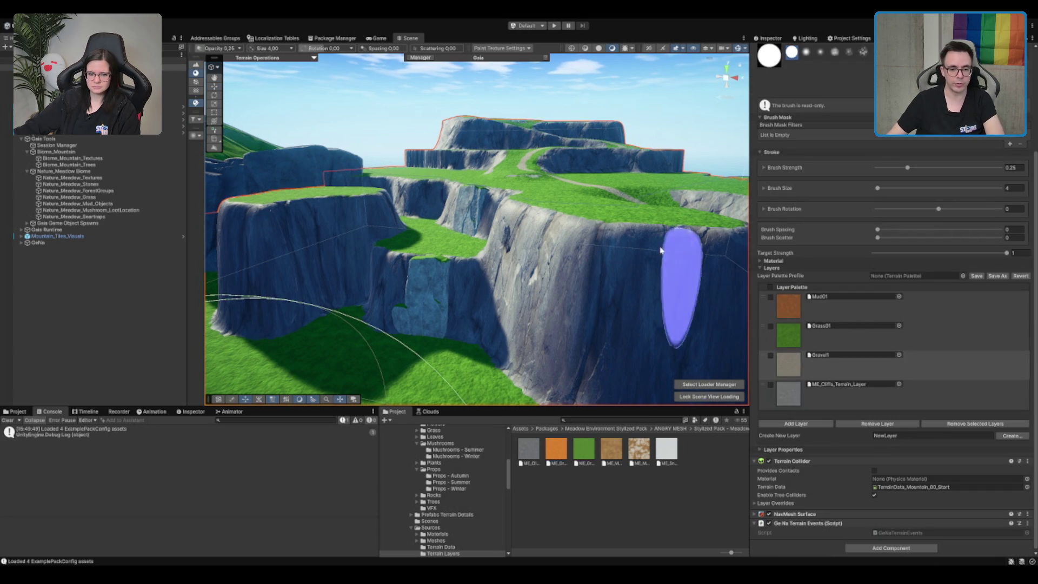
{"action": "scroll", "coordinate": [940, 389], "scroll_direction": "up", "scroll_amount": 5}
{"action": "left_click", "coordinate": [98, 158]}
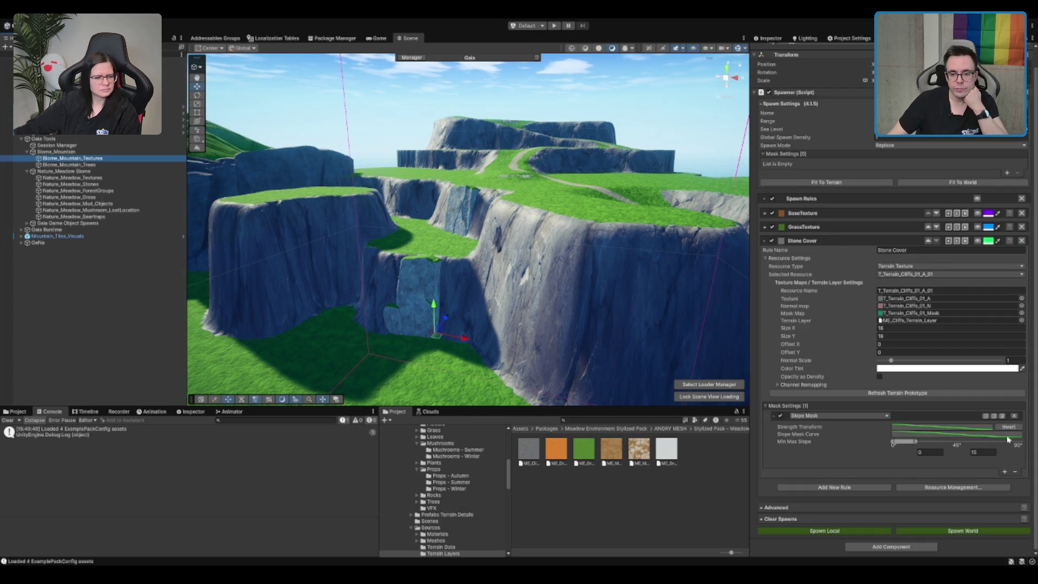
Preview Stone Cover placement and set its slope mask Min Max Slope to 15 and 30.
{"action": "scroll", "coordinate": [474, 223], "scroll_direction": "down", "scroll_amount": 1}
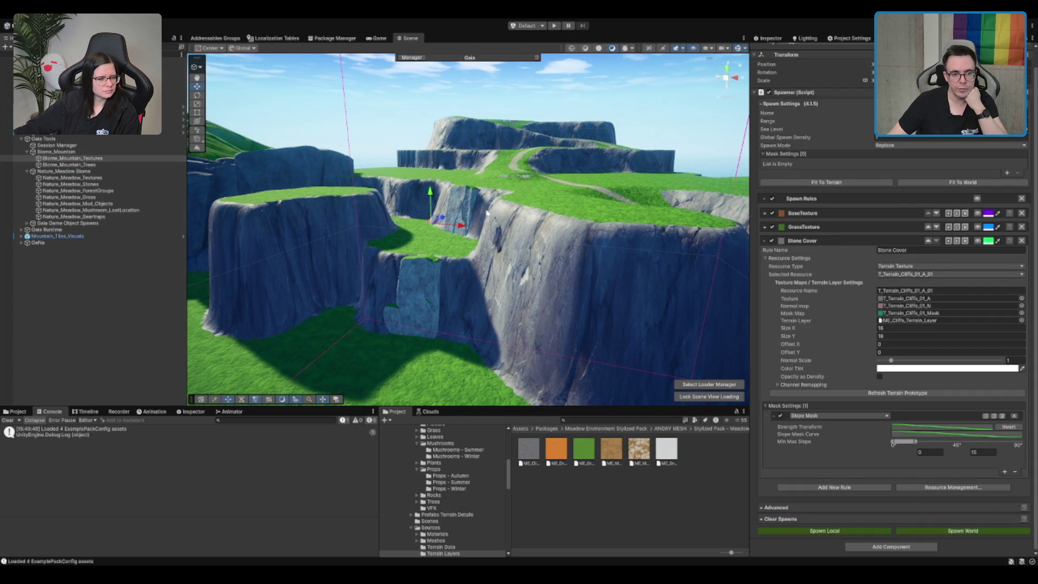
{"action": "scroll", "coordinate": [607, 215], "scroll_direction": "up", "scroll_amount": 5}
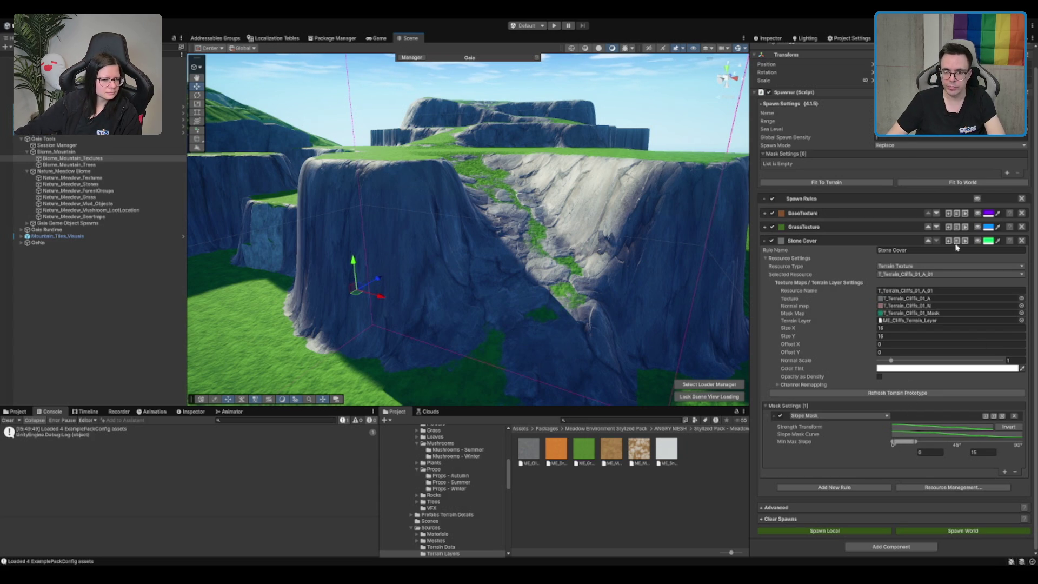
{"action": "left_click", "coordinate": [976, 241]}
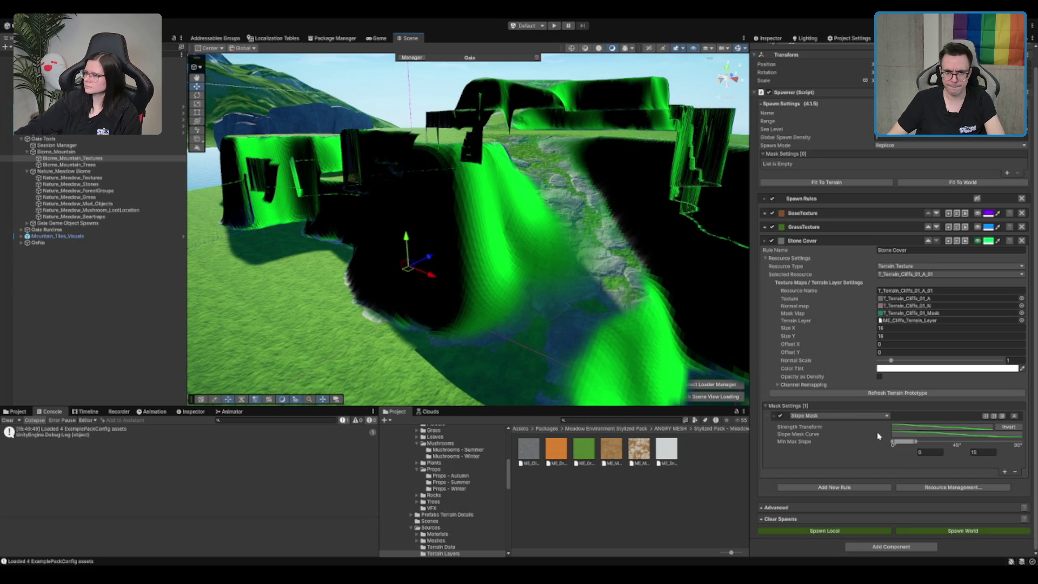
{"action": "left_click_drag", "start_coordinate": [914, 441], "coordinate": [935, 446]}
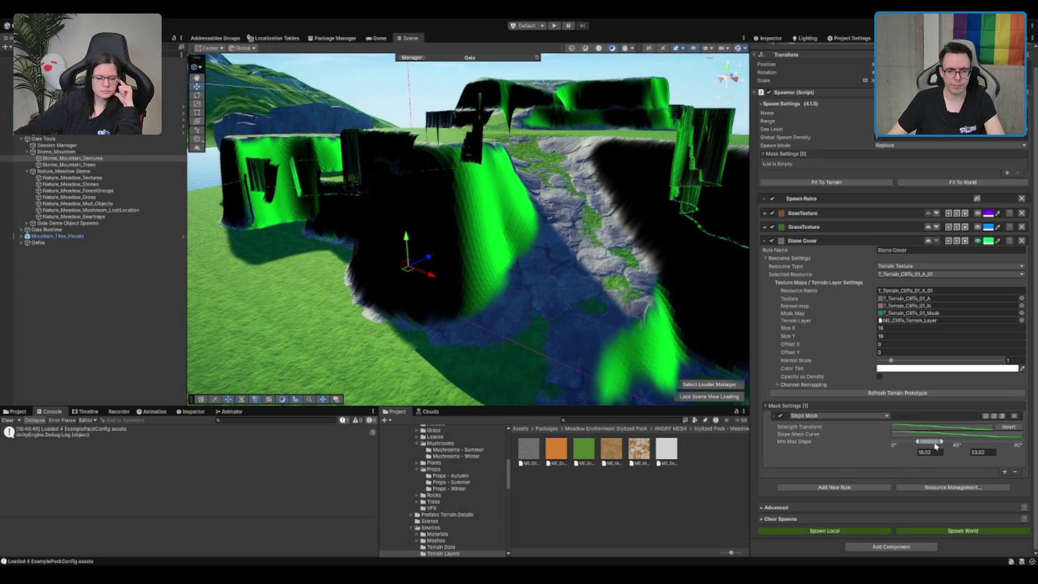
{"action": "double_click", "coordinate": [930, 452]}
{"action": "type", "text": "15"}
{"action": "double_click", "coordinate": [981, 452]}
{"action": "type", "text": "30"}
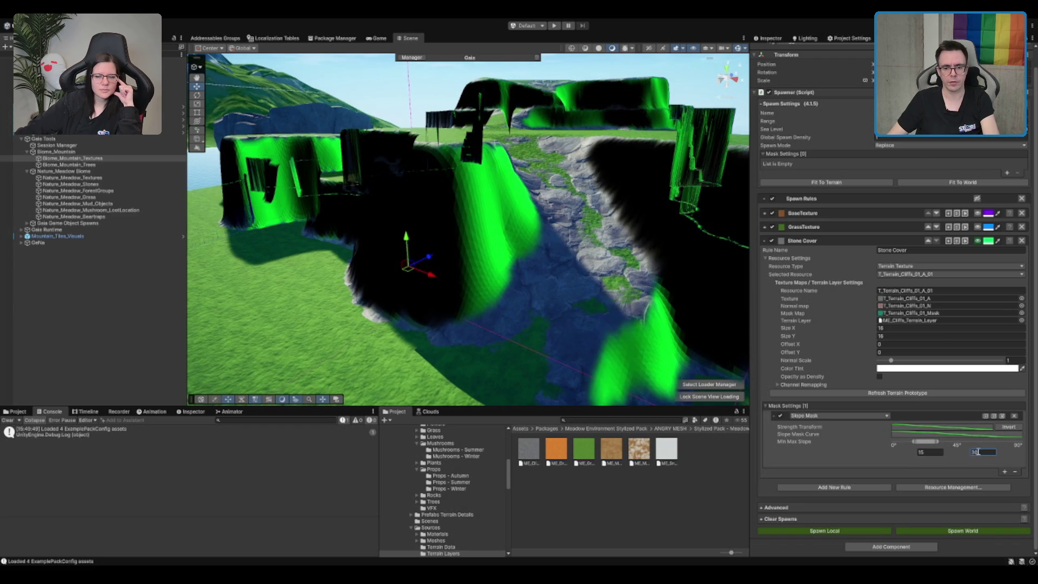
Look down over the cliffs and grassy plateau, then select the Biome_Mountain_Trees spawner.
{"action": "mouse_move", "coordinate": [509, 227]}
{"action": "left_mouse_down"}
{"action": "mouse_move", "coordinate": [528, 280]}
{"action": "mouse_move", "coordinate": [681, 208]}
{"action": "left_mouse_up"}
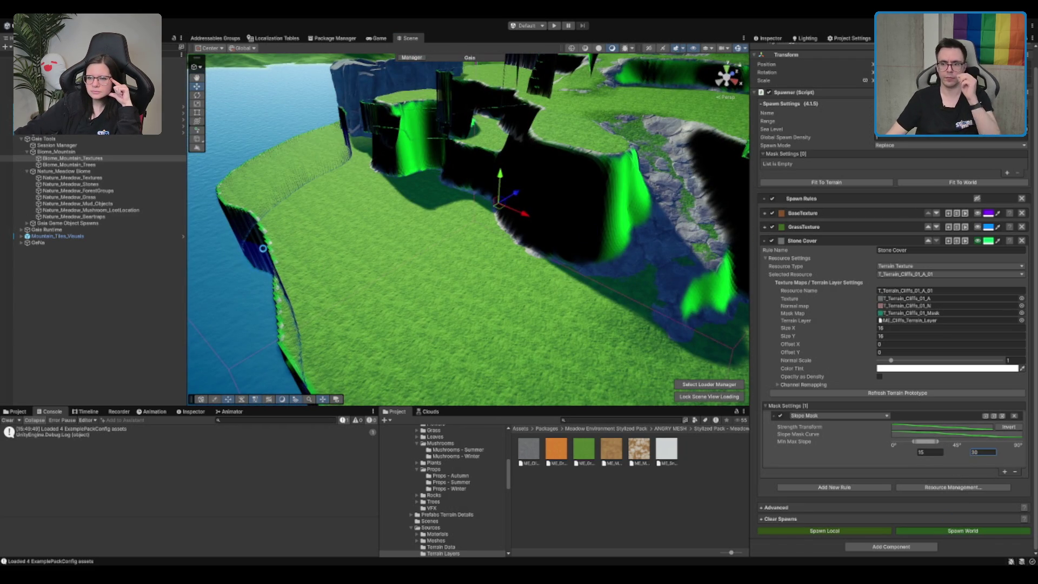
{"action": "mouse_move", "coordinate": [447, 181]}
{"action": "left_mouse_down"}
{"action": "mouse_move", "coordinate": [487, 259]}
{"action": "mouse_move", "coordinate": [735, 161]}
{"action": "mouse_move", "coordinate": [497, 188]}
{"action": "mouse_move", "coordinate": [518, 207]}
{"action": "left_mouse_up"}
{"action": "scroll", "coordinate": [518, 207], "scroll_direction": "up", "scroll_amount": 2}
{"action": "left_click", "coordinate": [86, 164]}
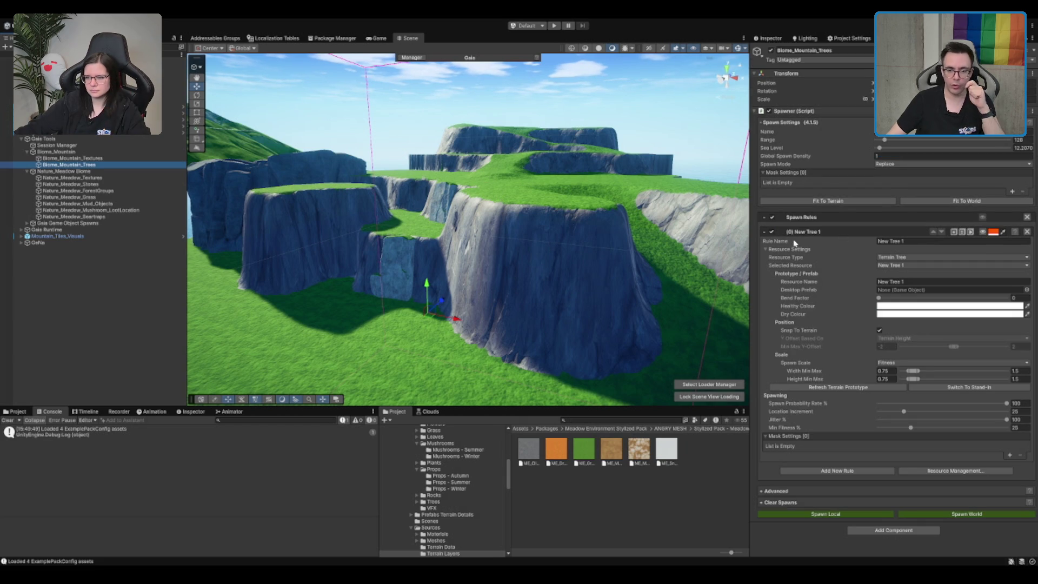
Collapse the meadow pack folders and expand Pure Nature > BK in the Project window.
{"action": "scroll", "coordinate": [465, 487], "scroll_direction": "up", "scroll_amount": 10}
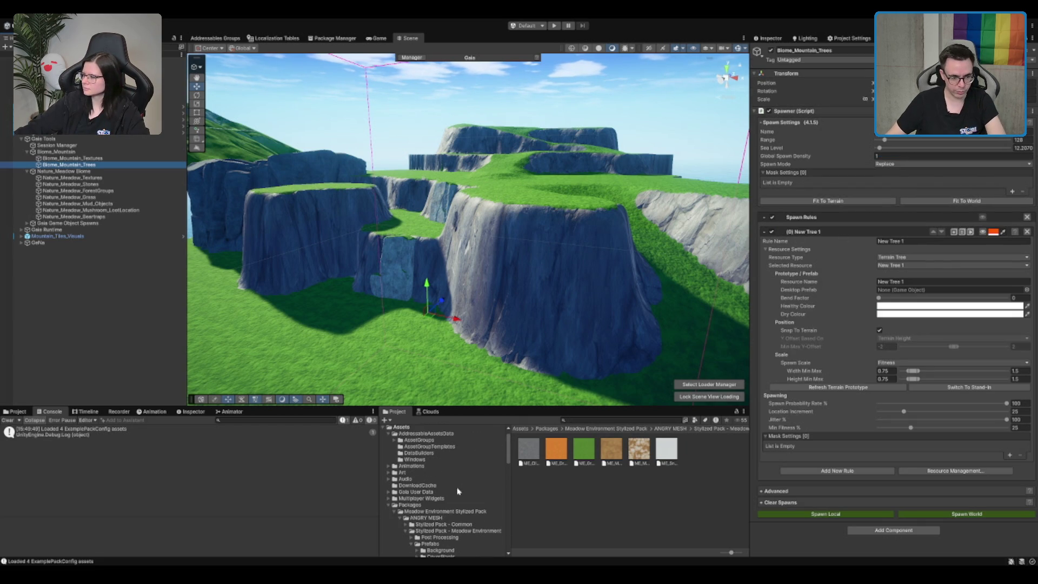
{"action": "scroll", "coordinate": [457, 517], "scroll_direction": "up", "scroll_amount": 1}
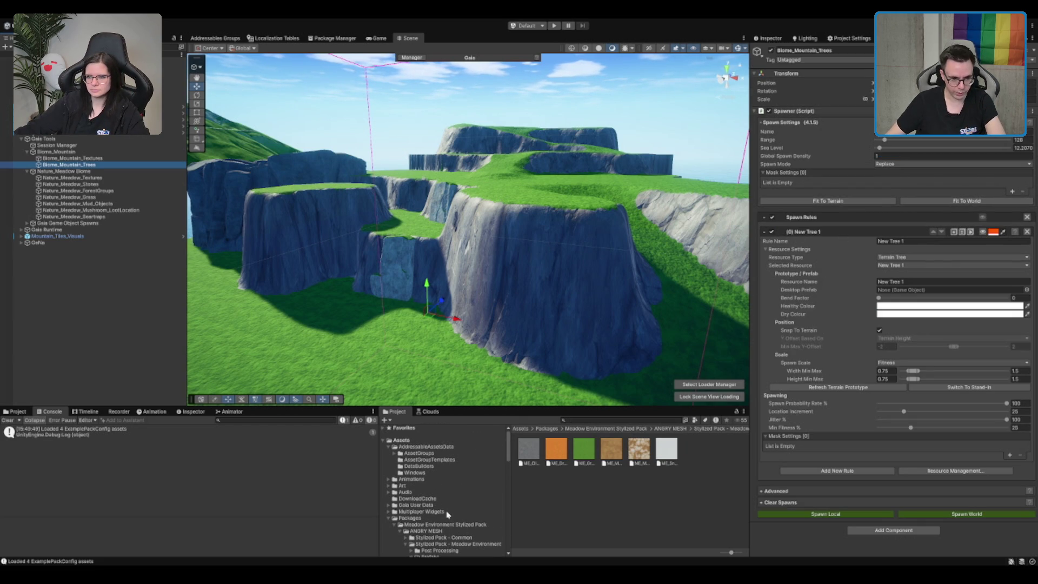
{"action": "left_click", "coordinate": [413, 518]}
{"action": "left_click", "coordinate": [449, 525]}
{"action": "left_click", "coordinate": [433, 531]}
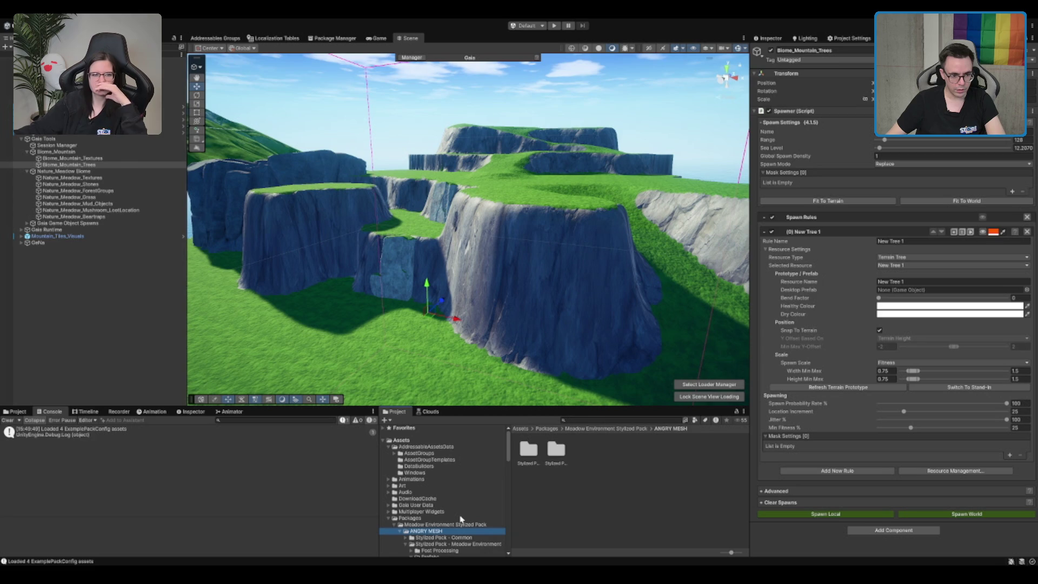
{"action": "key", "text": "Left"}
{"action": "key", "text": "Left"}
{"action": "key", "text": "Down"}
{"action": "key", "text": "Right"}
{"action": "key", "text": "Down"}
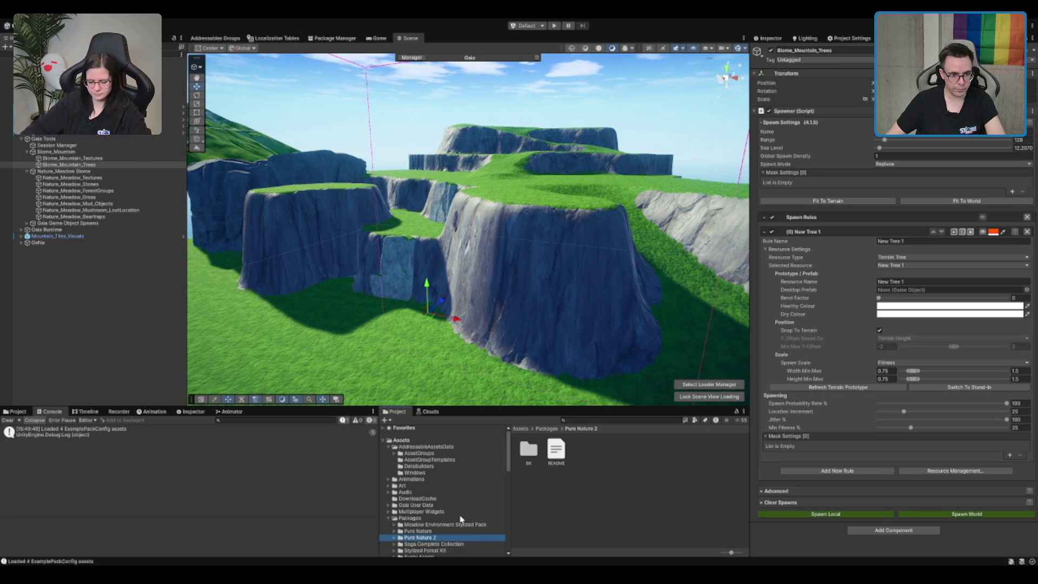
{"action": "key", "text": "Right"}
{"action": "key", "text": "Down"}
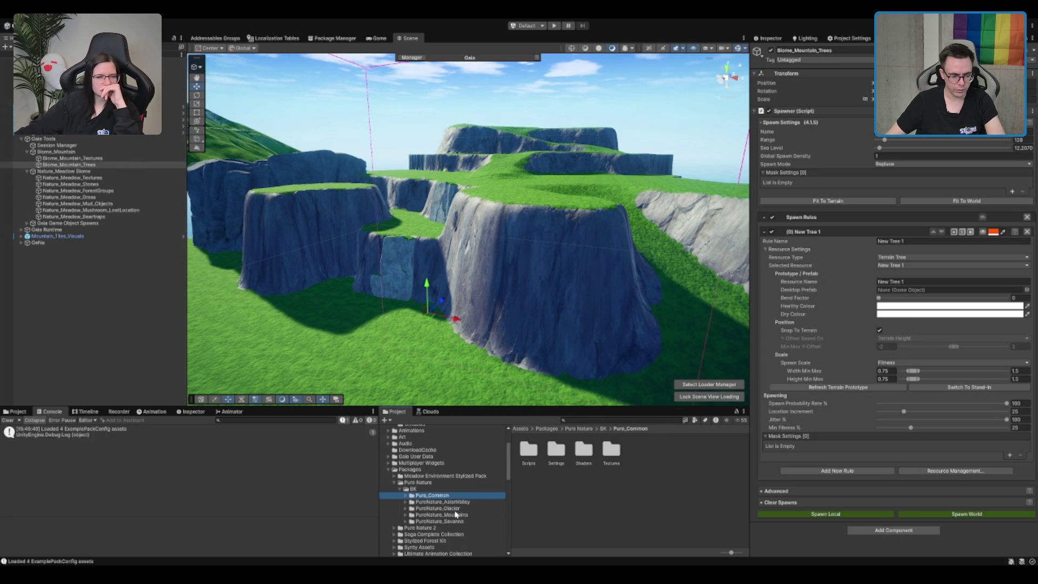
Expand PureNature_Mountains and view the rock models in its Models/Rocks folder.
{"action": "left_click", "coordinate": [456, 514]}
{"action": "key", "text": "Right"}
{"action": "key", "text": "Down"}
{"action": "key", "text": "Right"}
{"action": "left_click", "coordinate": [463, 468]}
{"action": "key", "text": "Left"}
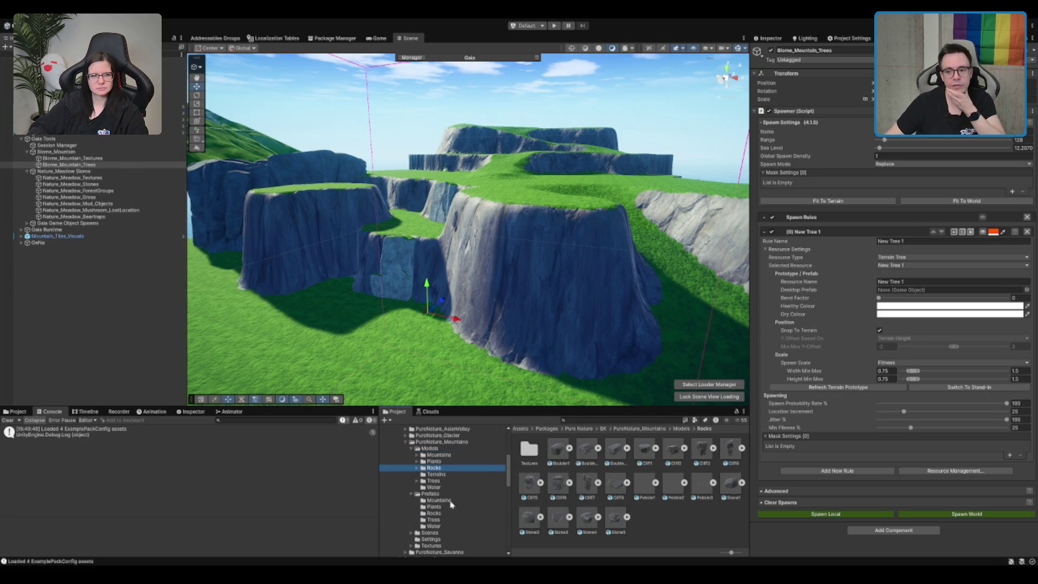
Check the Rocks Textures folder, then move to the PureNature_Mountains Prefabs/Rocks folder.
{"action": "scroll", "coordinate": [584, 329], "scroll_direction": "up", "scroll_amount": 5}
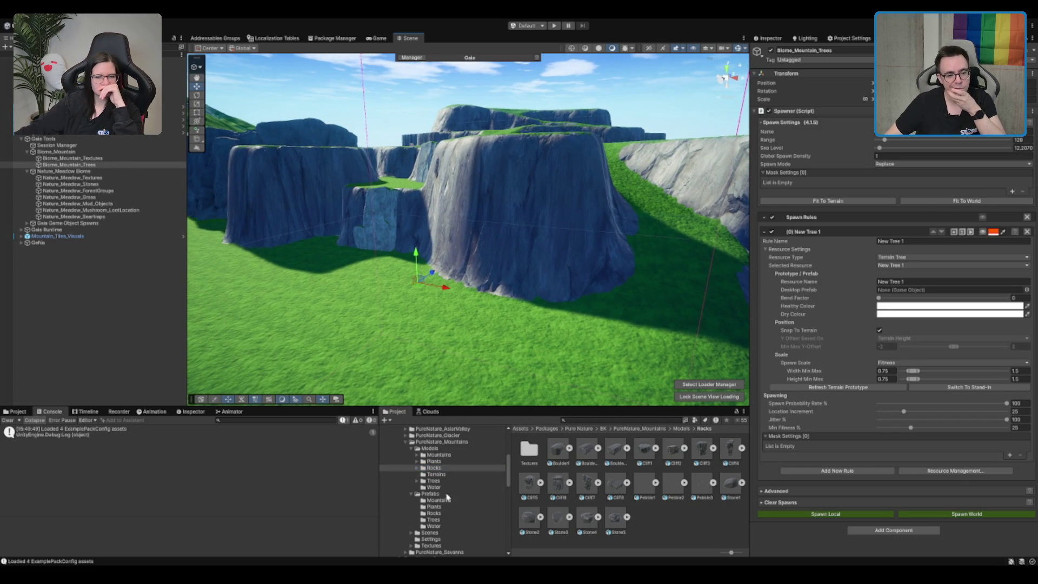
{"action": "left_click", "coordinate": [444, 469]}
{"action": "key", "text": "Right"}
{"action": "key", "text": "Down"}
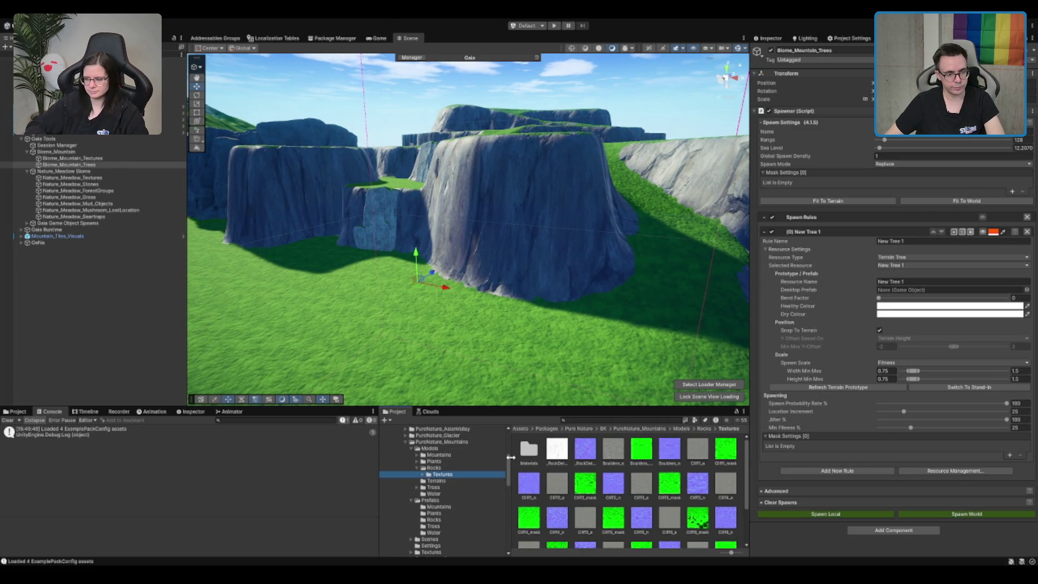
{"action": "key", "text": "Up"}
{"action": "key", "text": "Left"}
{"action": "key", "text": "Left"}
{"action": "key", "text": "Left"}
{"action": "key", "text": "Down"}
{"action": "key", "text": "Down"}
{"action": "key", "text": "Down"}
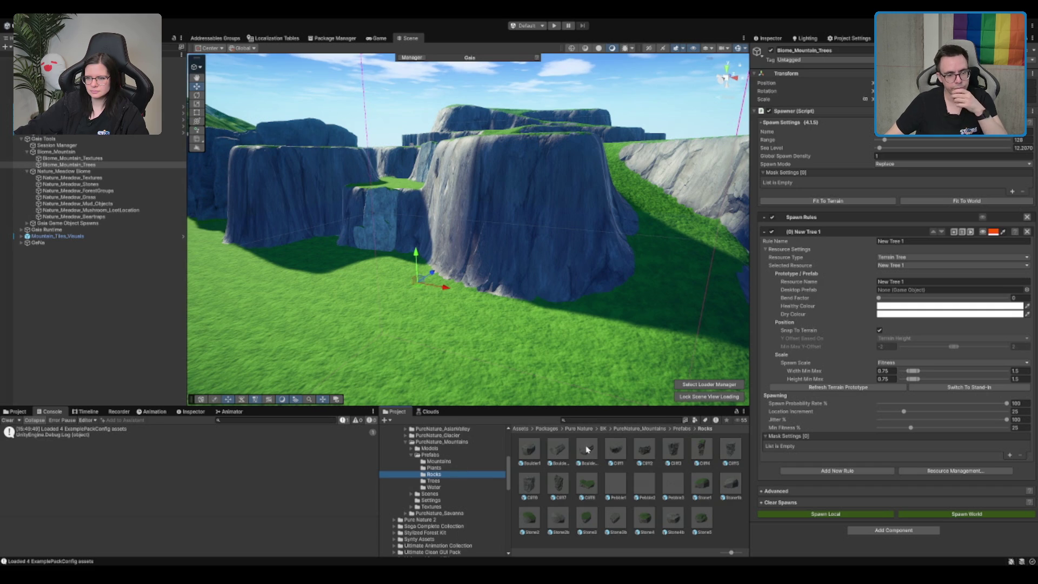
{"action": "mouse_move", "coordinate": [588, 449]}
{"action": "left_mouse_down"}
{"action": "mouse_move", "coordinate": [399, 335]}
{"action": "mouse_move", "coordinate": [426, 349]}
{"action": "left_mouse_up"}
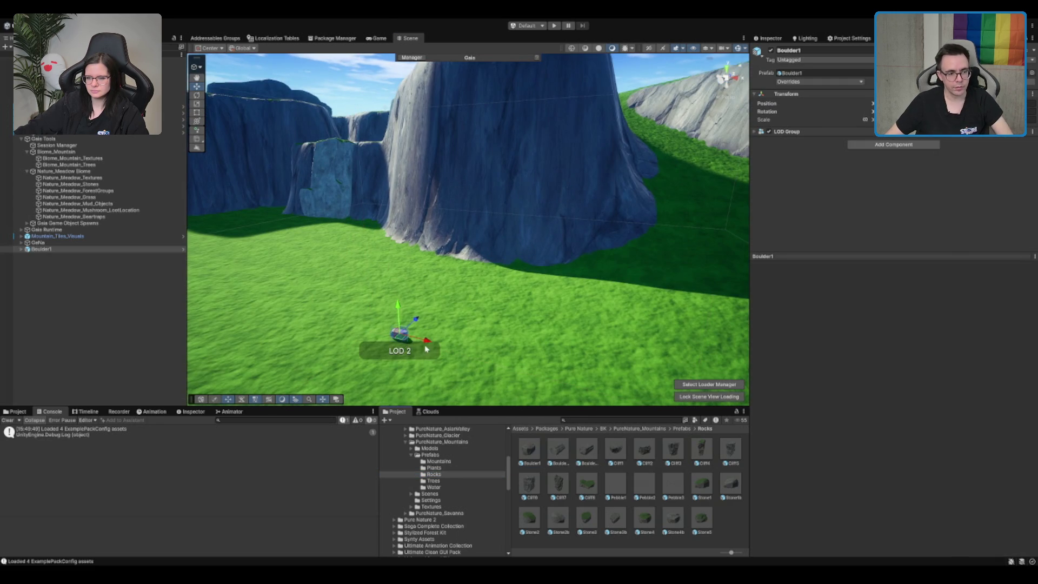
{"action": "key", "text": "f"}
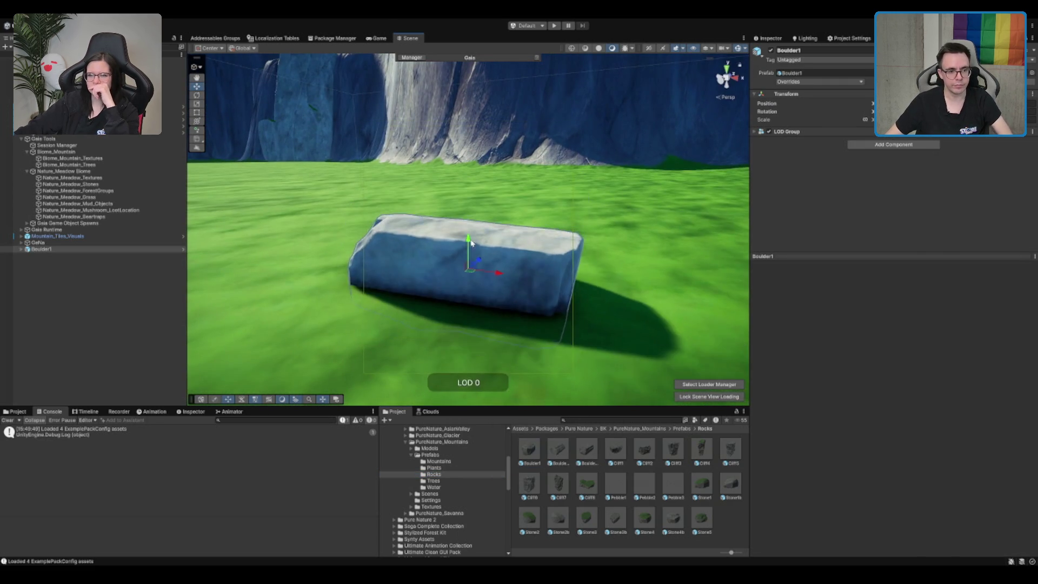
{"action": "scroll", "coordinate": [471, 243], "scroll_direction": "down", "scroll_amount": 5}
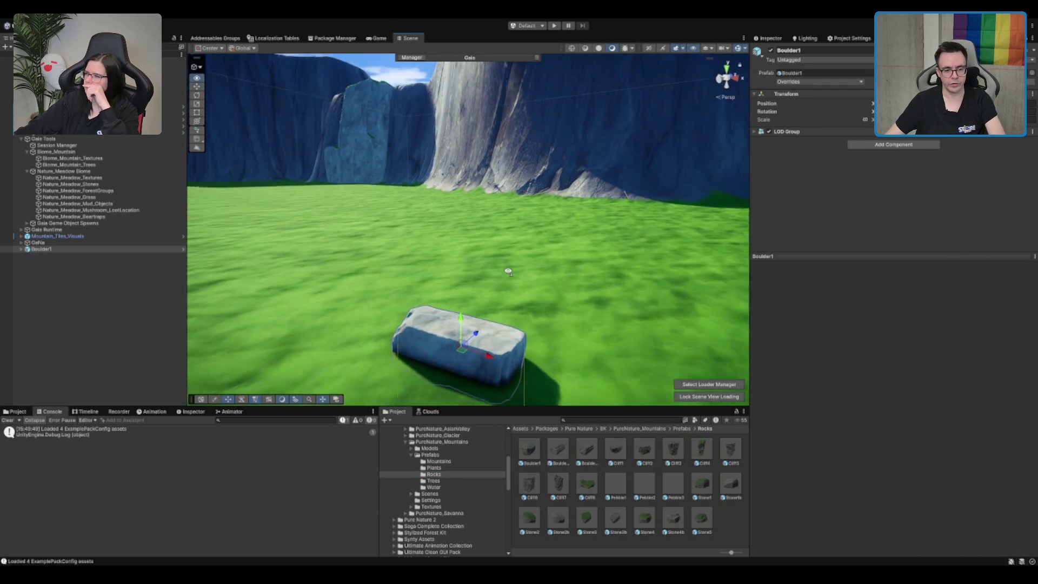
{"action": "key", "text": "Delete"}
{"action": "left_click_drag", "start_coordinate": [643, 519], "coordinate": [504, 331]}
{"action": "scroll", "coordinate": [504, 330], "scroll_direction": "down", "scroll_amount": 5}
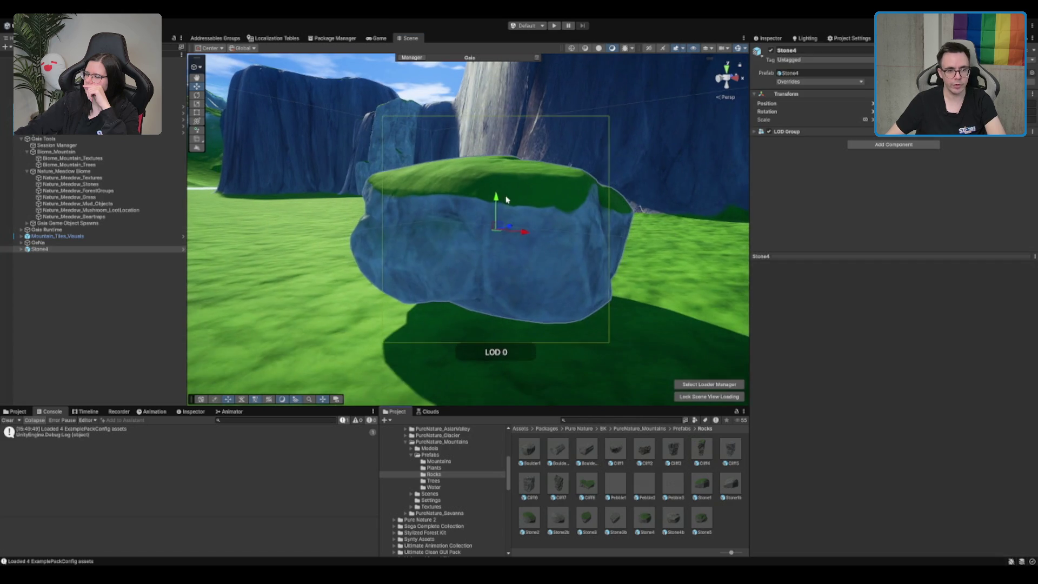
{"action": "scroll", "coordinate": [465, 286], "scroll_direction": "down", "scroll_amount": 3}
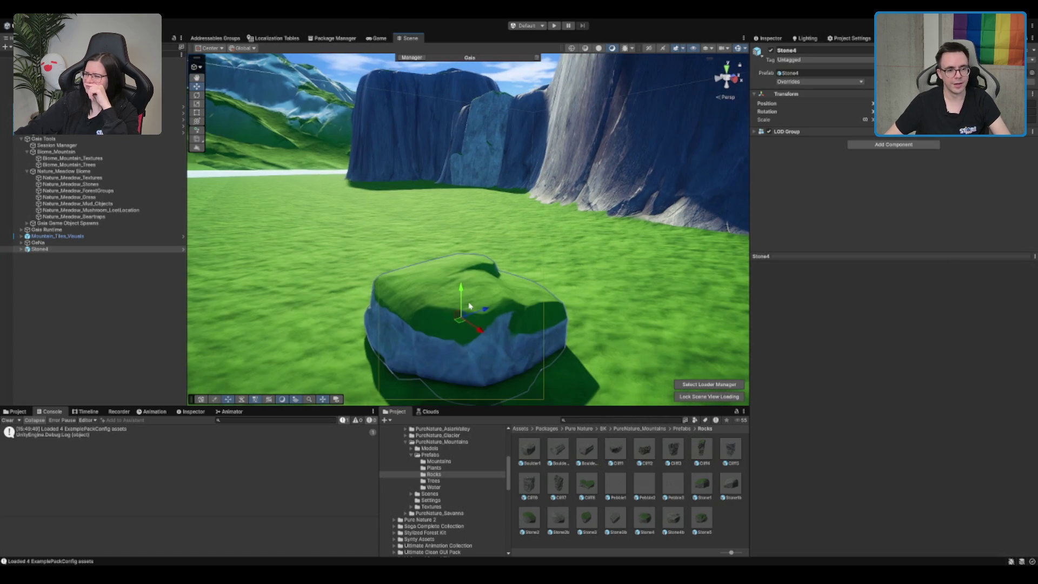
{"action": "mouse_move", "coordinate": [460, 305]}
{"action": "left_mouse_down"}
{"action": "mouse_move", "coordinate": [462, 316]}
{"action": "mouse_move", "coordinate": [461, 299]}
{"action": "mouse_move", "coordinate": [250, 278]}
{"action": "mouse_move", "coordinate": [389, 294]}
{"action": "mouse_move", "coordinate": [556, 278]}
{"action": "mouse_move", "coordinate": [564, 211]}
{"action": "left_mouse_up"}
{"action": "scroll", "coordinate": [563, 210], "scroll_direction": "up", "scroll_amount": 2}
{"action": "scroll", "coordinate": [563, 211], "scroll_direction": "down", "scroll_amount": 4}
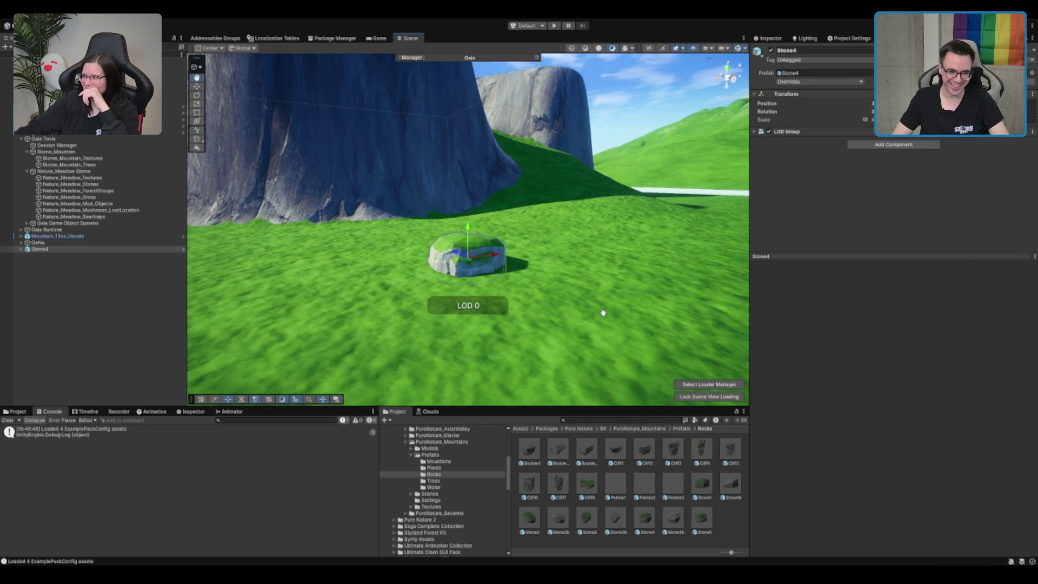
{"action": "key", "text": "Delete"}
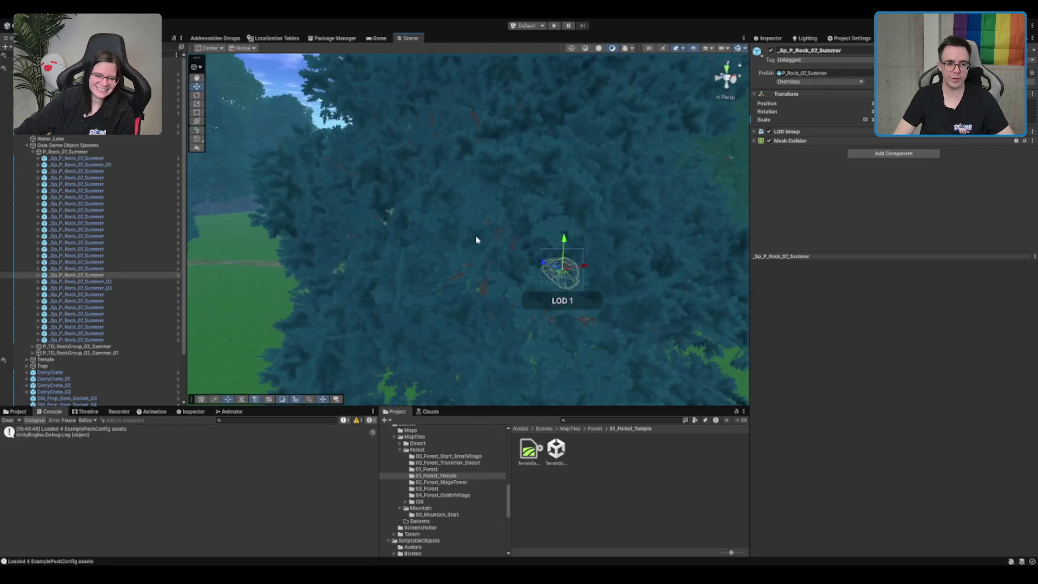
Delete the female and male avatar characters standing by the campfire.
{"action": "scroll", "coordinate": [476, 240], "scroll_direction": "down", "scroll_amount": 10}
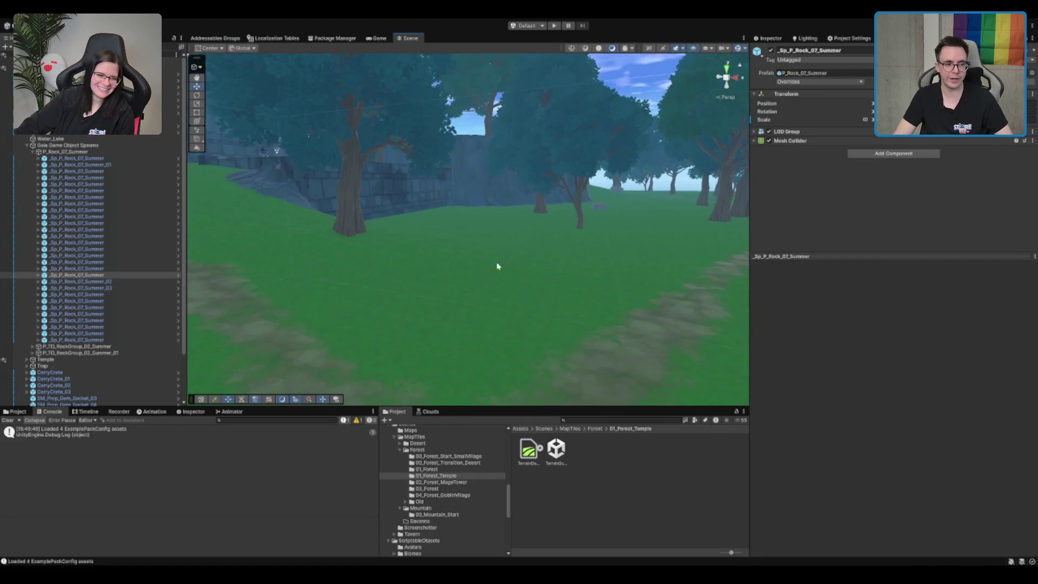
{"action": "scroll", "coordinate": [498, 266], "scroll_direction": "down", "scroll_amount": 10}
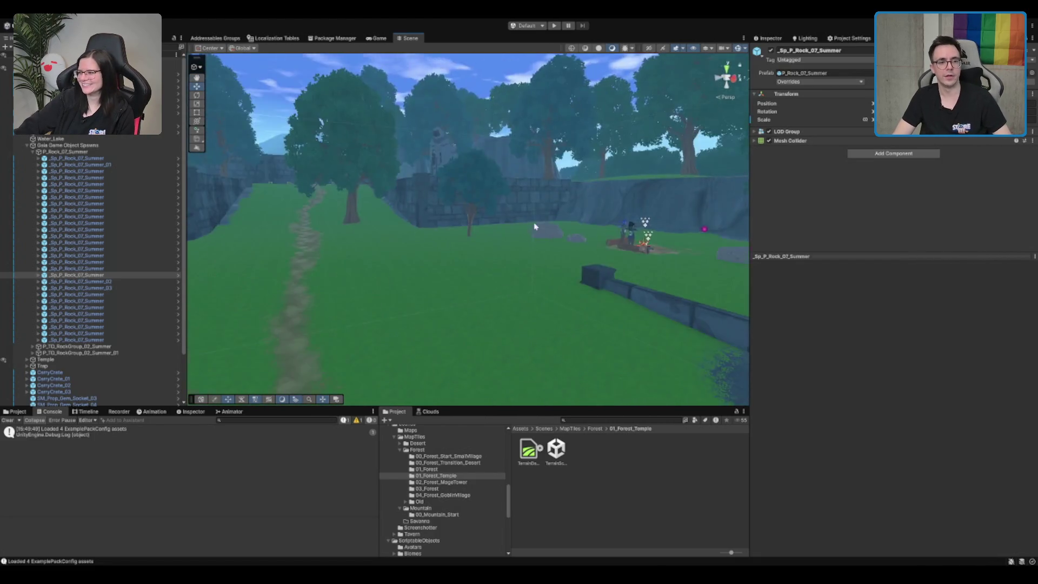
{"action": "scroll", "coordinate": [535, 226], "scroll_direction": "up", "scroll_amount": 10}
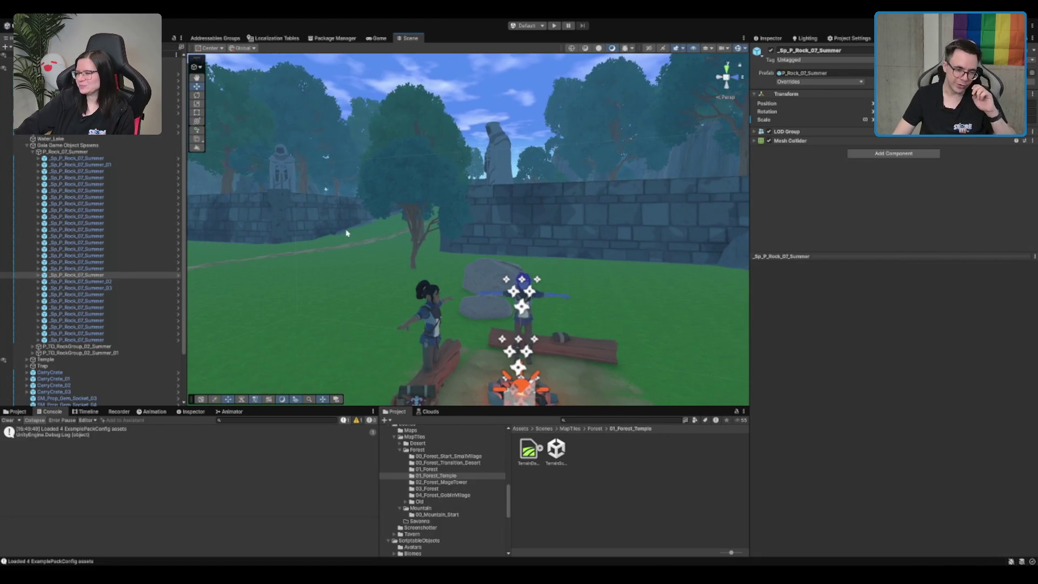
{"action": "scroll", "coordinate": [381, 261], "scroll_direction": "up", "scroll_amount": 10}
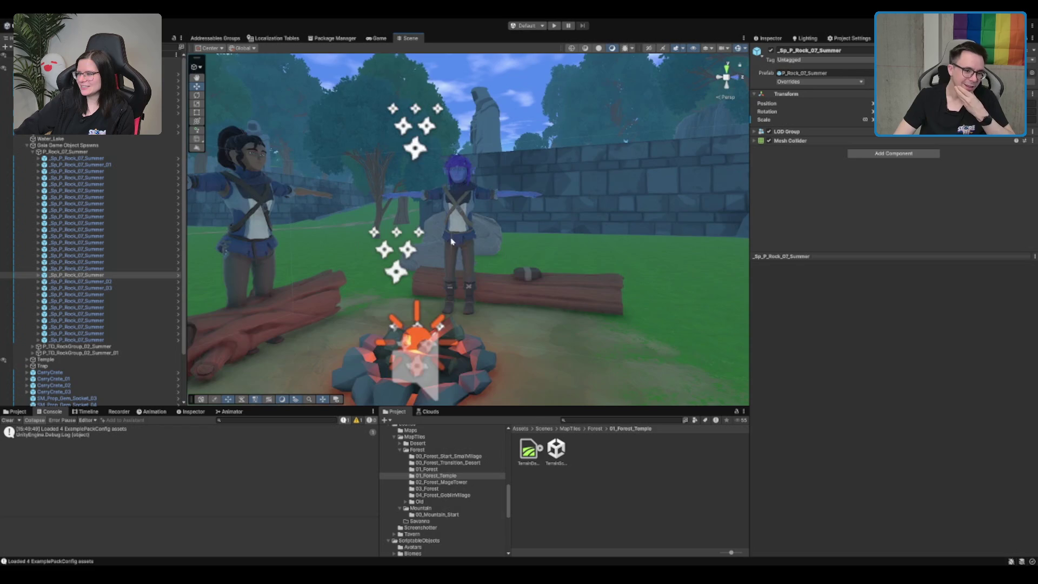
{"action": "scroll", "coordinate": [265, 171], "scroll_direction": "down", "scroll_amount": 5}
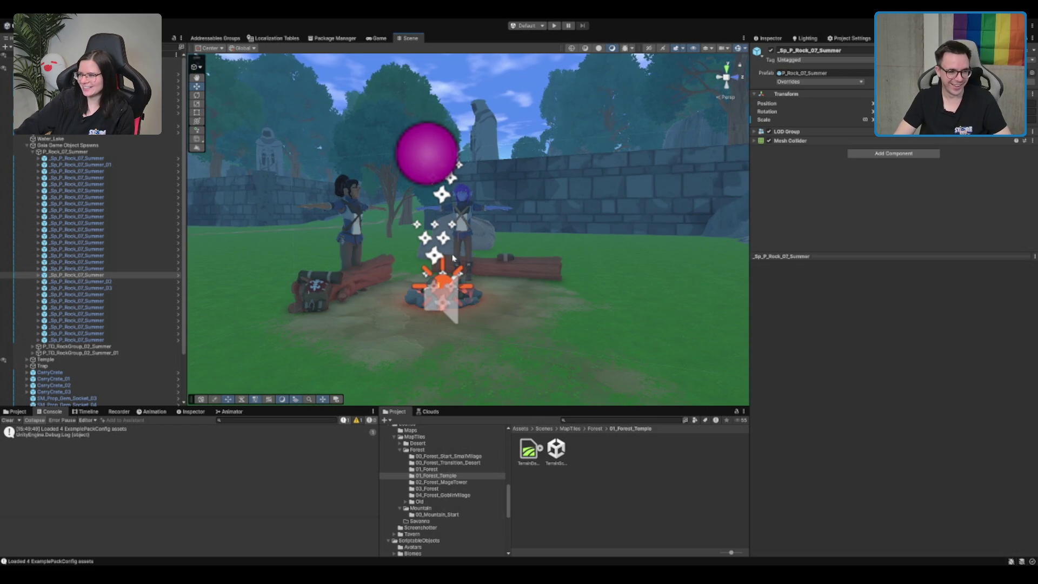
{"action": "left_click", "coordinate": [347, 195]}
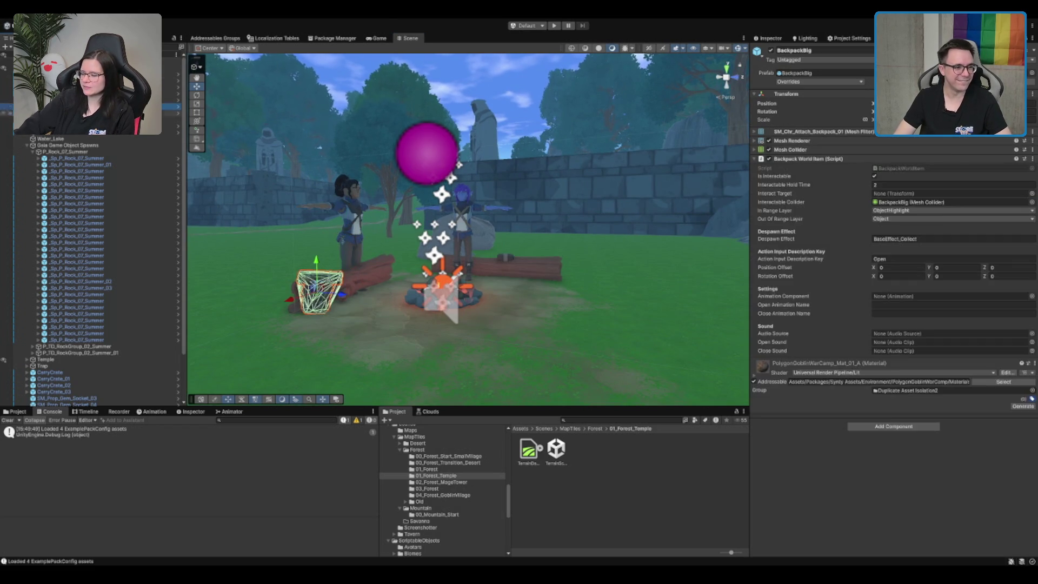
{"action": "key", "text": "Delete"}
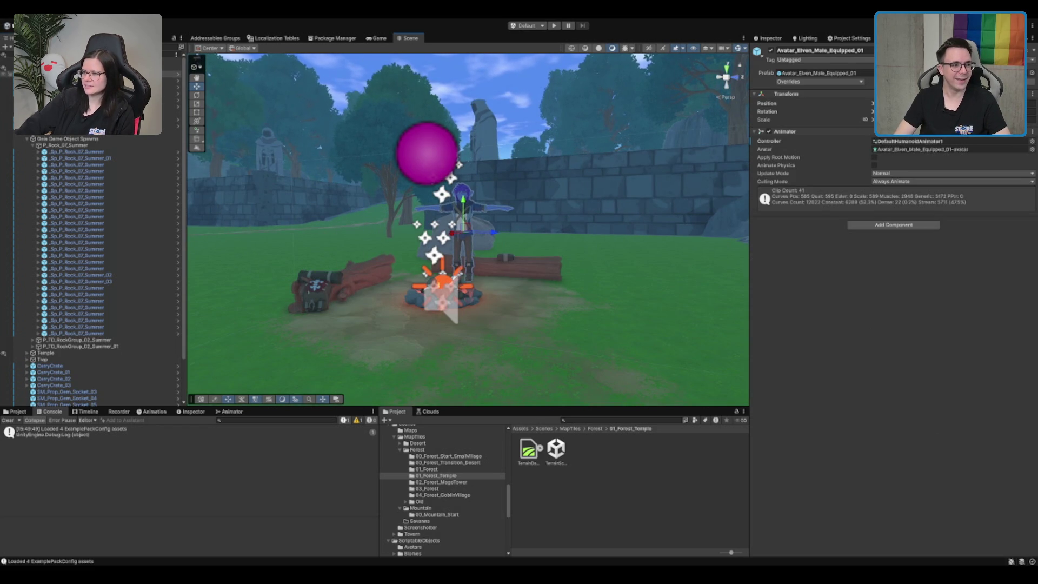
{"action": "key", "text": "Delete"}
Select the campfire log and terrain, clear the selection, and open the 00_Forest_Start_SmallVillage folder.
{"action": "left_click", "coordinate": [335, 276]}
{"action": "left_click", "coordinate": [347, 352]}
{"action": "left_click", "coordinate": [120, 163]}
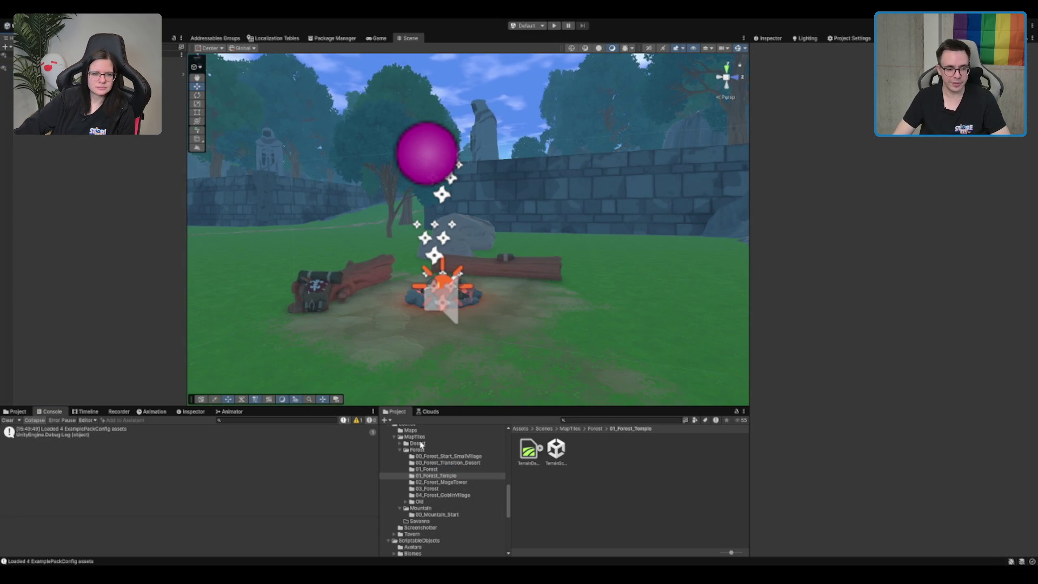
{"action": "left_click", "coordinate": [451, 457]}
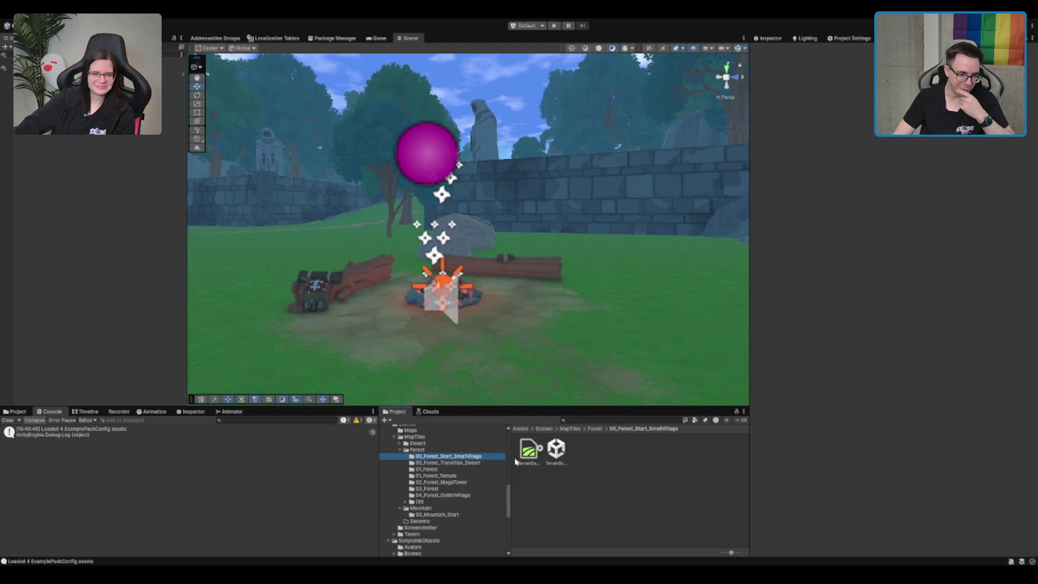
Open the 00_Mountain_Start scene from its folder in the Project window.
{"action": "double_click", "coordinate": [433, 450]}
{"action": "left_click", "coordinate": [433, 463]}
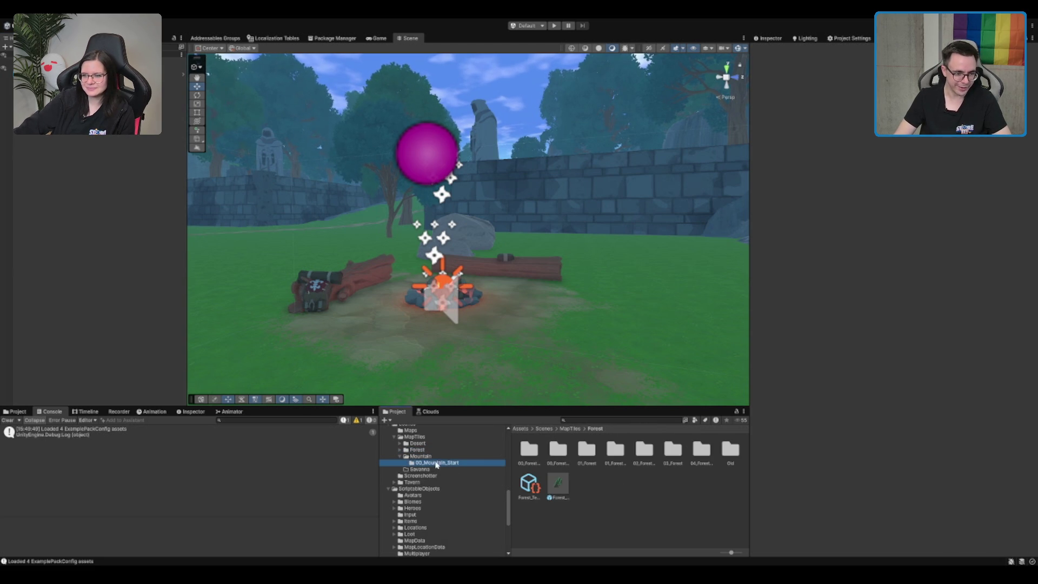
{"action": "double_click", "coordinate": [557, 457]}
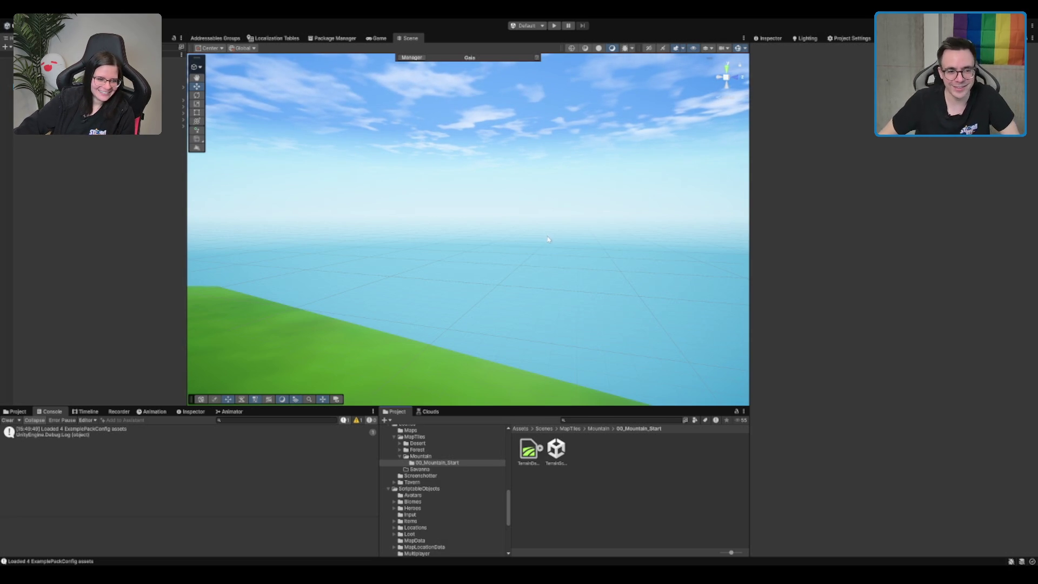
Frame Spruce5 under Gaia and orbit around the spruce trees.
{"action": "double_click", "coordinate": [81, 93]}
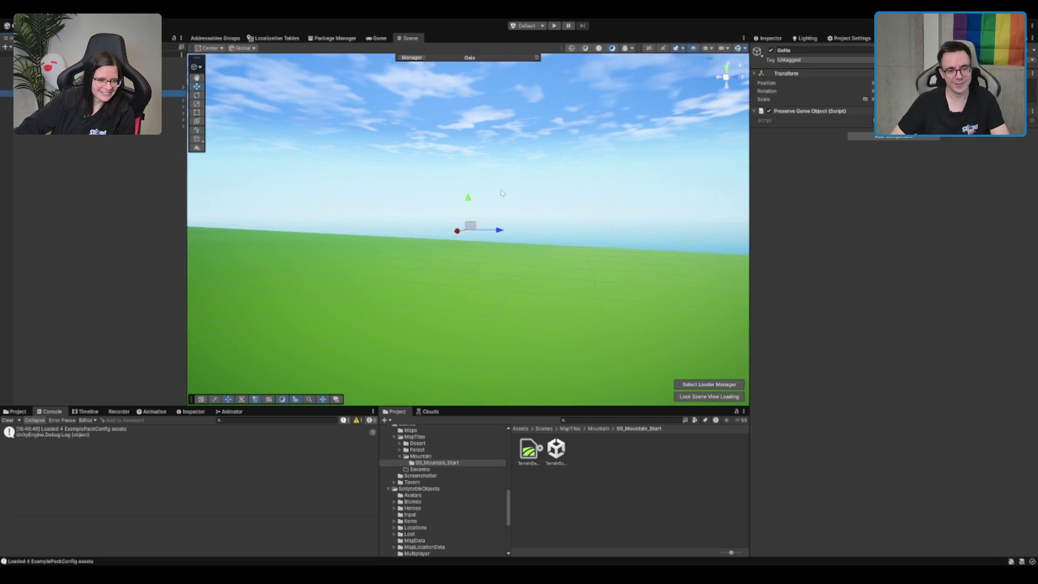
{"action": "key", "text": "Down"}
{"action": "key", "text": "f"}
{"action": "mouse_move", "coordinate": [354, 171]}
{"action": "left_mouse_down"}
{"action": "mouse_move", "coordinate": [352, 199]}
{"action": "mouse_move", "coordinate": [398, 274]}
{"action": "mouse_move", "coordinate": [526, 211]}
{"action": "mouse_move", "coordinate": [564, 222]}
{"action": "left_mouse_up"}
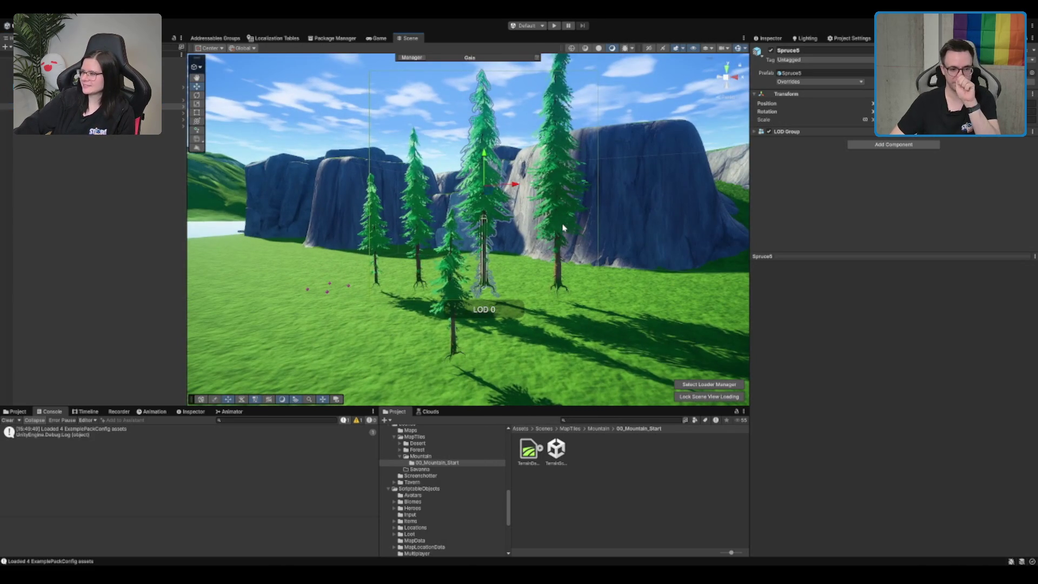
{"action": "key", "text": "Up"}
{"action": "key", "text": "Up"}
{"action": "key", "text": "Up"}
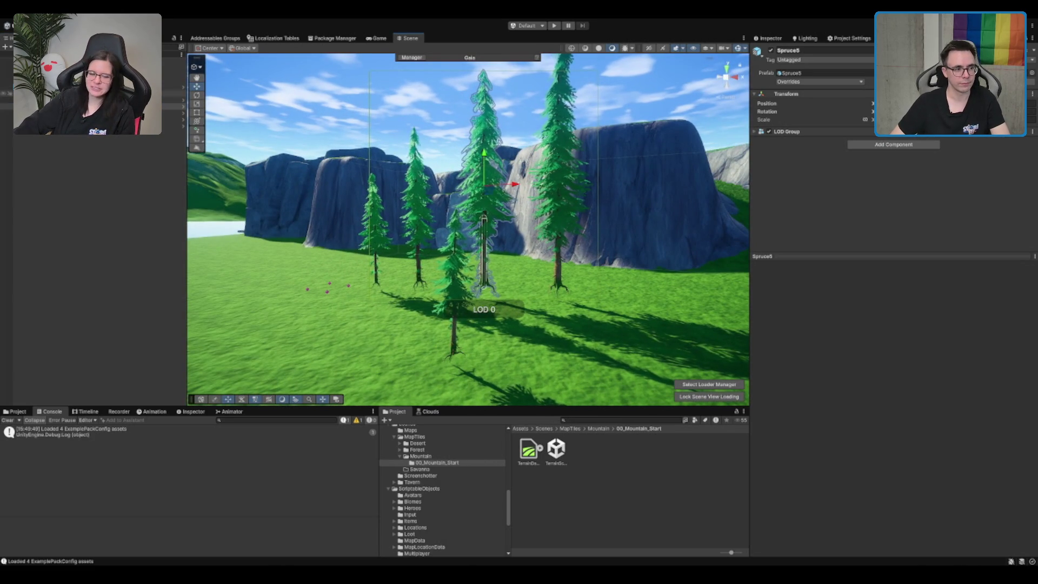
{"action": "key", "text": "Up"}
{"action": "key", "text": "Down"}
{"action": "key", "text": "Down"}
{"action": "key", "text": "Down"}
{"action": "key", "text": "Down"}
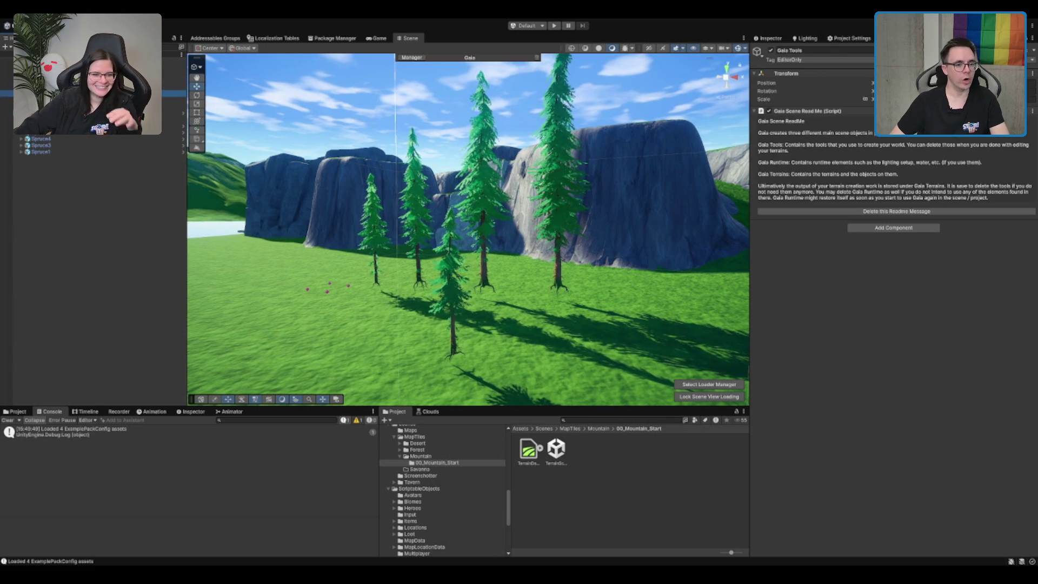
{"action": "key", "text": "Right"}
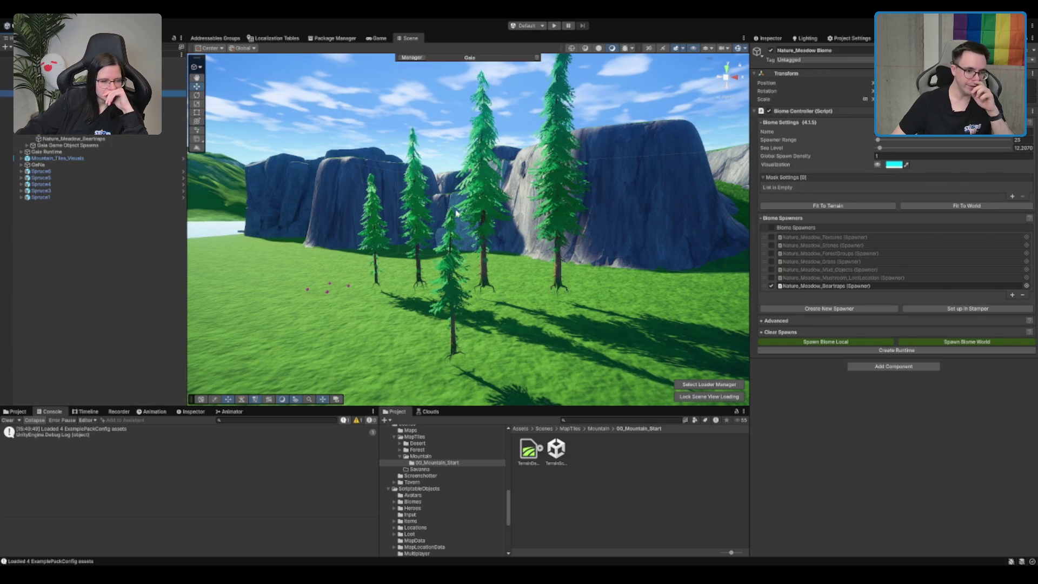
{"action": "key", "text": "Down"}
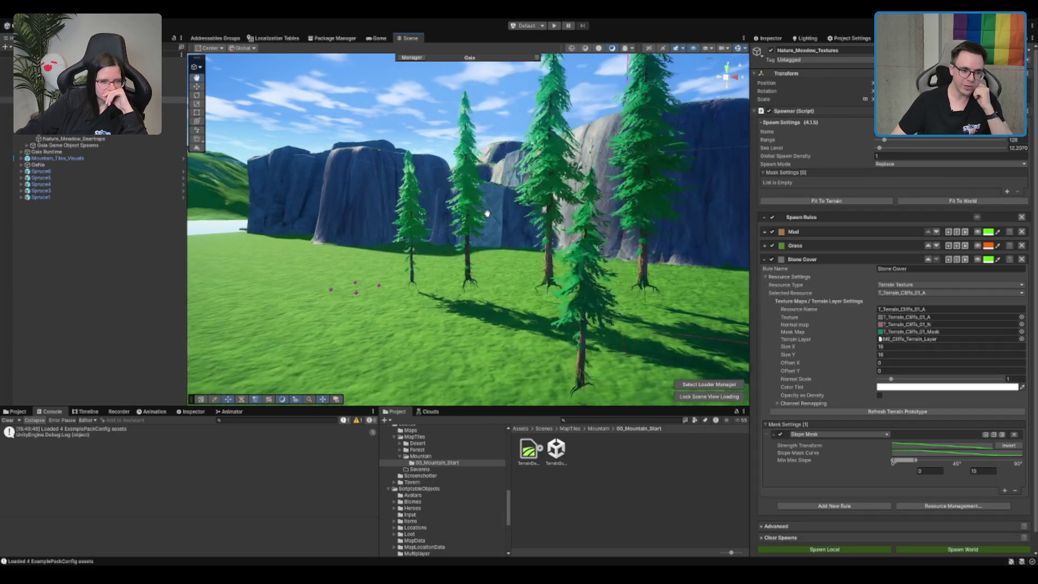
{"action": "scroll", "coordinate": [541, 222], "scroll_direction": "down", "scroll_amount": 5}
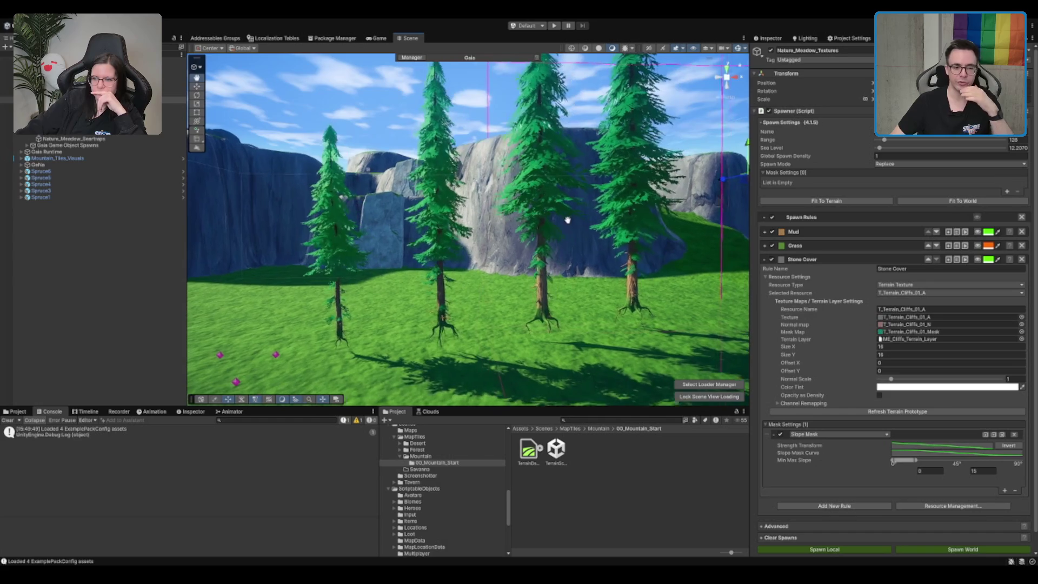
{"action": "scroll", "coordinate": [593, 248], "scroll_direction": "down", "scroll_amount": 2}
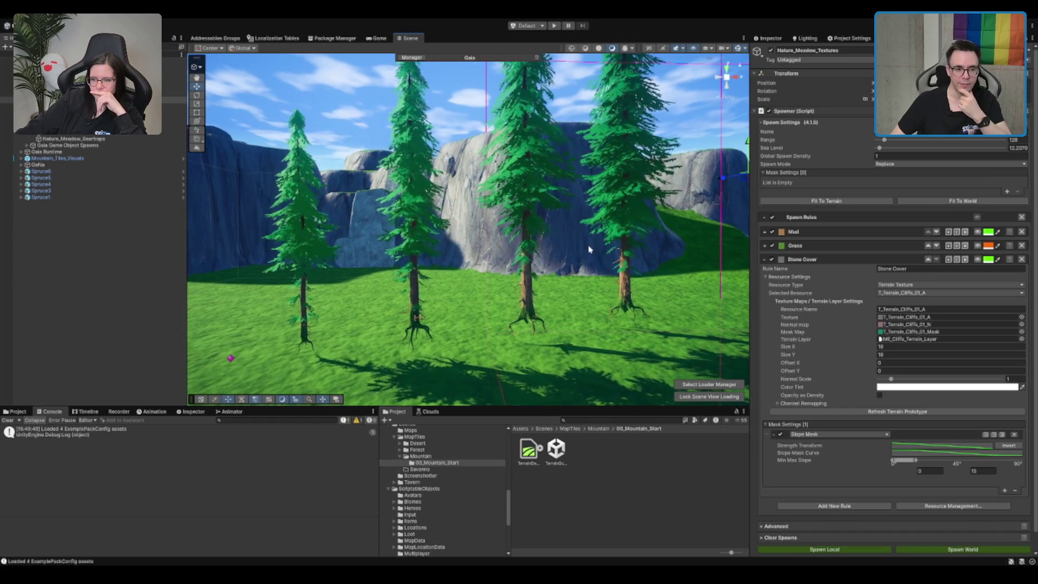
{"action": "scroll", "coordinate": [589, 249], "scroll_direction": "up", "scroll_amount": 3}
{"action": "scroll", "coordinate": [563, 251], "scroll_direction": "down", "scroll_amount": 3}
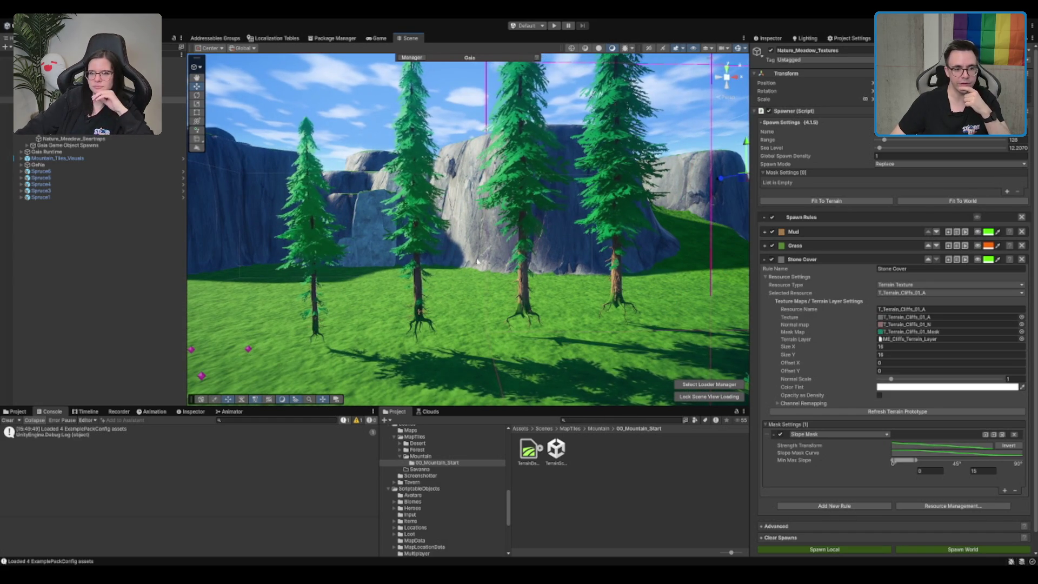
{"action": "left_click", "coordinate": [526, 197]}
{"action": "scroll", "coordinate": [519, 216], "scroll_direction": "up", "scroll_amount": 2}
{"action": "scroll", "coordinate": [518, 216], "scroll_direction": "down", "scroll_amount": 2}
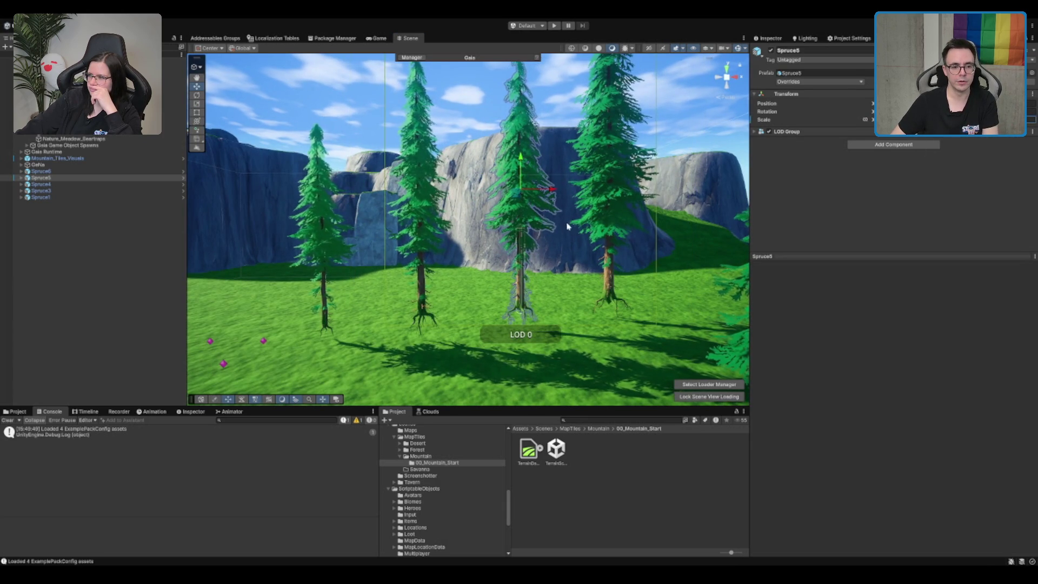
Reselect Spruce5 and drag it along the X axis into the right-hand spot.
{"action": "scroll", "coordinate": [567, 226], "scroll_direction": "down", "scroll_amount": 2}
{"action": "scroll", "coordinate": [541, 189], "scroll_direction": "up", "scroll_amount": 3}
{"action": "left_click", "coordinate": [514, 157]}
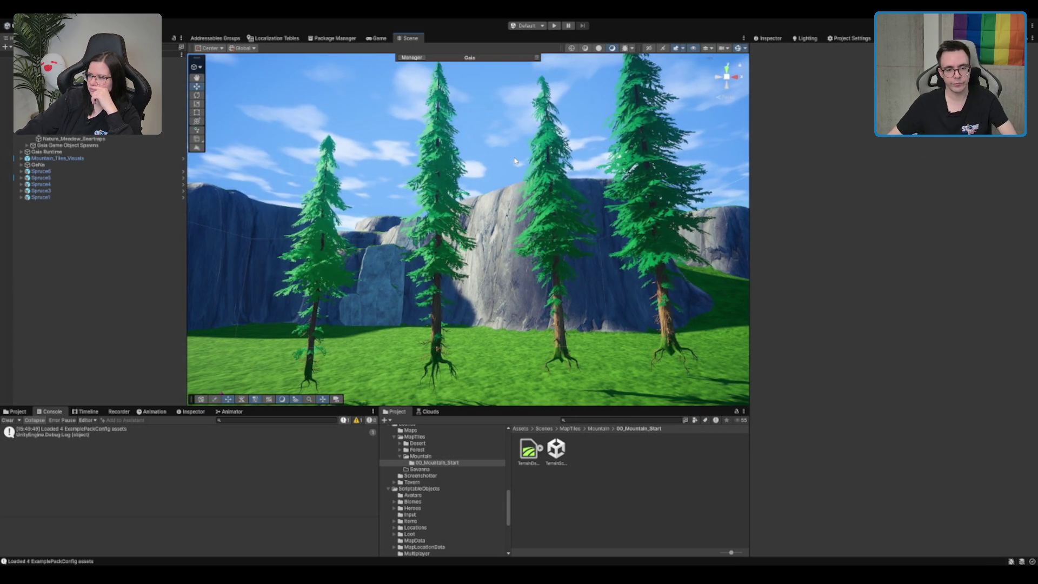
{"action": "left_click", "coordinate": [543, 173]}
{"action": "scroll", "coordinate": [541, 178], "scroll_direction": "down", "scroll_amount": 2}
{"action": "scroll", "coordinate": [574, 180], "scroll_direction": "up", "scroll_amount": 2}
{"action": "scroll", "coordinate": [362, 221], "scroll_direction": "down", "scroll_amount": 2}
{"action": "scroll", "coordinate": [362, 220], "scroll_direction": "up", "scroll_amount": 3}
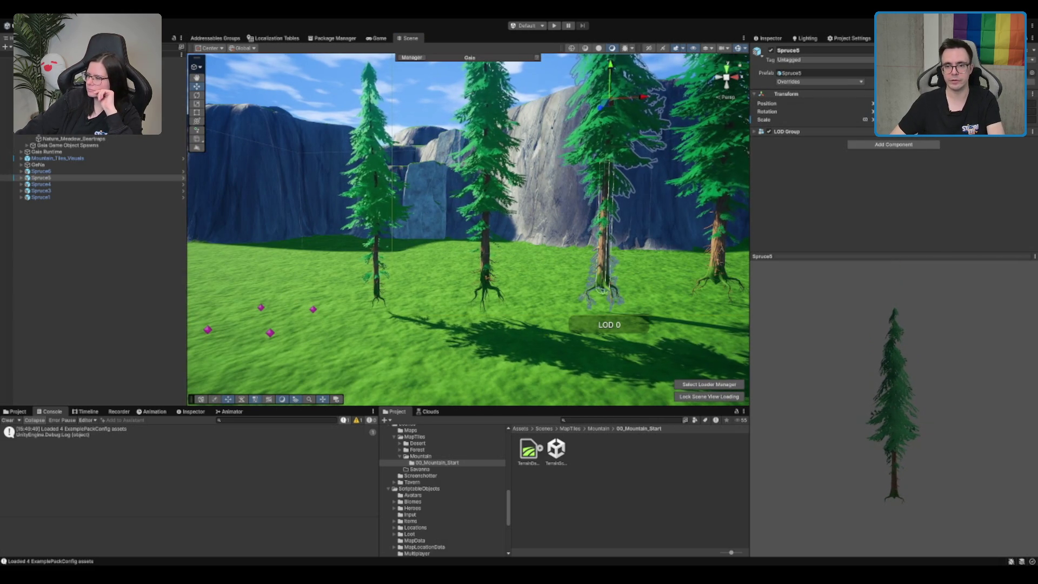
{"action": "left_click_drag", "start_coordinate": [638, 97], "coordinate": [462, 213]}
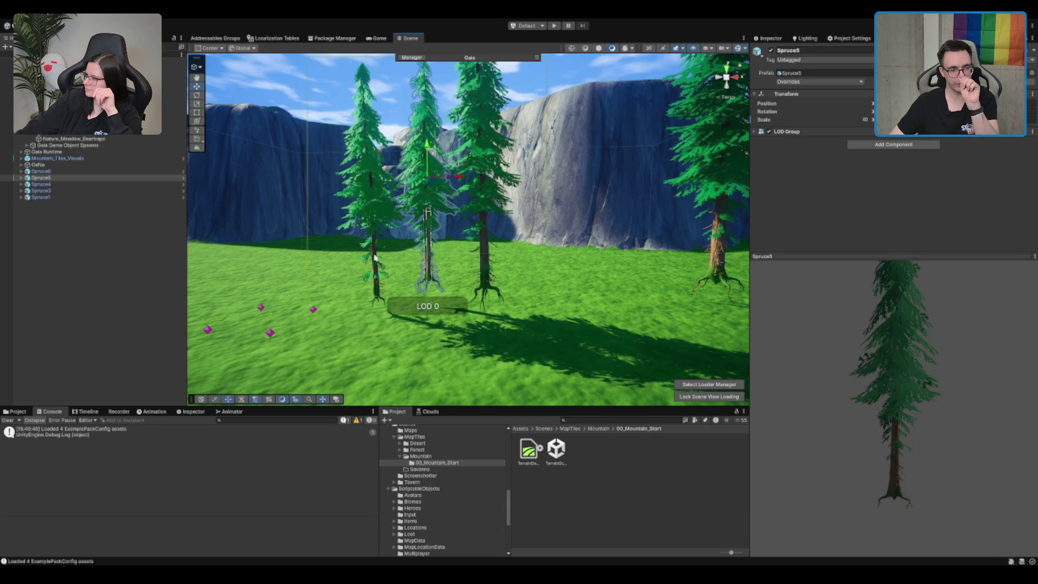
{"action": "left_click_drag", "start_coordinate": [427, 213], "coordinate": [602, 216]}
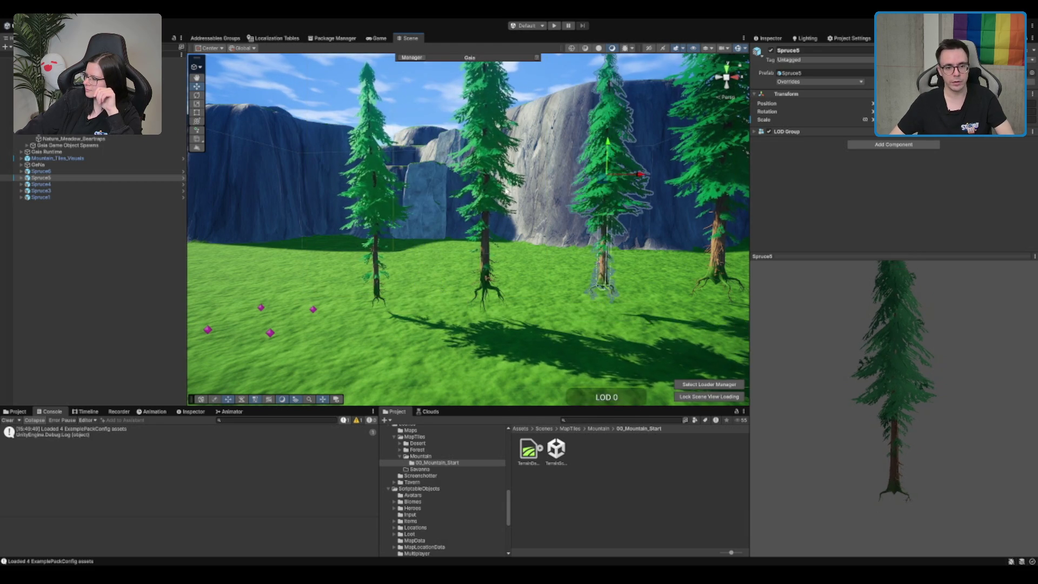
Delete Spruce4, then frame and orbit around Spruce5.
{"action": "left_click", "coordinate": [489, 161]}
{"action": "key", "text": "Delete"}
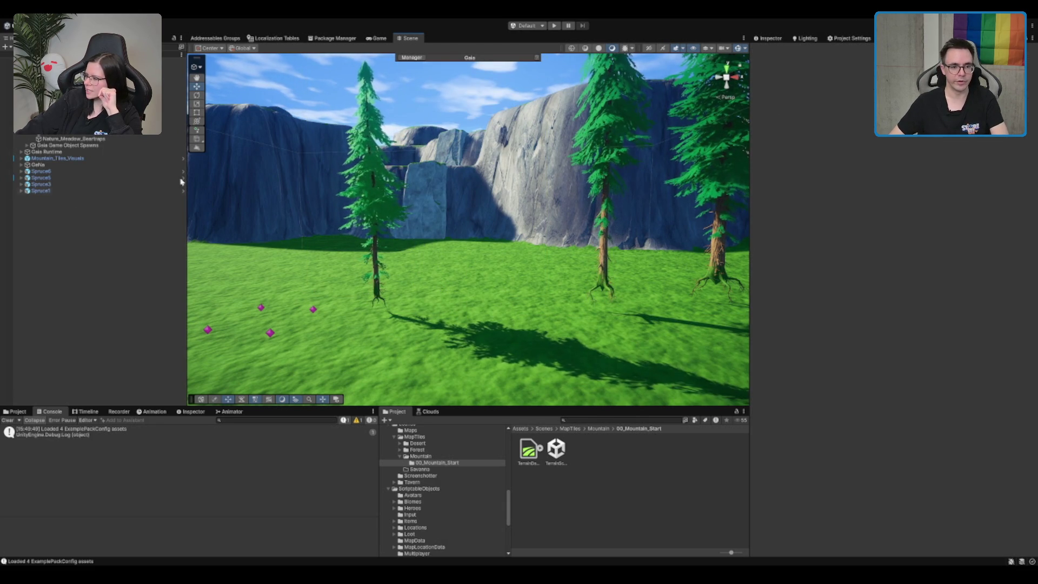
{"action": "left_click", "coordinate": [614, 172]}
{"action": "key", "text": "f"}
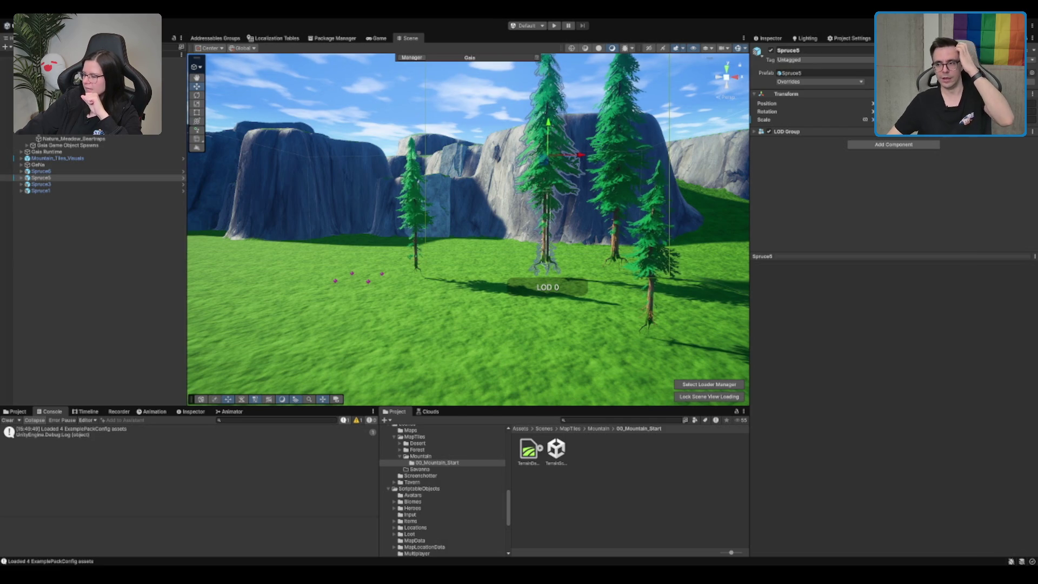
{"action": "scroll", "coordinate": [621, 199], "scroll_direction": "down", "scroll_amount": 4}
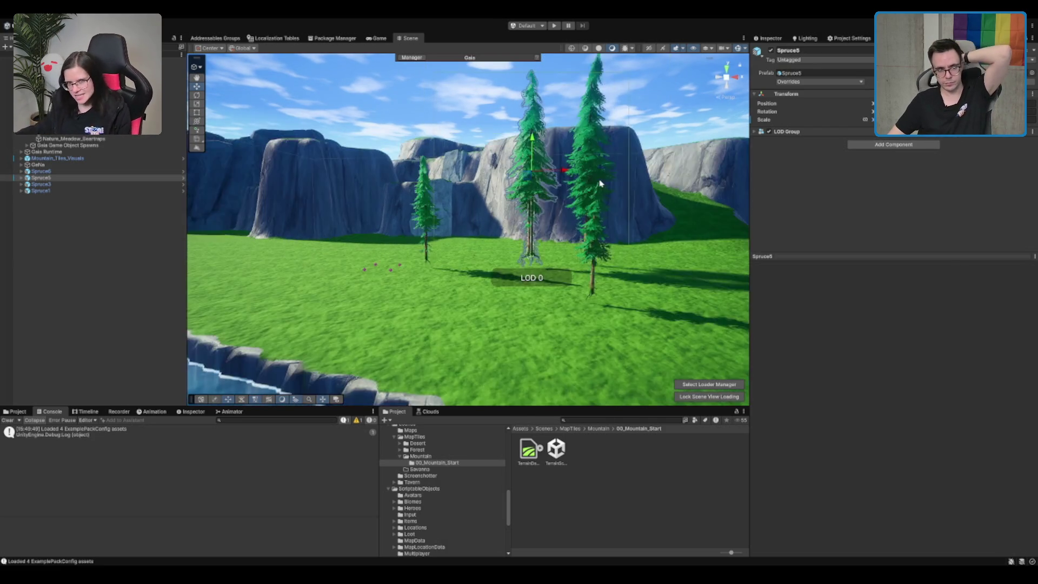
{"action": "scroll", "coordinate": [589, 189], "scroll_direction": "up", "scroll_amount": 3}
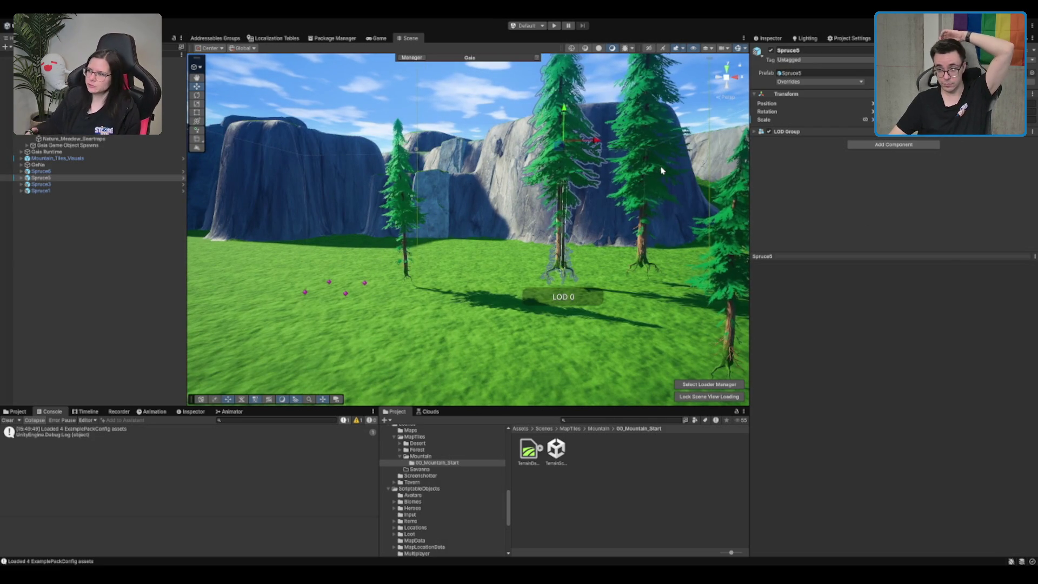
{"action": "mouse_move", "coordinate": [660, 170]}
{"action": "left_mouse_down"}
{"action": "mouse_move", "coordinate": [507, 204]}
{"action": "mouse_move", "coordinate": [516, 206]}
{"action": "mouse_move", "coordinate": [552, 131]}
{"action": "mouse_move", "coordinate": [497, 216]}
{"action": "left_mouse_up"}
Frame Spruce1 and pull back to see the trees and river.
{"action": "left_click", "coordinate": [552, 131]}
{"action": "left_click", "coordinate": [512, 294]}
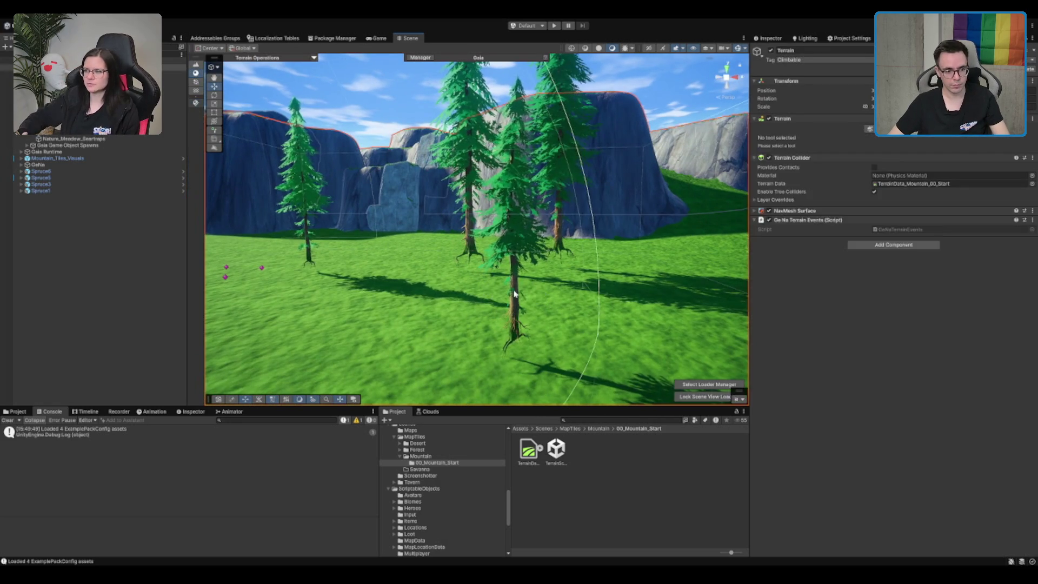
{"action": "left_click", "coordinate": [517, 292]}
{"action": "key", "text": "f"}
{"action": "mouse_move", "coordinate": [516, 292]}
{"action": "left_mouse_down"}
{"action": "mouse_move", "coordinate": [575, 263]}
{"action": "mouse_move", "coordinate": [561, 284]}
{"action": "mouse_move", "coordinate": [453, 191]}
{"action": "mouse_move", "coordinate": [544, 228]}
{"action": "mouse_move", "coordinate": [433, 240]}
{"action": "mouse_move", "coordinate": [516, 206]}
{"action": "mouse_move", "coordinate": [519, 233]}
{"action": "mouse_move", "coordinate": [592, 267]}
{"action": "mouse_move", "coordinate": [547, 246]}
{"action": "left_mouse_up"}
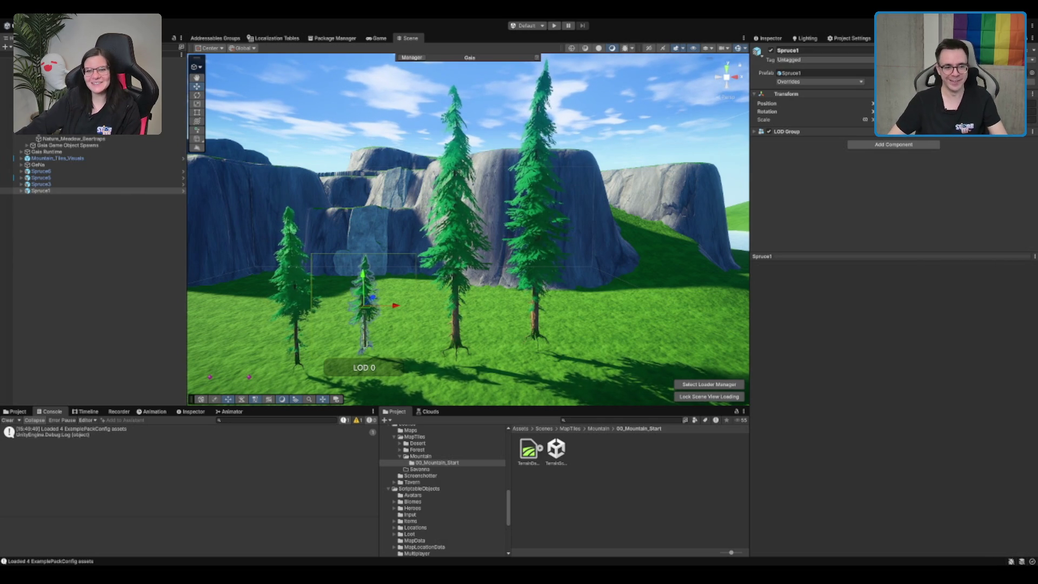
Frame Spruce6, add Spruce5 to the selection, and sink both spruces lower into the ground.
{"action": "left_click", "coordinate": [40, 171]}
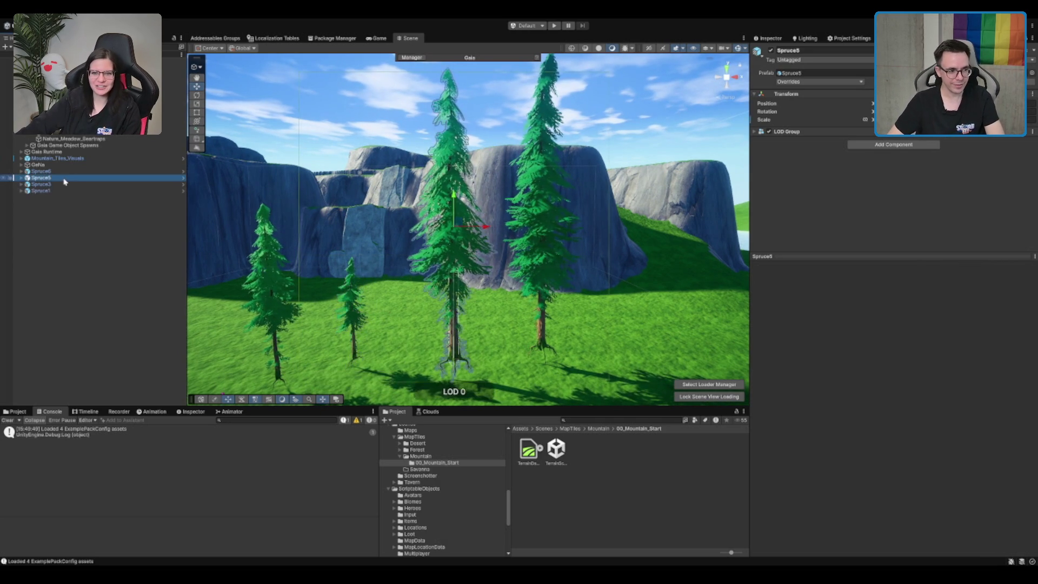
{"action": "key", "text": "f"}
{"action": "scroll", "coordinate": [518, 290], "scroll_direction": "up", "scroll_amount": 3}
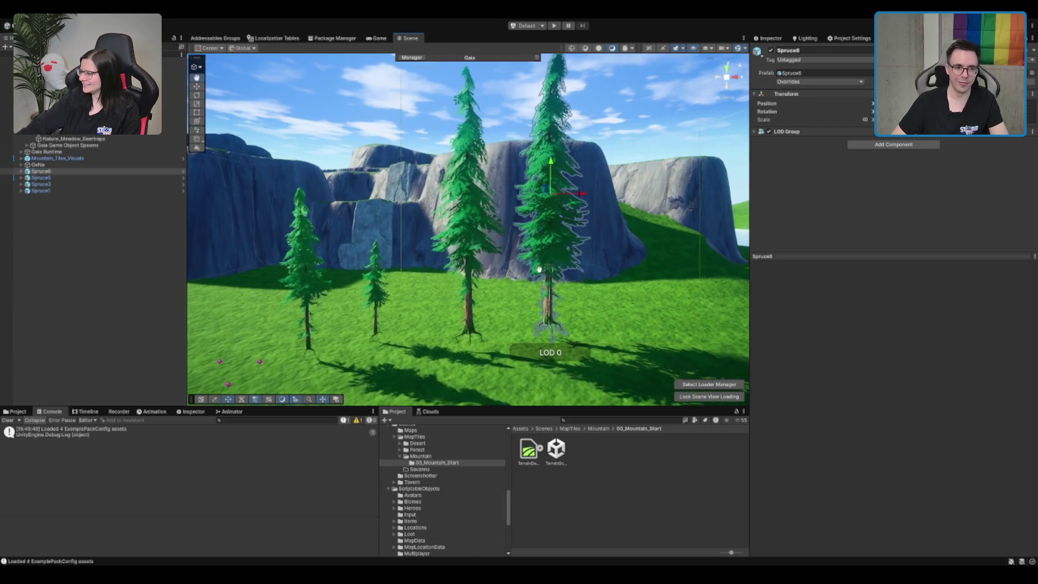
{"action": "scroll", "coordinate": [561, 245], "scroll_direction": "up", "scroll_amount": 3}
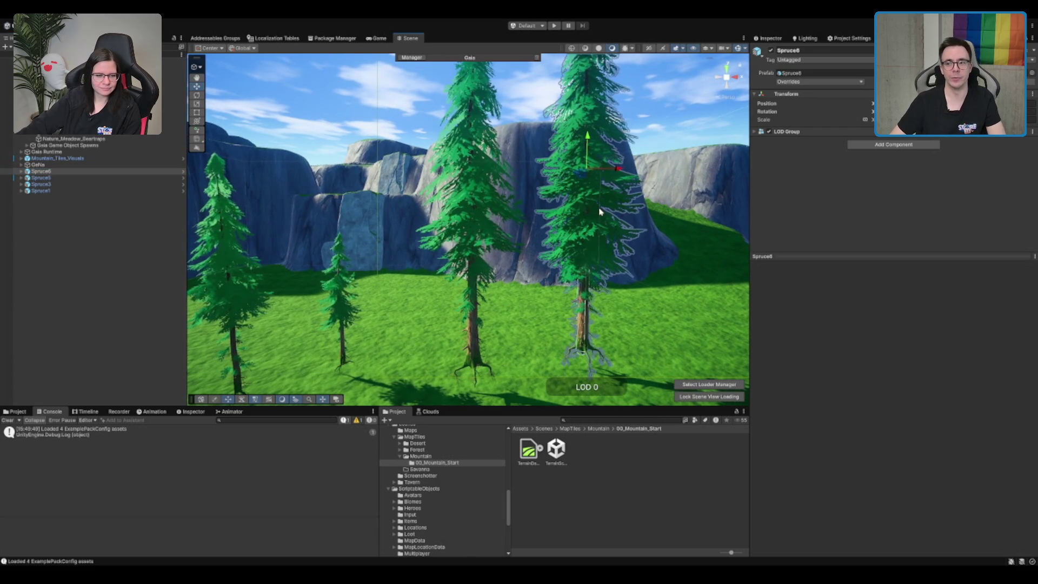
{"action": "scroll", "coordinate": [600, 211], "scroll_direction": "down", "scroll_amount": 1}
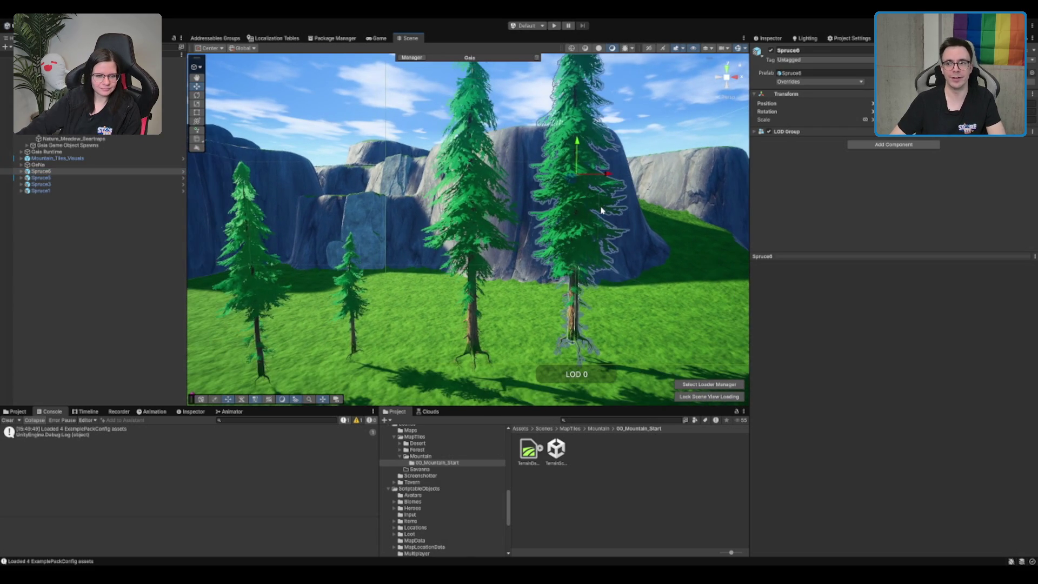
{"action": "left_click_drag", "start_coordinate": [568, 186], "coordinate": [527, 158]}
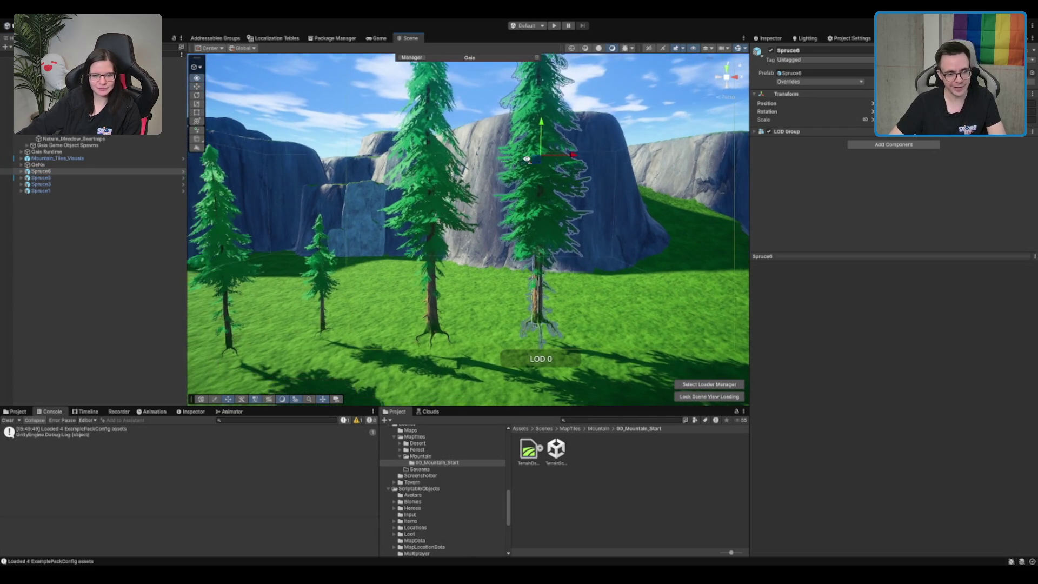
{"action": "left_click", "coordinate": [103, 178], "text": "ctrl"}
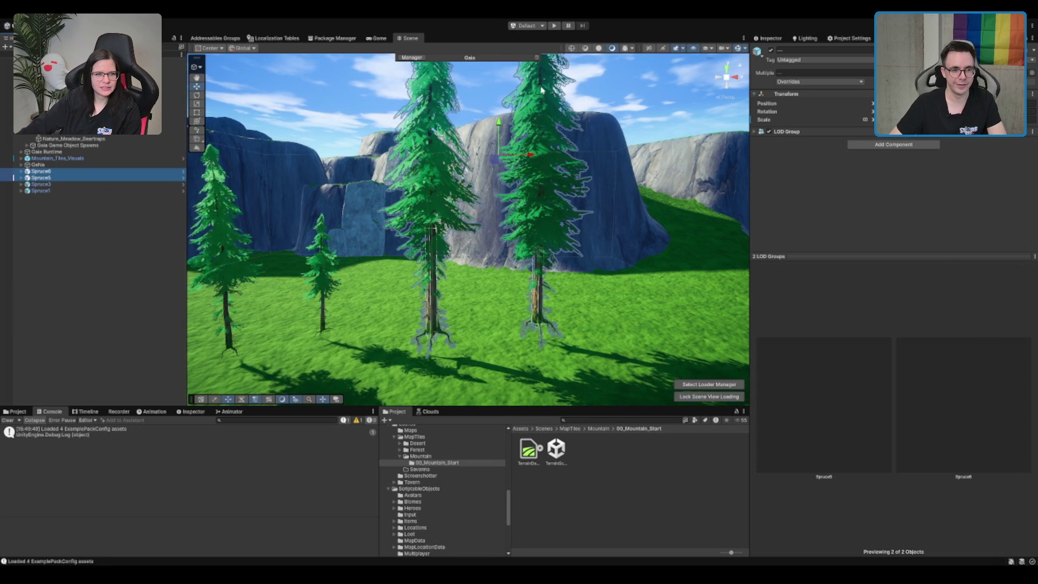
{"action": "left_click_drag", "start_coordinate": [498, 125], "coordinate": [507, 145]}
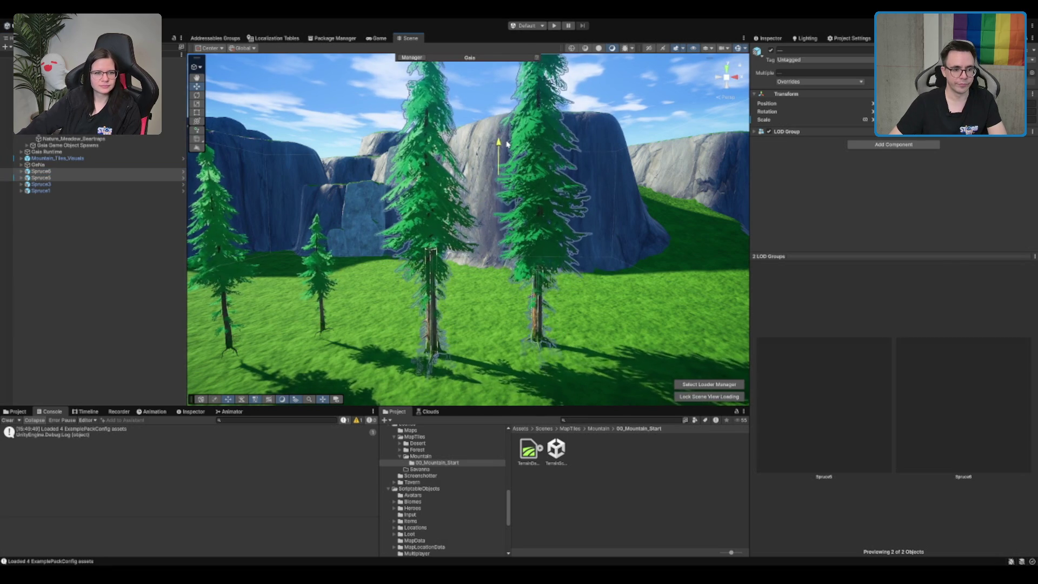
{"action": "left_click_drag", "start_coordinate": [323, 136], "coordinate": [581, 291]}
{"action": "left_click", "coordinate": [581, 291]}
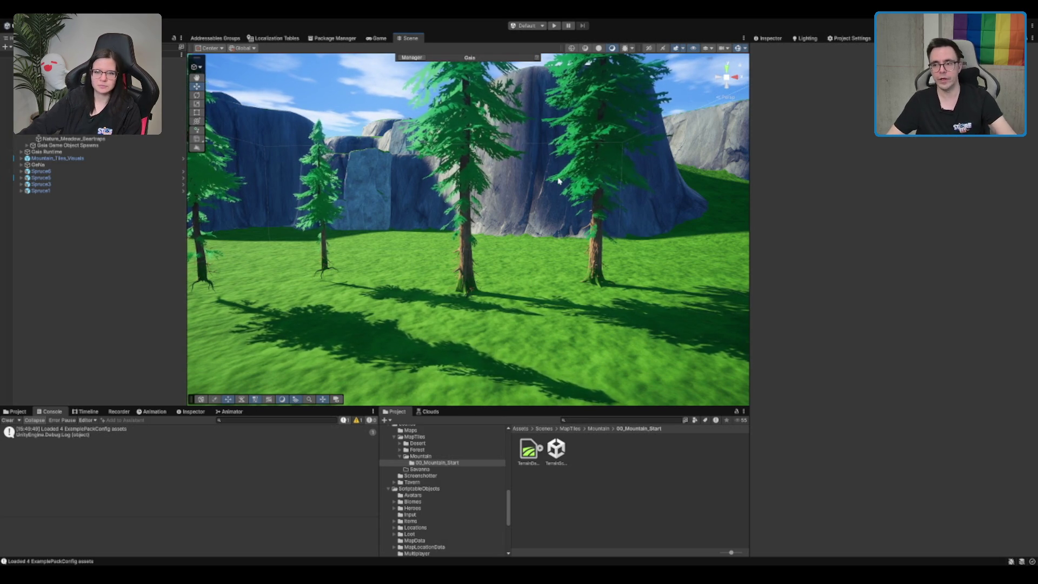
Open Spruce6's prefab asset, locating it in the PureNature_Mountains Prefabs/Trees folder.
{"action": "scroll", "coordinate": [453, 236], "scroll_direction": "down", "scroll_amount": 3}
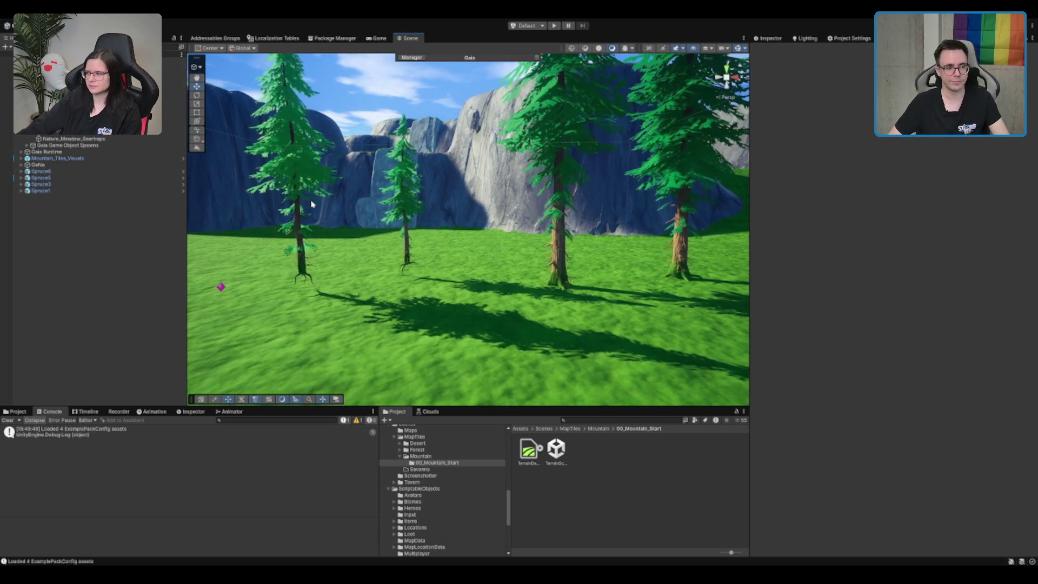
{"action": "left_click", "coordinate": [54, 171]}
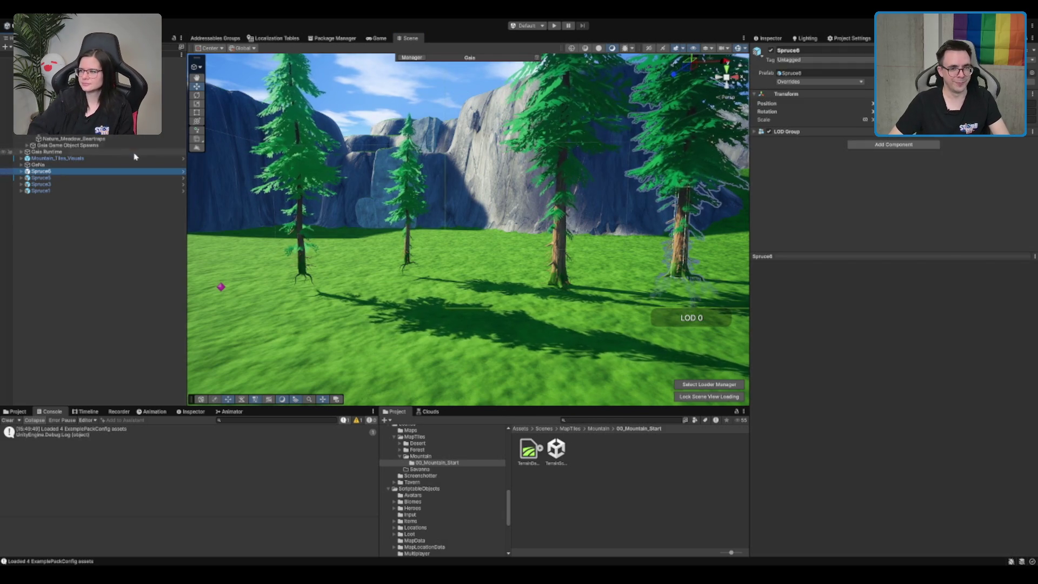
{"action": "double_click", "coordinate": [790, 73]}
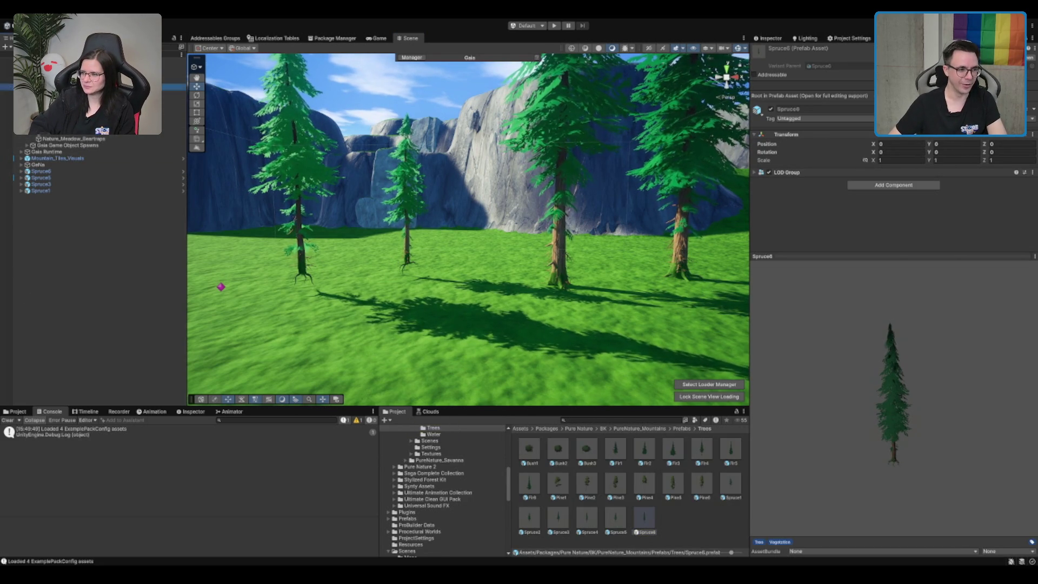
Give the Biome_Mountain_Trees rule the Spruce6 prefab, rename it Spruce_Big_V1, and toggle its spawn preview.
{"action": "left_click", "coordinate": [64, 99]}
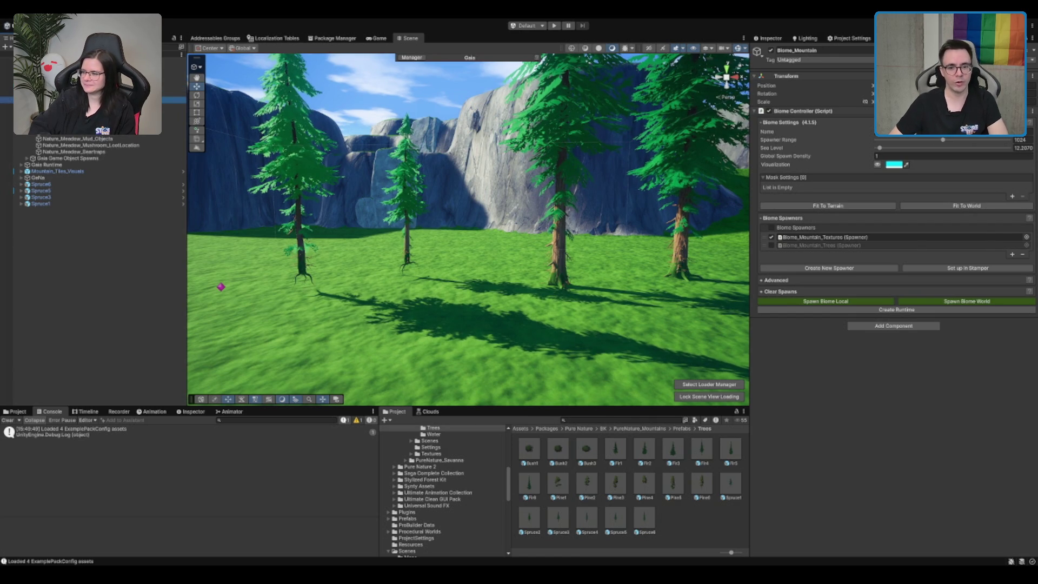
{"action": "double_click", "coordinate": [821, 245]}
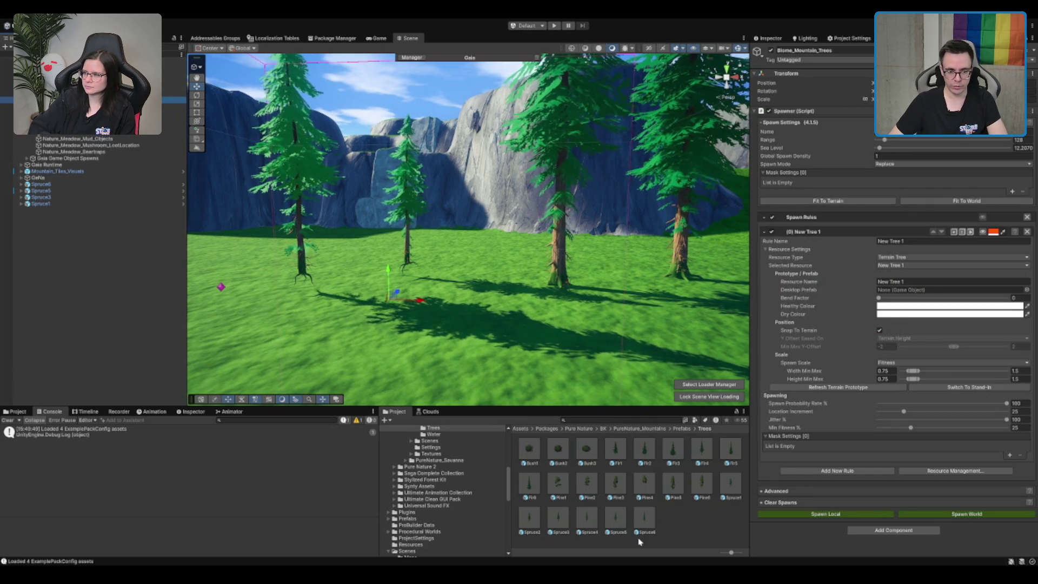
{"action": "mouse_move", "coordinate": [646, 522]}
{"action": "left_mouse_down"}
{"action": "mouse_move", "coordinate": [658, 305]}
{"action": "mouse_move", "coordinate": [892, 291]}
{"action": "left_mouse_up"}
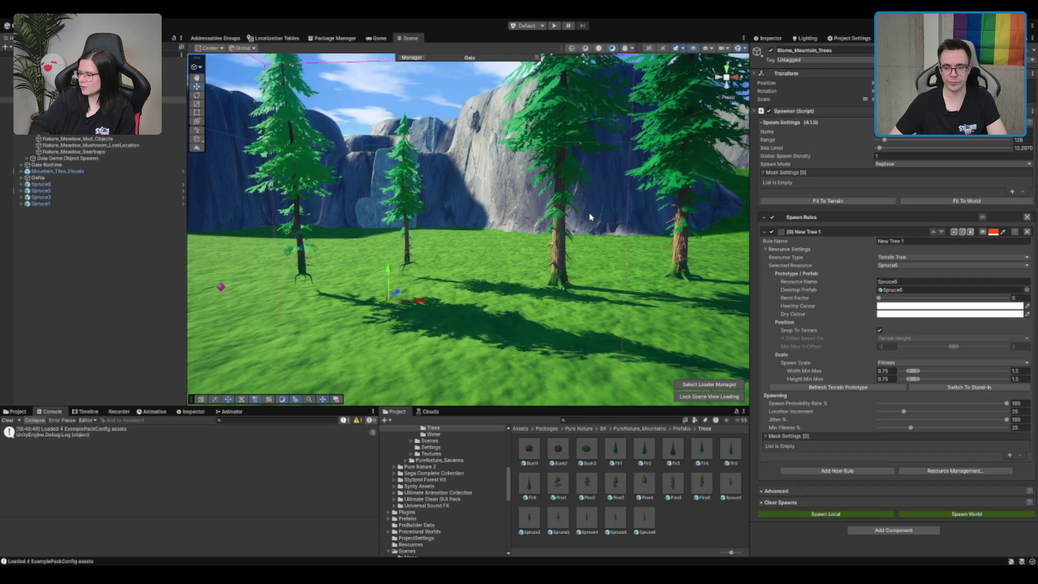
{"action": "left_click", "coordinate": [946, 242]}
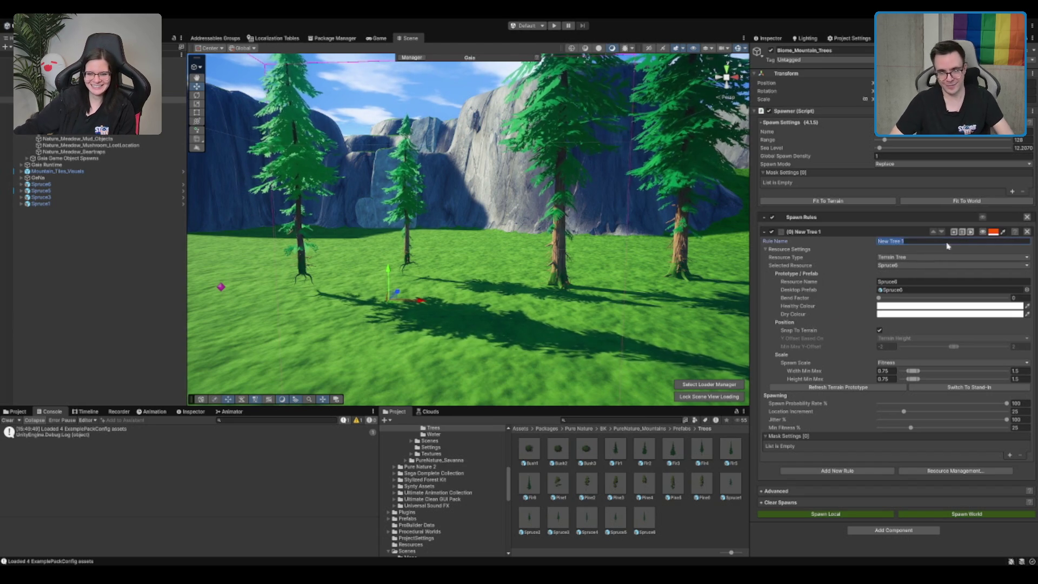
{"action": "type", "text": "Spruce_B"}
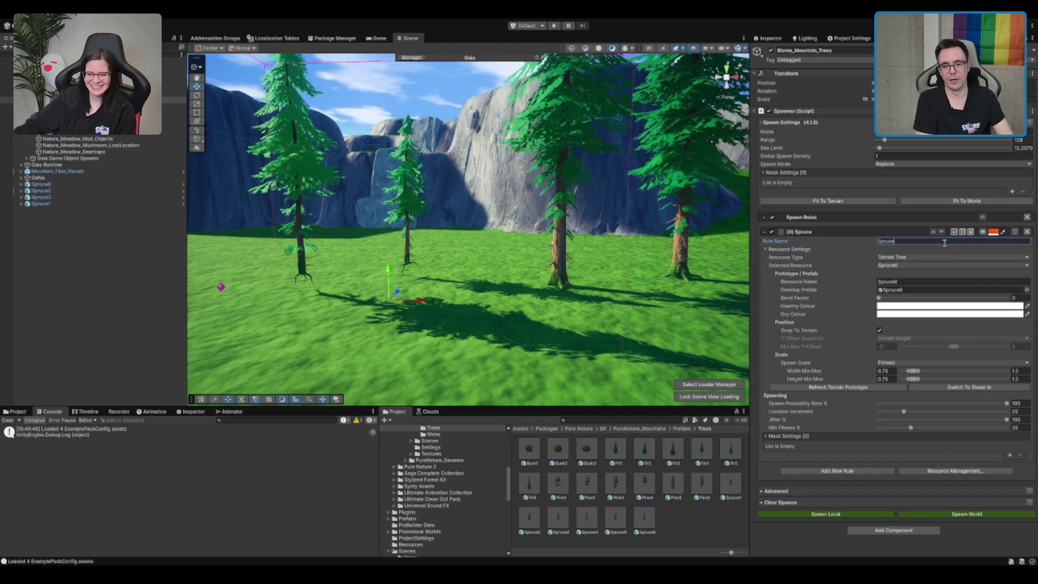
{"action": "type", "text": "ig_V1"}
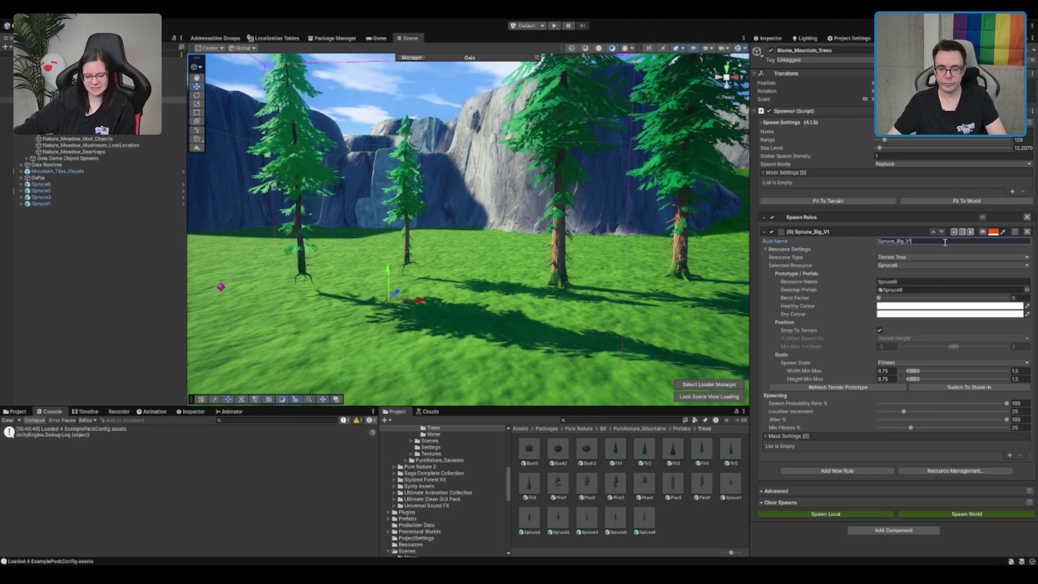
{"action": "left_click", "coordinate": [982, 231]}
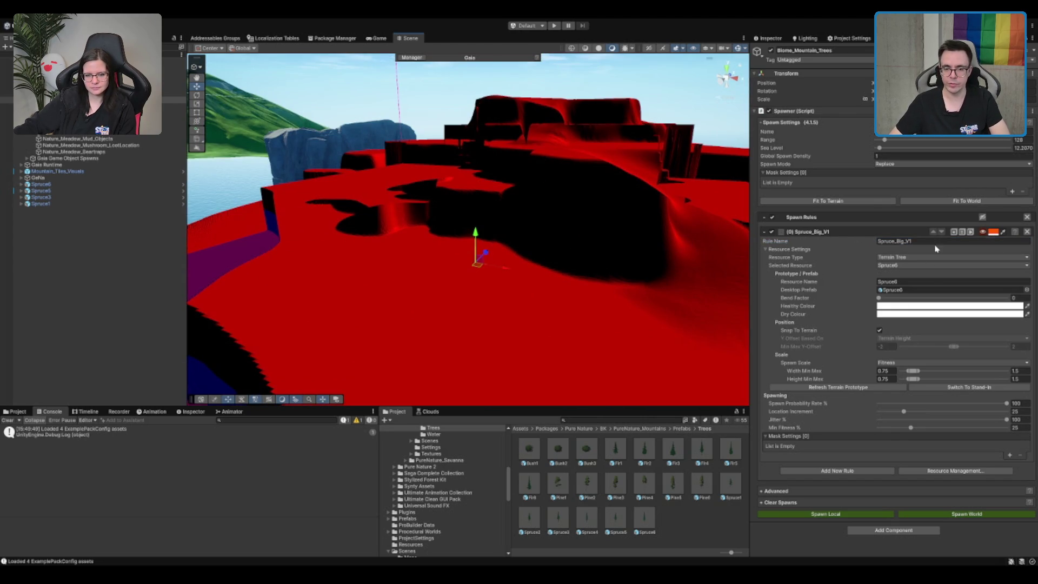
{"action": "left_click", "coordinate": [983, 232]}
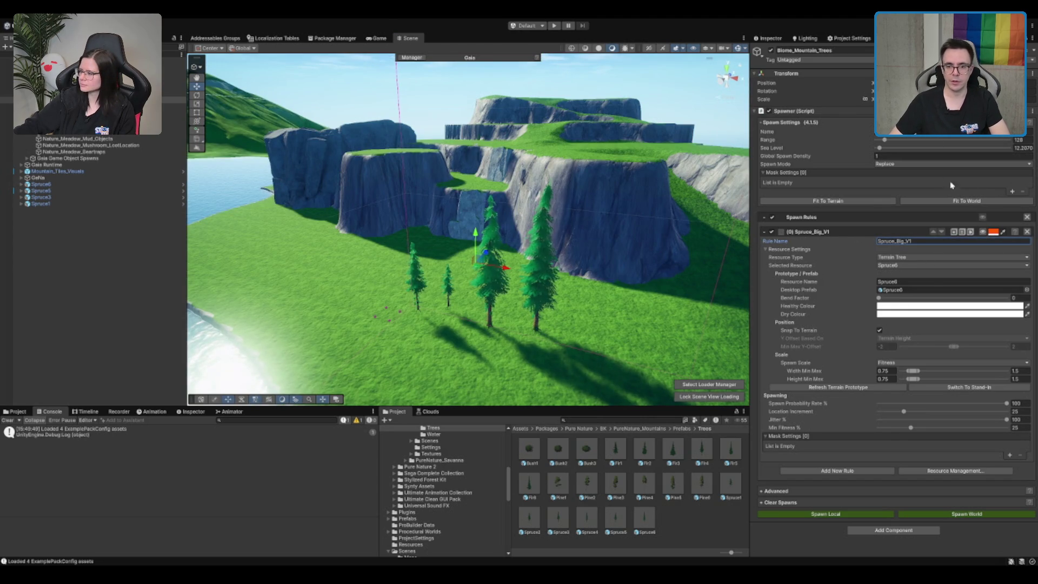
Add a Terrain Texture mask to the tree spawner and orbit to inspect the spawned spruces.
{"action": "left_click", "coordinate": [1012, 192]}
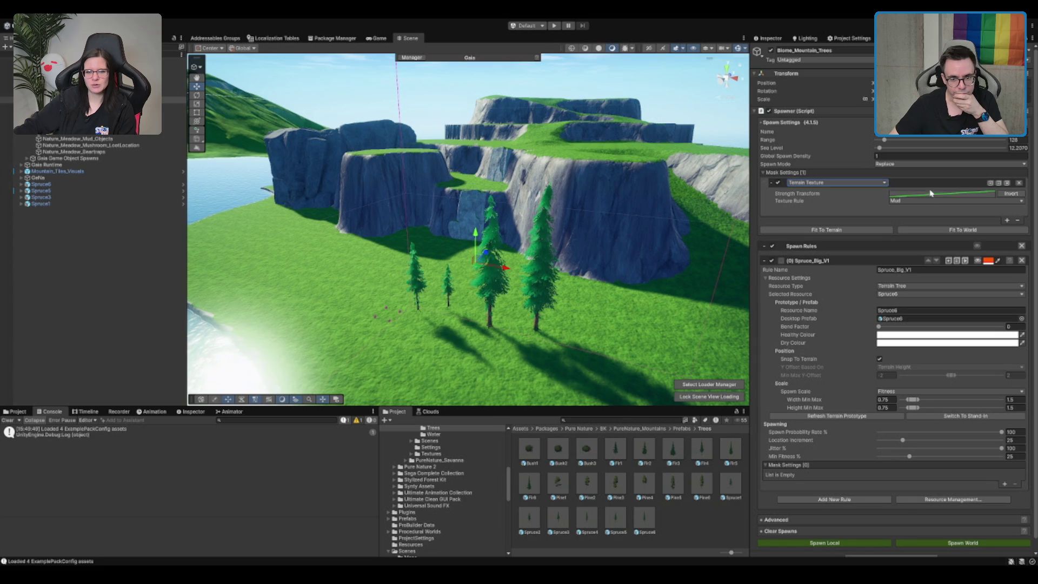
{"action": "scroll", "coordinate": [627, 224], "scroll_direction": "down", "scroll_amount": 3}
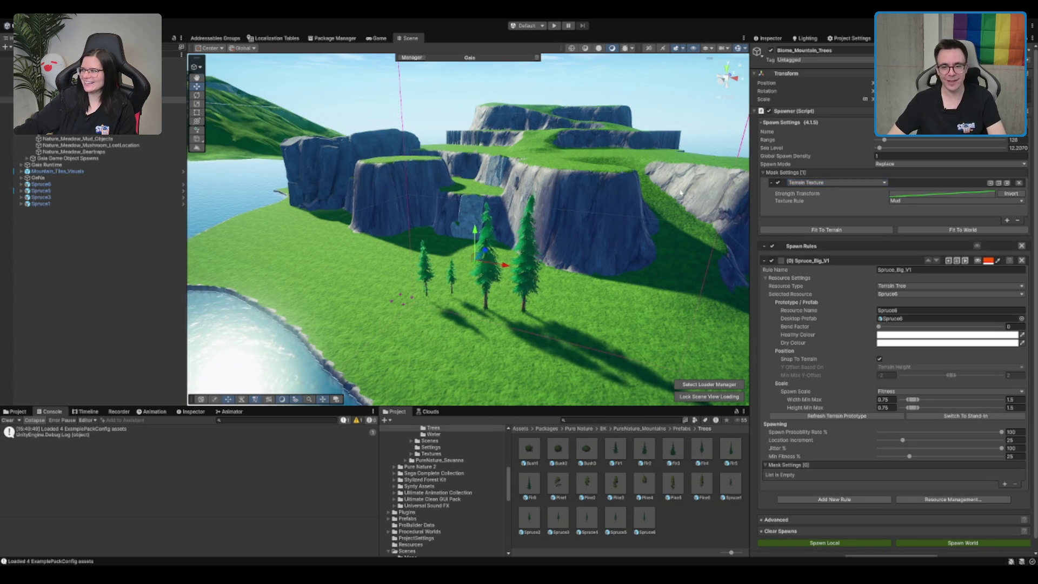
{"action": "left_click_drag", "start_coordinate": [746, 206], "coordinate": [703, 205]}
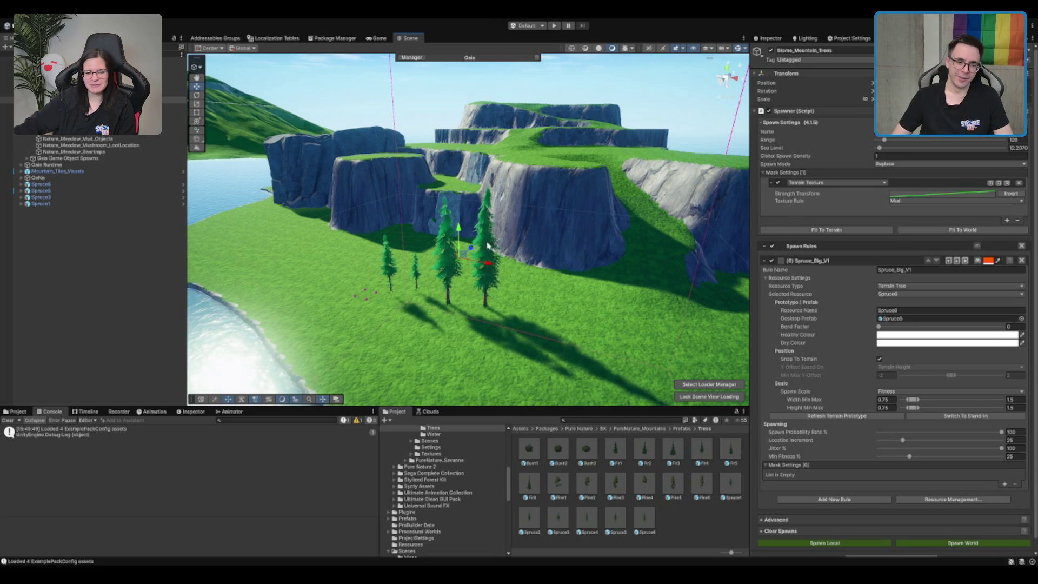
{"action": "scroll", "coordinate": [561, 232], "scroll_direction": "up", "scroll_amount": 5}
{"action": "scroll", "coordinate": [561, 233], "scroll_direction": "up", "scroll_amount": 3}
{"action": "mouse_move", "coordinate": [563, 241]}
{"action": "left_mouse_down"}
{"action": "mouse_move", "coordinate": [579, 238]}
{"action": "mouse_move", "coordinate": [574, 174]}
{"action": "mouse_move", "coordinate": [590, 108]}
{"action": "mouse_move", "coordinate": [565, 229]}
{"action": "mouse_move", "coordinate": [561, 190]}
{"action": "left_mouse_up"}
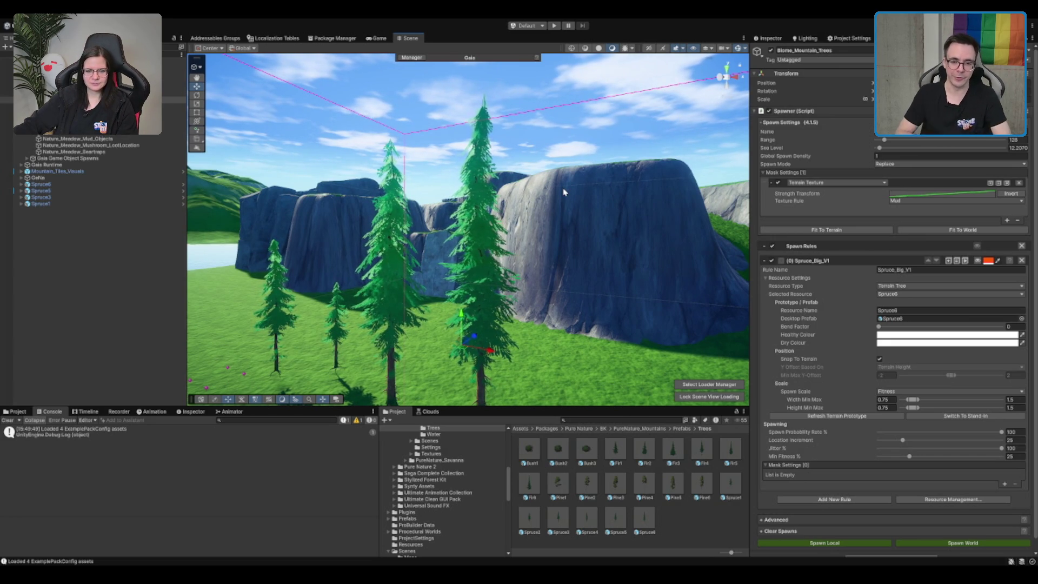
{"action": "left_click_drag", "start_coordinate": [563, 192], "coordinate": [557, 246]}
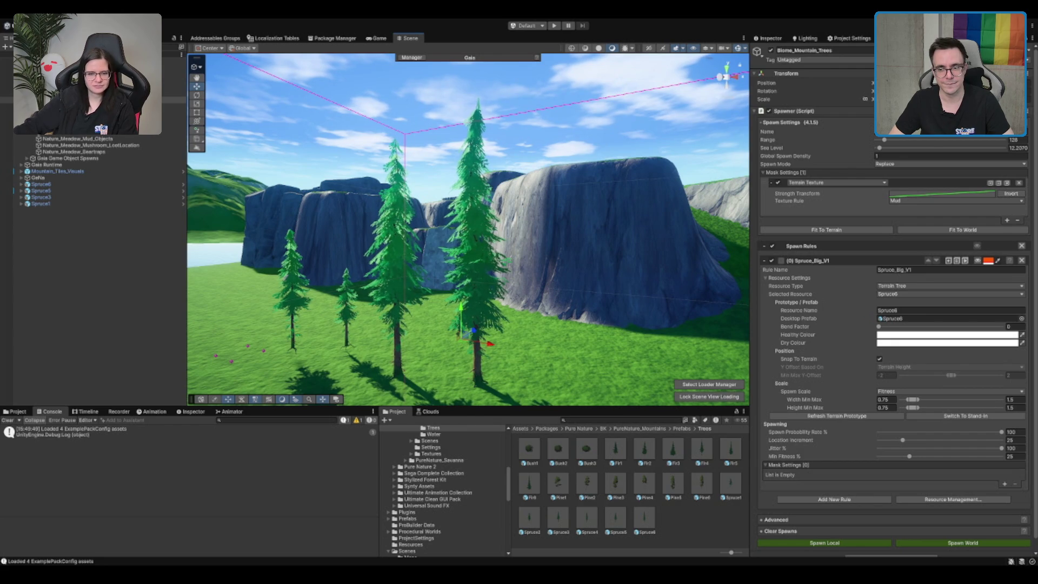
{"action": "mouse_move", "coordinate": [655, 142]}
{"action": "left_mouse_down"}
{"action": "mouse_move", "coordinate": [607, 169]}
{"action": "mouse_move", "coordinate": [598, 190]}
{"action": "left_mouse_up"}
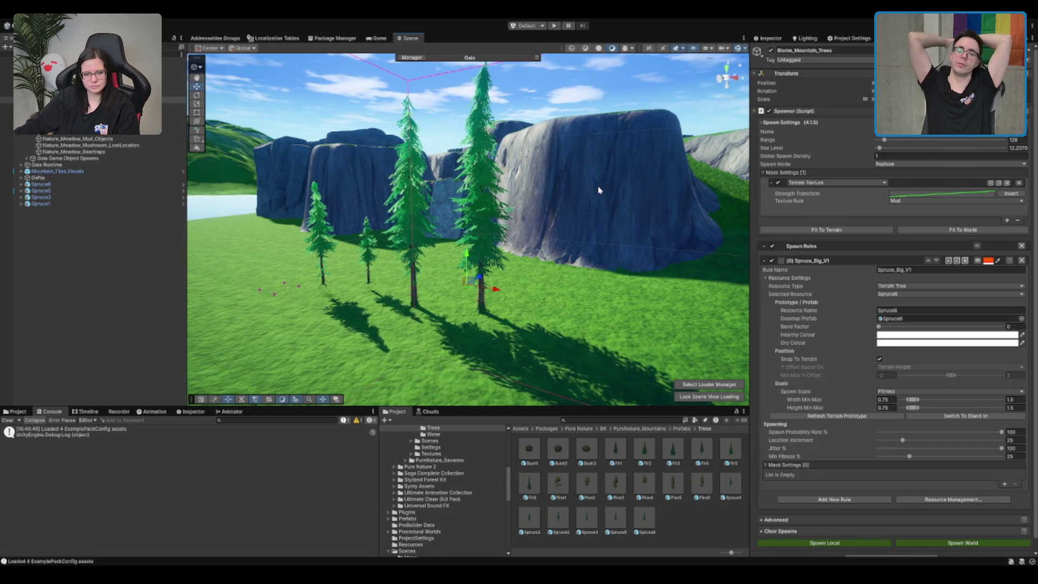
Set the Terrain Texture mask's texture rule to Grass.
{"action": "scroll", "coordinate": [630, 169], "scroll_direction": "up", "scroll_amount": 5}
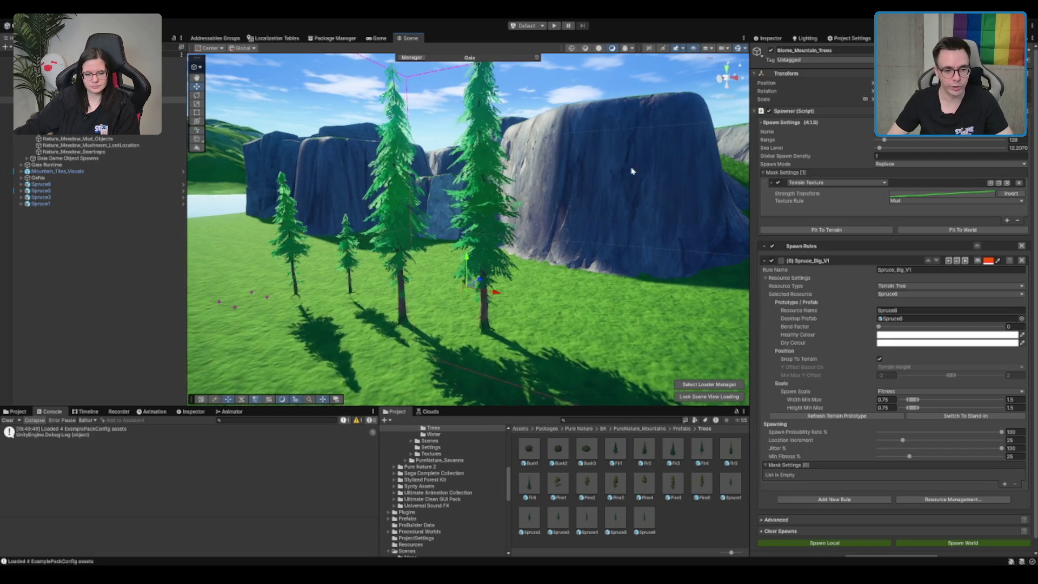
{"action": "scroll", "coordinate": [587, 183], "scroll_direction": "up", "scroll_amount": 4}
{"action": "scroll", "coordinate": [591, 128], "scroll_direction": "up", "scroll_amount": 3}
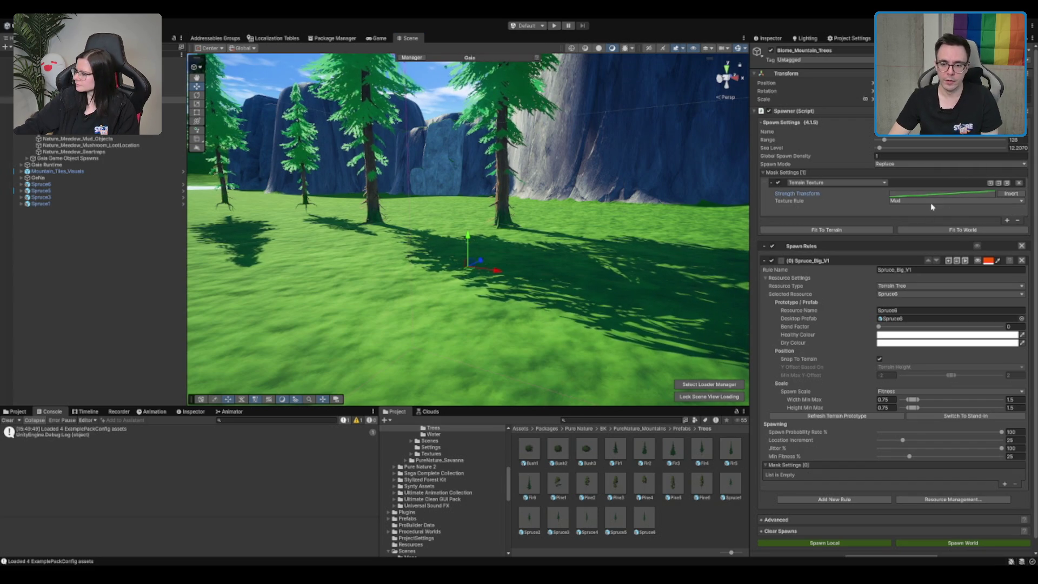
{"action": "left_click", "coordinate": [955, 201]}
{"action": "left_click", "coordinate": [919, 210]}
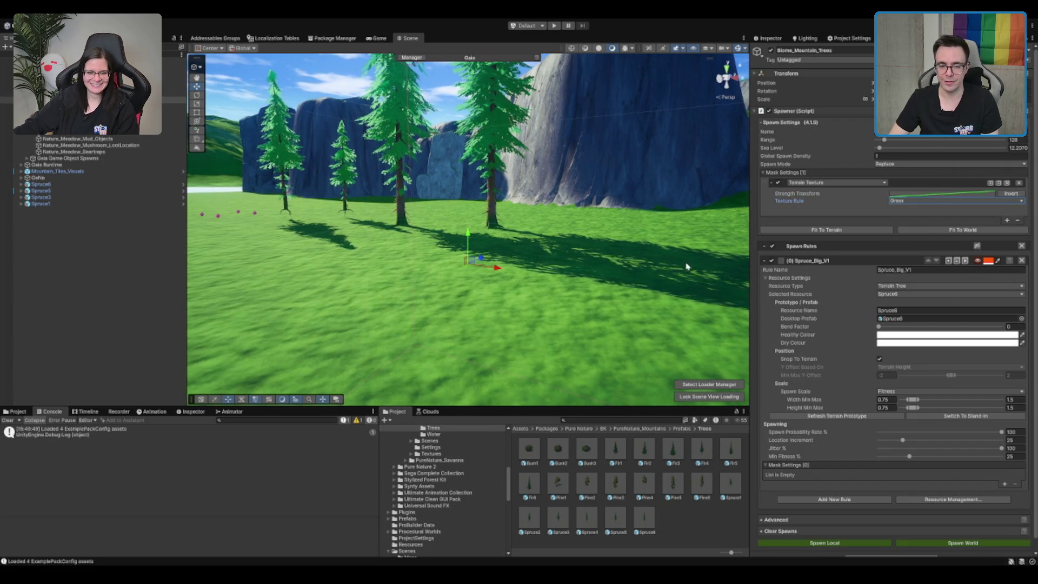
Toggle the Spruce_Big_V1 spawn preview and switch the mask's texture rule to GrassTexture.
{"action": "scroll", "coordinate": [619, 197], "scroll_direction": "down", "scroll_amount": 5}
{"action": "scroll", "coordinate": [619, 198], "scroll_direction": "up", "scroll_amount": 5}
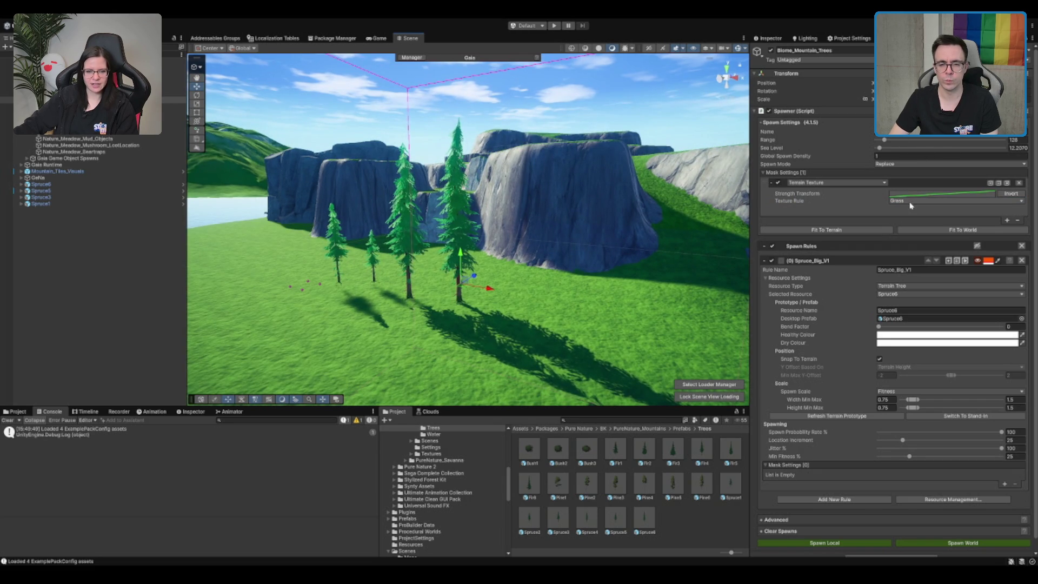
{"action": "left_click", "coordinate": [978, 262]}
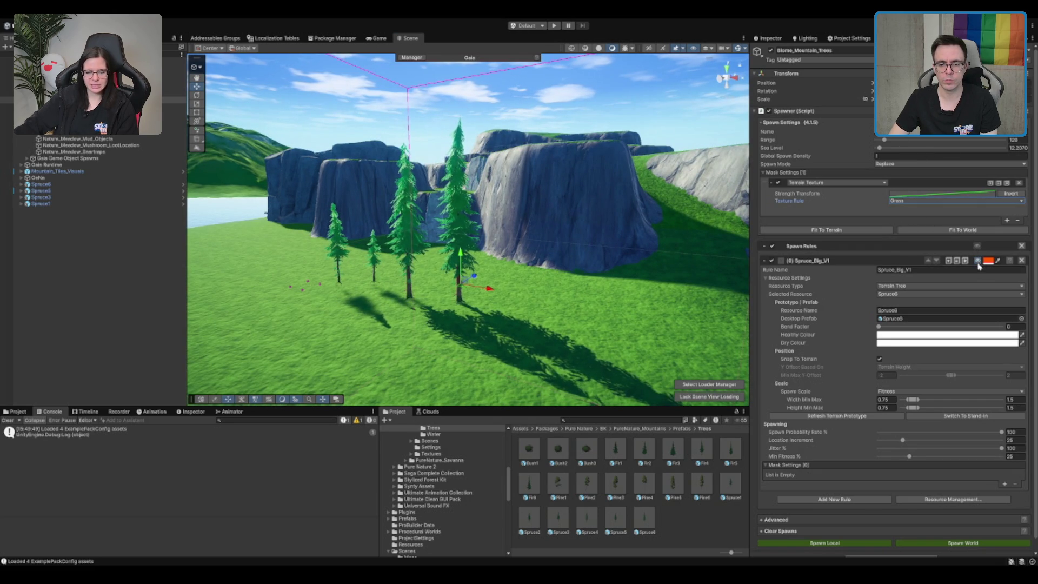
{"action": "scroll", "coordinate": [659, 250], "scroll_direction": "down", "scroll_amount": 5}
{"action": "scroll", "coordinate": [545, 216], "scroll_direction": "up", "scroll_amount": 4}
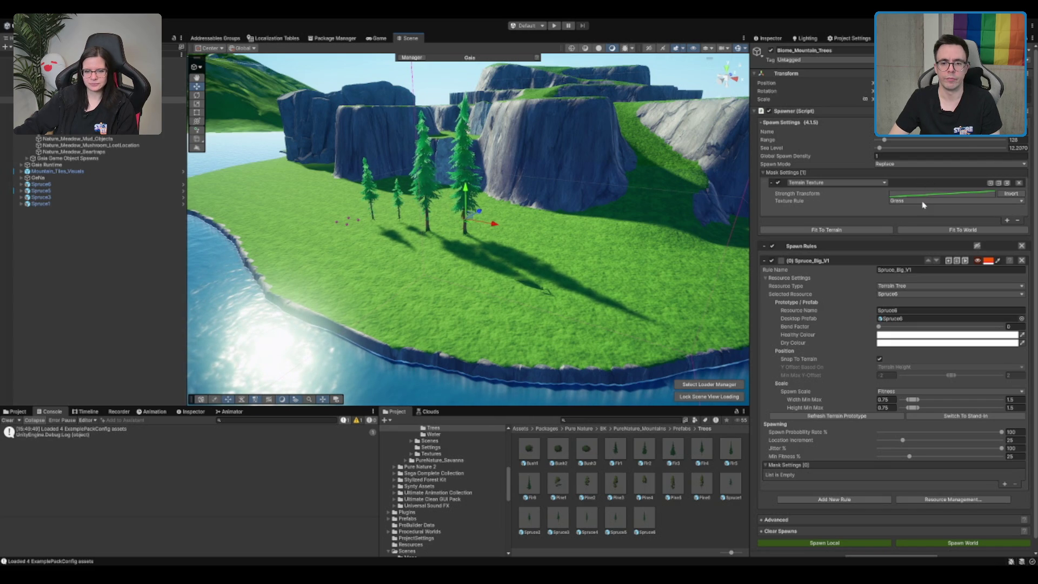
{"action": "left_click", "coordinate": [924, 249]}
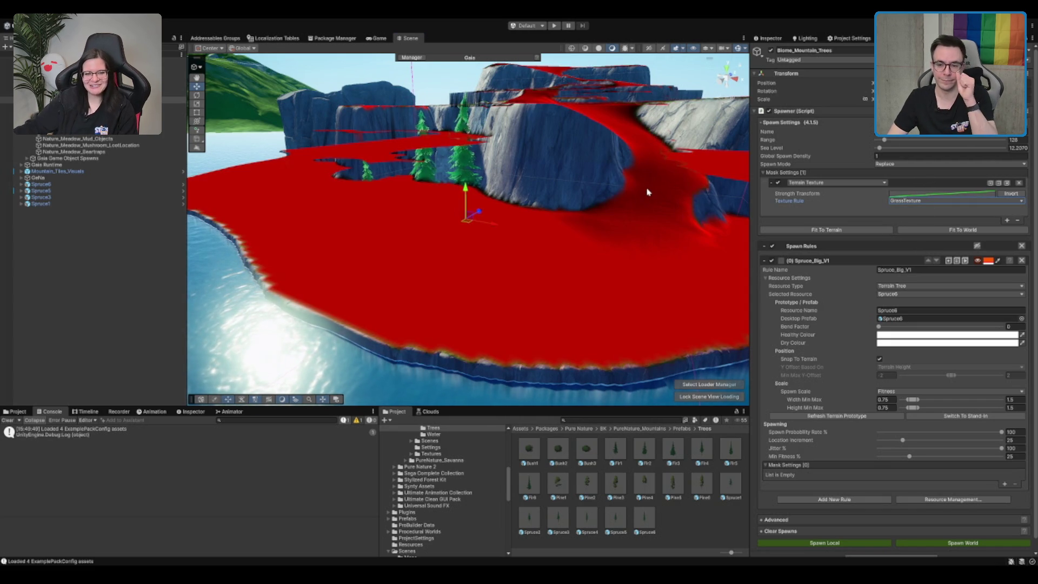
Add an Image Mask entry below the GrassTexture mask in the spruce spawner's Mask Settings.
{"action": "scroll", "coordinate": [649, 190], "scroll_direction": "down", "scroll_amount": 5}
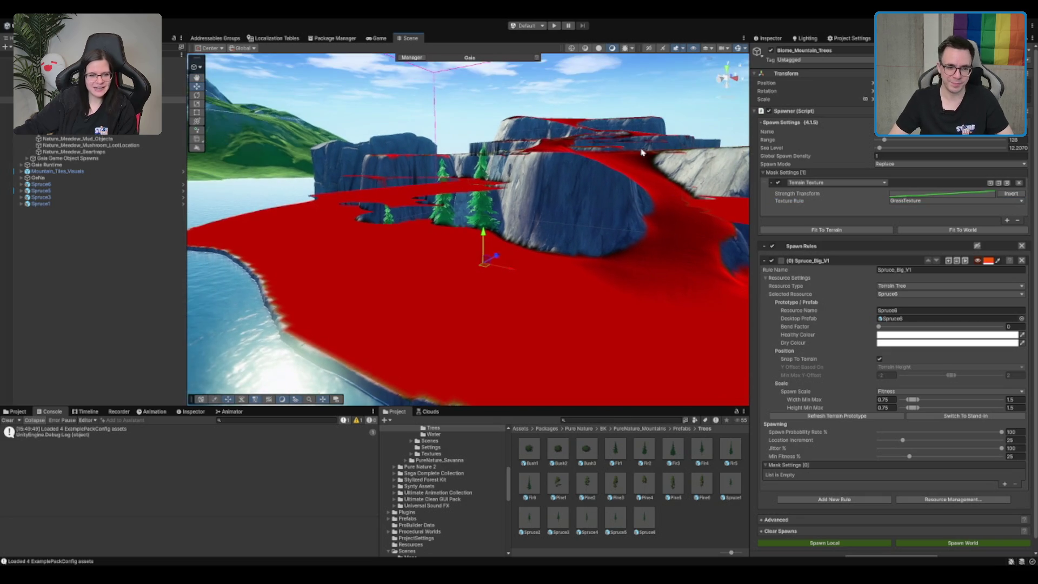
{"action": "scroll", "coordinate": [639, 168], "scroll_direction": "down", "scroll_amount": 3}
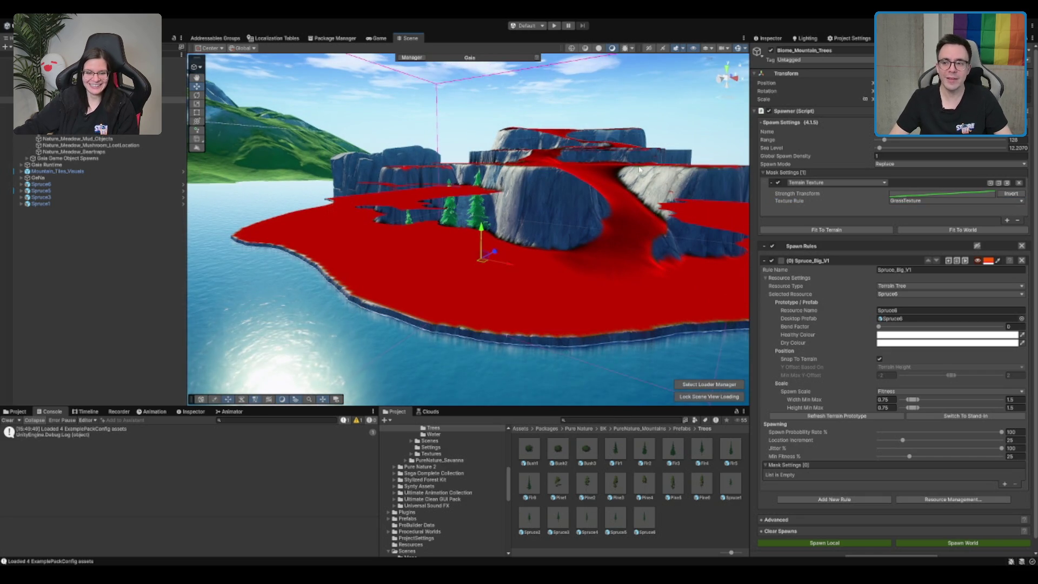
{"action": "scroll", "coordinate": [639, 170], "scroll_direction": "up", "scroll_amount": 2}
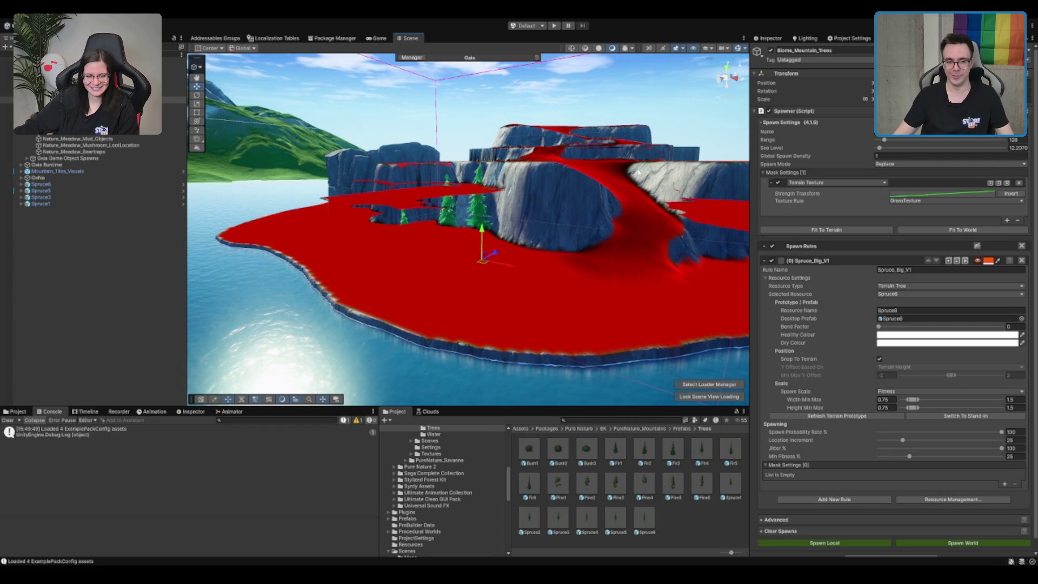
{"action": "scroll", "coordinate": [537, 248], "scroll_direction": "up", "scroll_amount": 5}
{"action": "scroll", "coordinate": [625, 220], "scroll_direction": "up", "scroll_amount": 3}
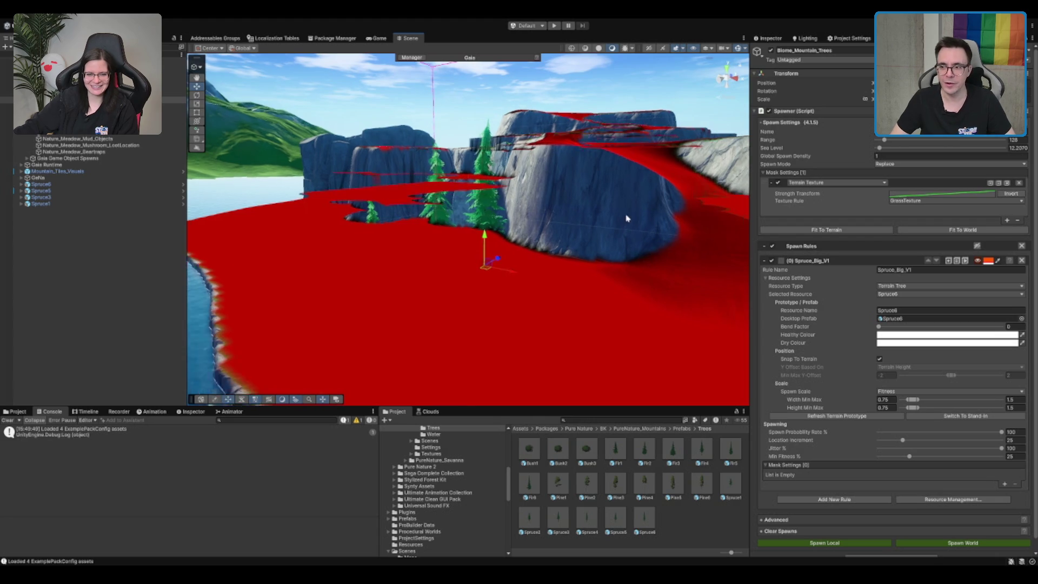
{"action": "left_click_drag", "start_coordinate": [616, 209], "coordinate": [514, 139]}
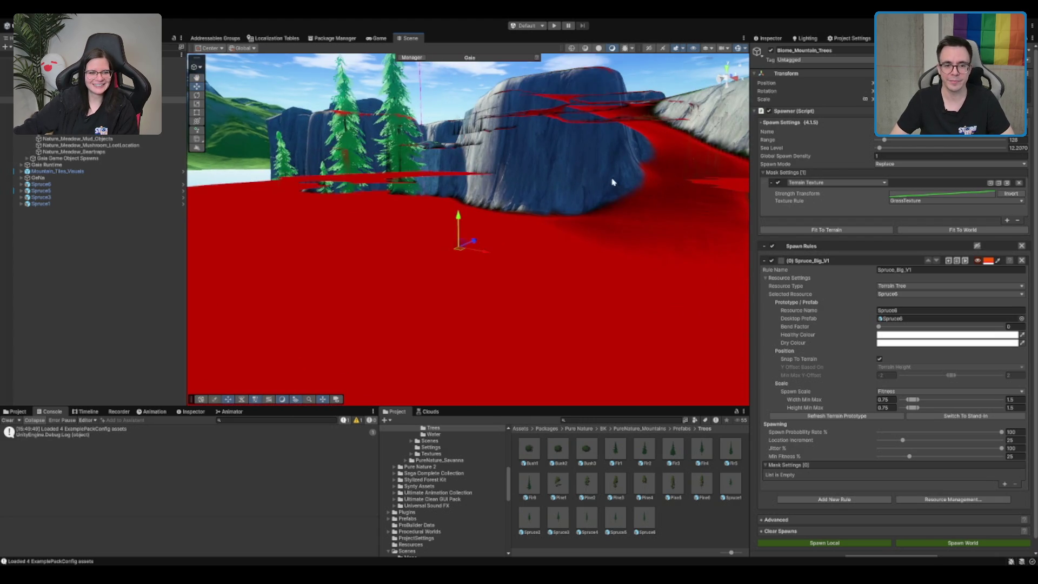
{"action": "scroll", "coordinate": [617, 184], "scroll_direction": "down", "scroll_amount": 3}
{"action": "scroll", "coordinate": [1005, 217], "scroll_direction": "down", "scroll_amount": 1}
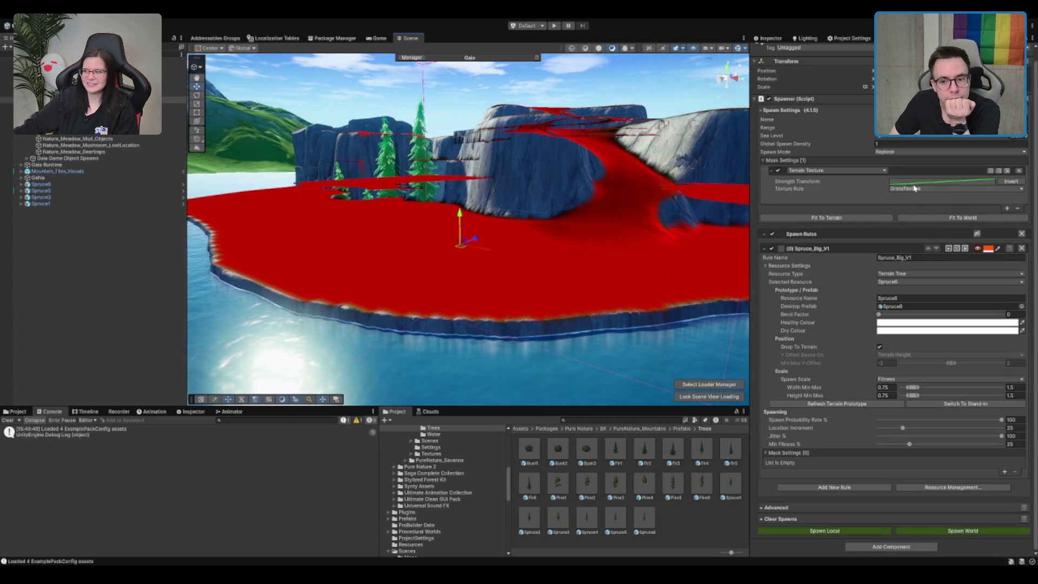
{"action": "left_click", "coordinate": [1007, 208]}
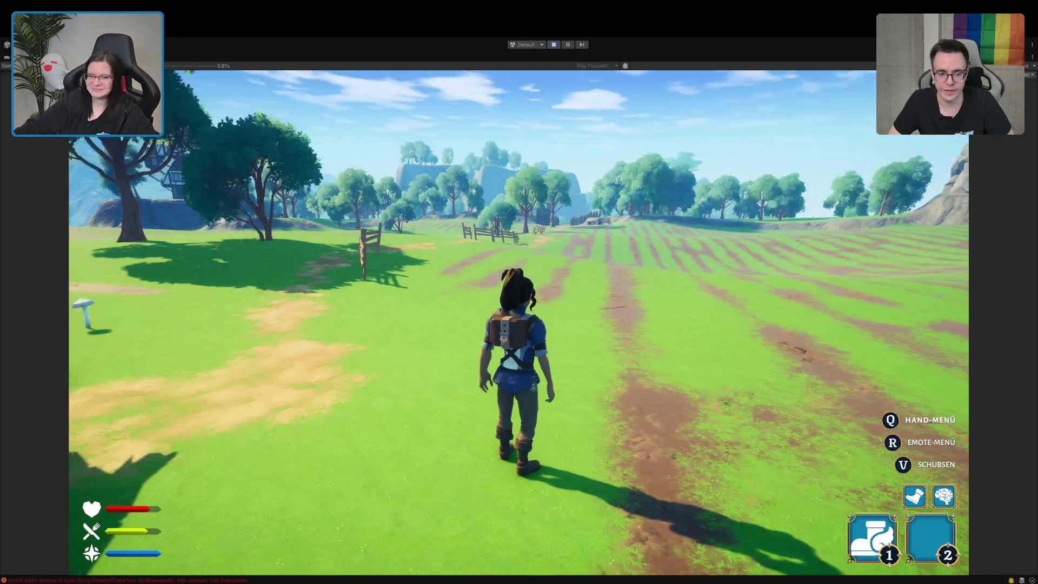
Play the meadow level, walk around, show Stats, then dock and enlarge the Game view.
{"action": "key", "text": "w"}
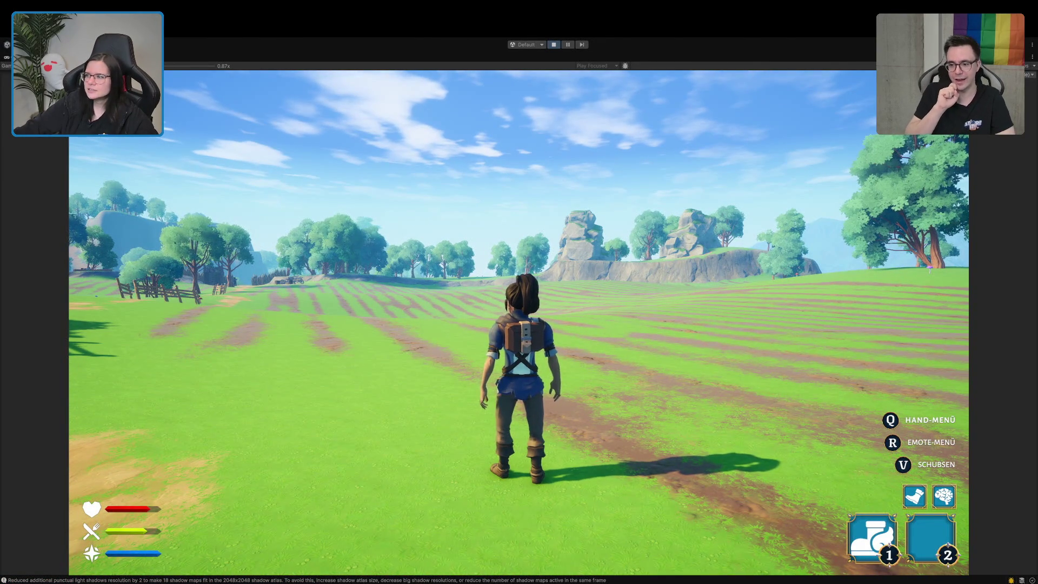
{"action": "left_click", "coordinate": [968, 65]}
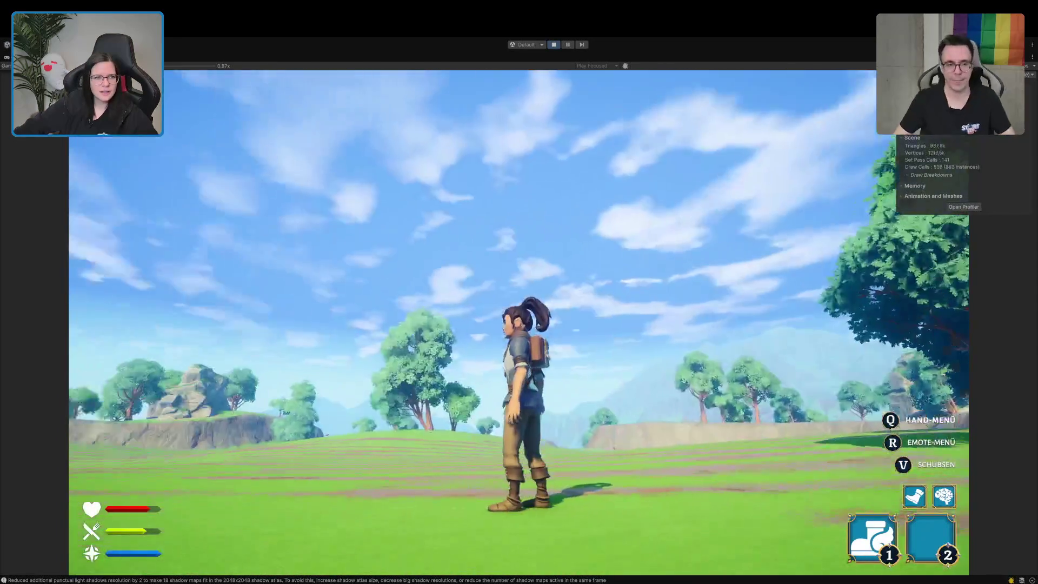
{"action": "key", "text": "shift+space"}
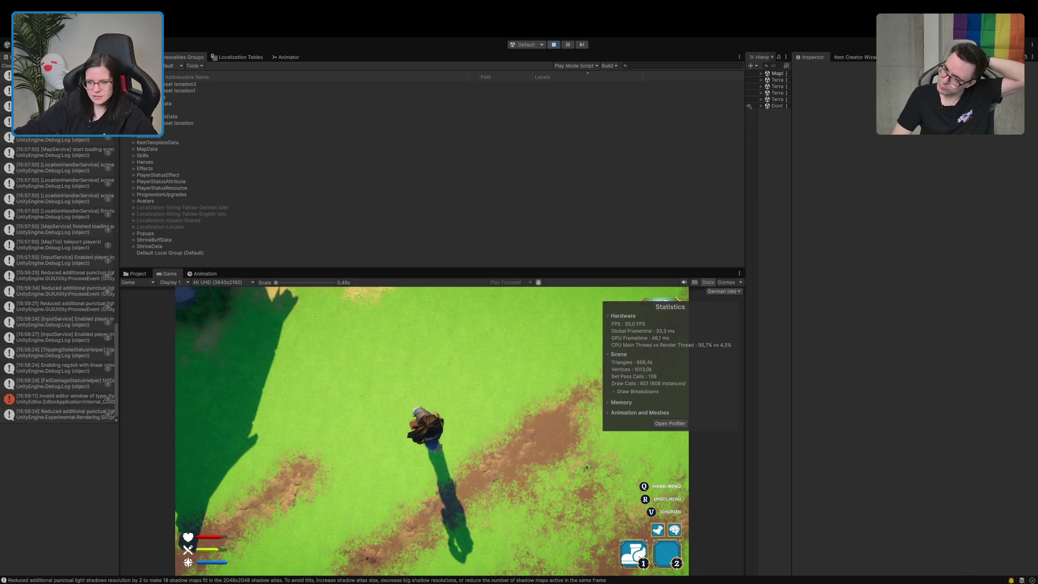
{"action": "left_click_drag", "start_coordinate": [791, 305], "coordinate": [883, 305]}
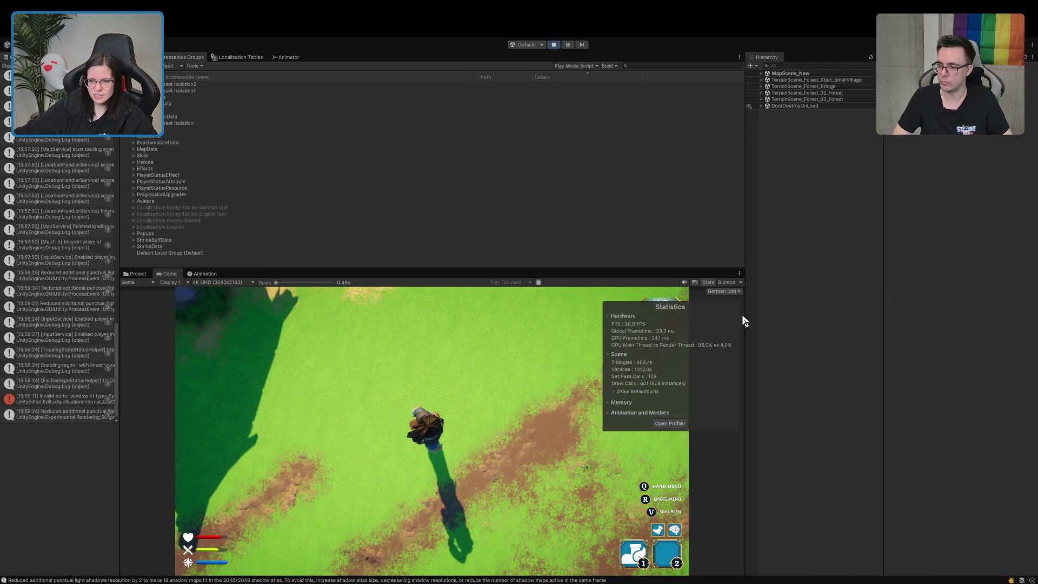
{"action": "left_click_drag", "start_coordinate": [745, 321], "coordinate": [833, 321]}
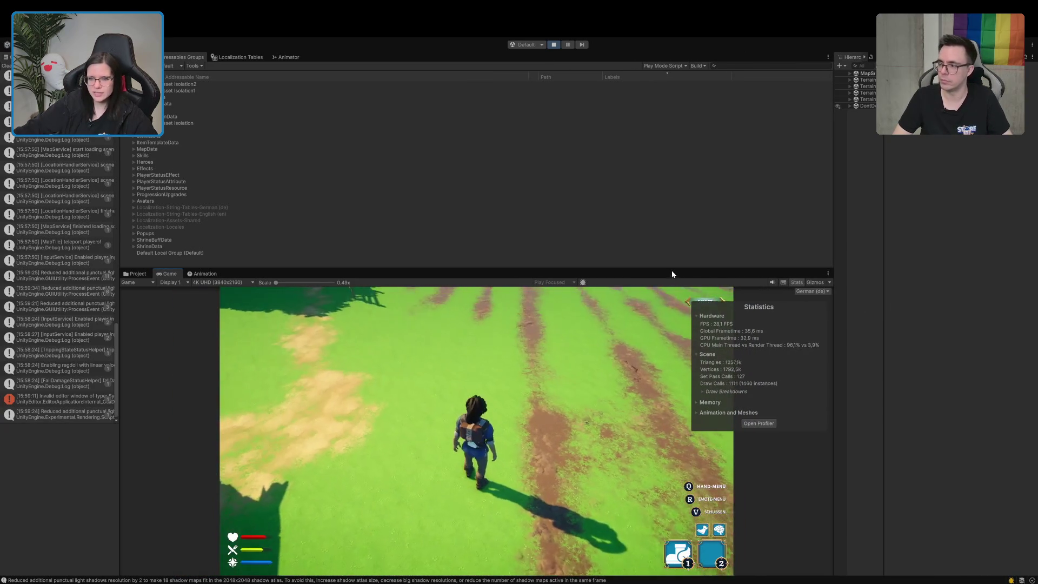
{"action": "left_click_drag", "start_coordinate": [672, 271], "coordinate": [668, 227]}
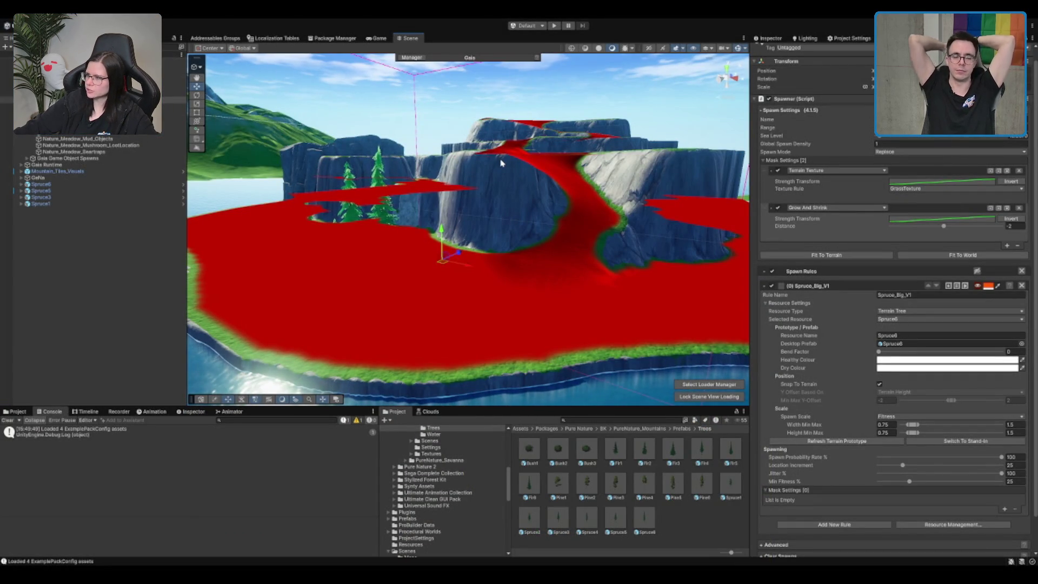
Set the Grow And Shrink mask distance to -2.5 and spawn the spruces across the world.
{"action": "scroll", "coordinate": [199, 287], "scroll_direction": "up", "scroll_amount": 5}
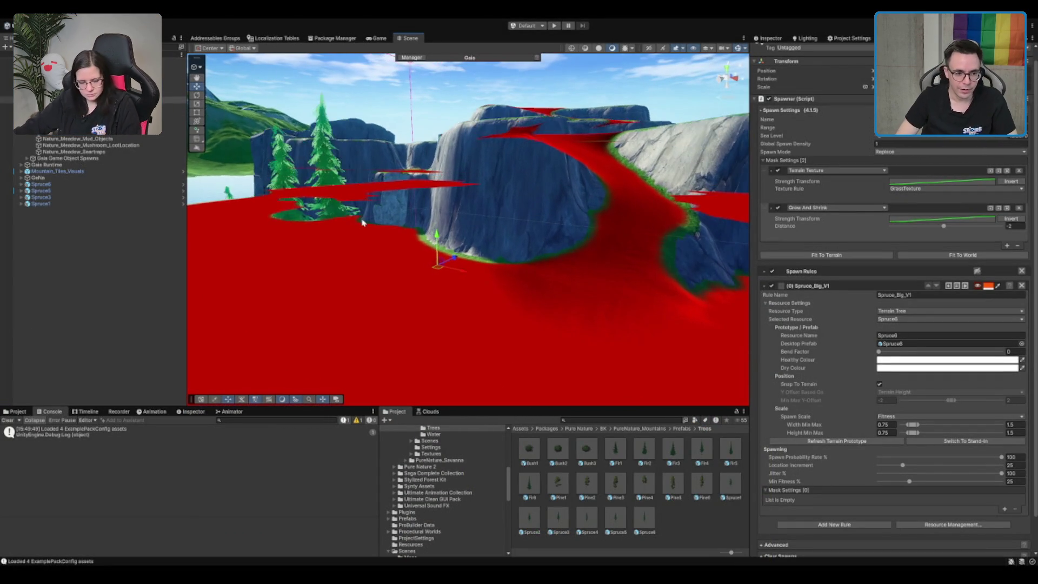
{"action": "scroll", "coordinate": [598, 258], "scroll_direction": "down", "scroll_amount": 2}
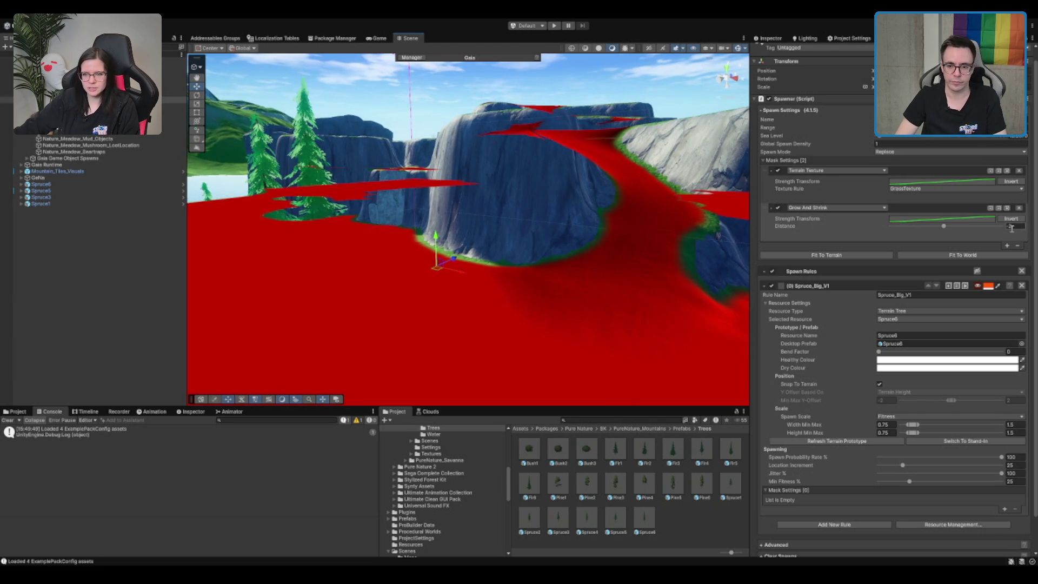
{"action": "type", "text": "-20"}
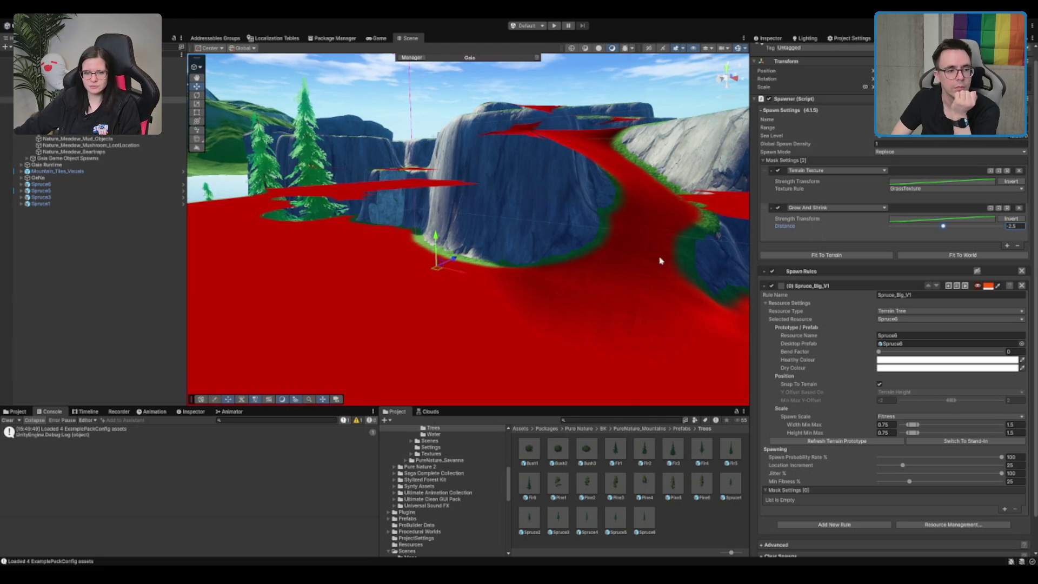
{"action": "scroll", "coordinate": [661, 281], "scroll_direction": "down", "scroll_amount": 5}
{"action": "scroll", "coordinate": [670, 305], "scroll_direction": "up", "scroll_amount": 3}
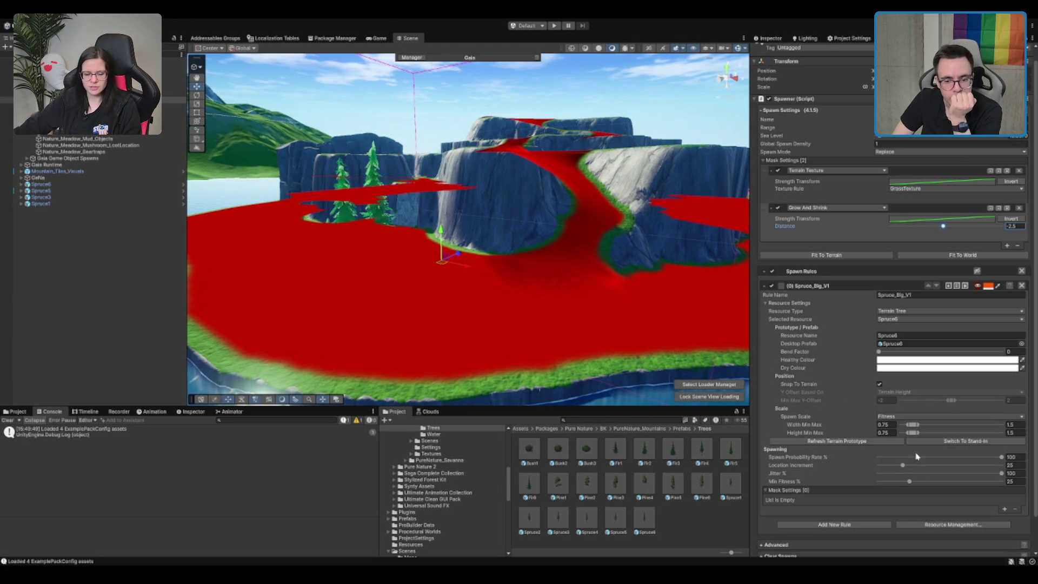
{"action": "scroll", "coordinate": [946, 497], "scroll_direction": "down", "scroll_amount": 2}
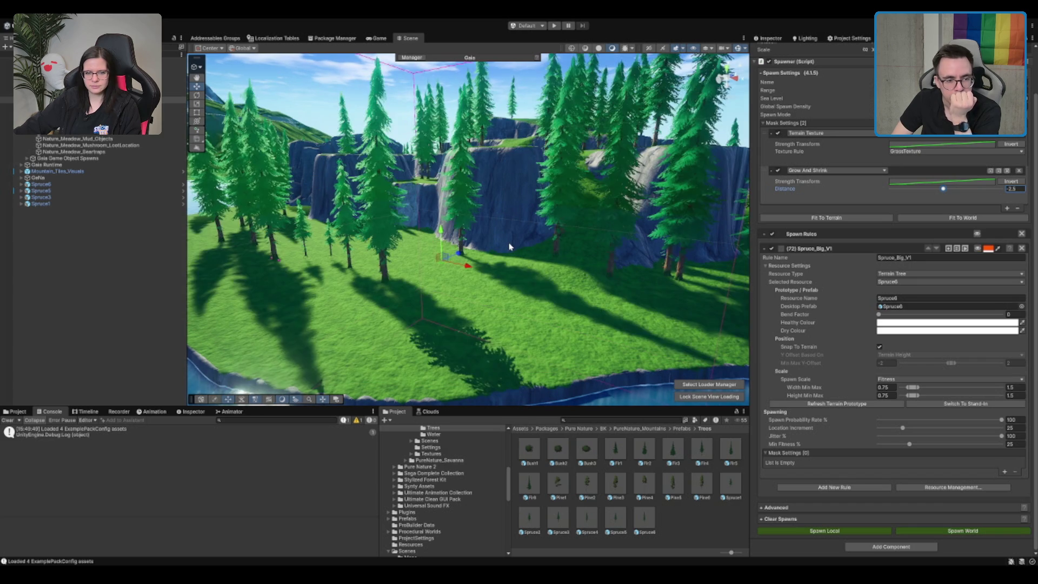
Cap the spruce width and height scale maximum at 1, respawn, and inspect the smaller trees.
{"action": "mouse_move", "coordinate": [519, 187]}
{"action": "left_mouse_down"}
{"action": "mouse_move", "coordinate": [398, 139]}
{"action": "mouse_move", "coordinate": [359, 194]}
{"action": "mouse_move", "coordinate": [475, 213]}
{"action": "mouse_move", "coordinate": [229, 292]}
{"action": "mouse_move", "coordinate": [173, 342]}
{"action": "mouse_move", "coordinate": [554, 323]}
{"action": "mouse_move", "coordinate": [622, 243]}
{"action": "mouse_move", "coordinate": [656, 224]}
{"action": "mouse_move", "coordinate": [519, 285]}
{"action": "mouse_move", "coordinate": [547, 203]}
{"action": "mouse_move", "coordinate": [540, 211]}
{"action": "left_mouse_up"}
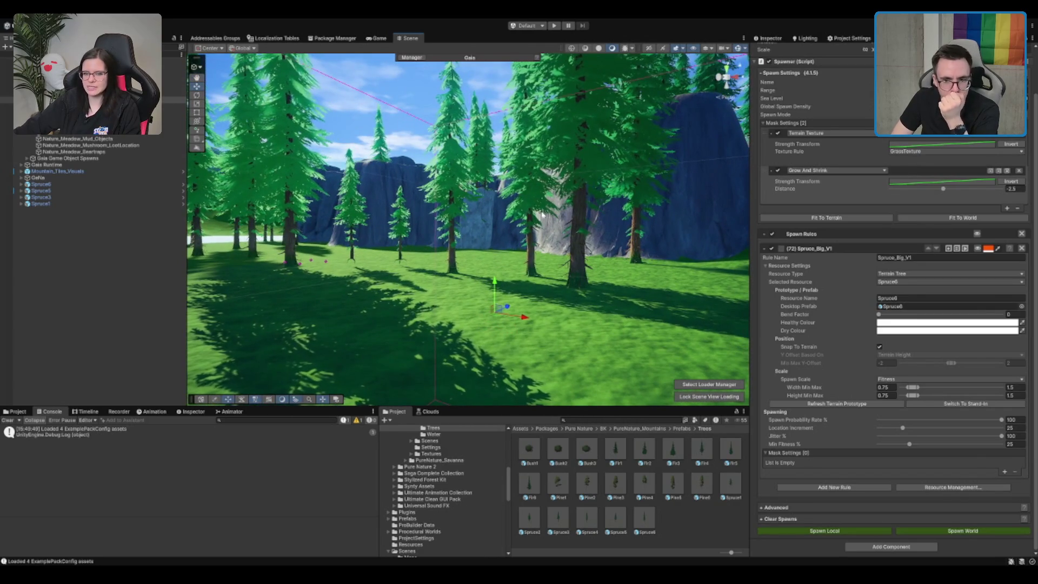
{"action": "type", "text": "1"}
{"action": "double_click", "coordinate": [1021, 388]}
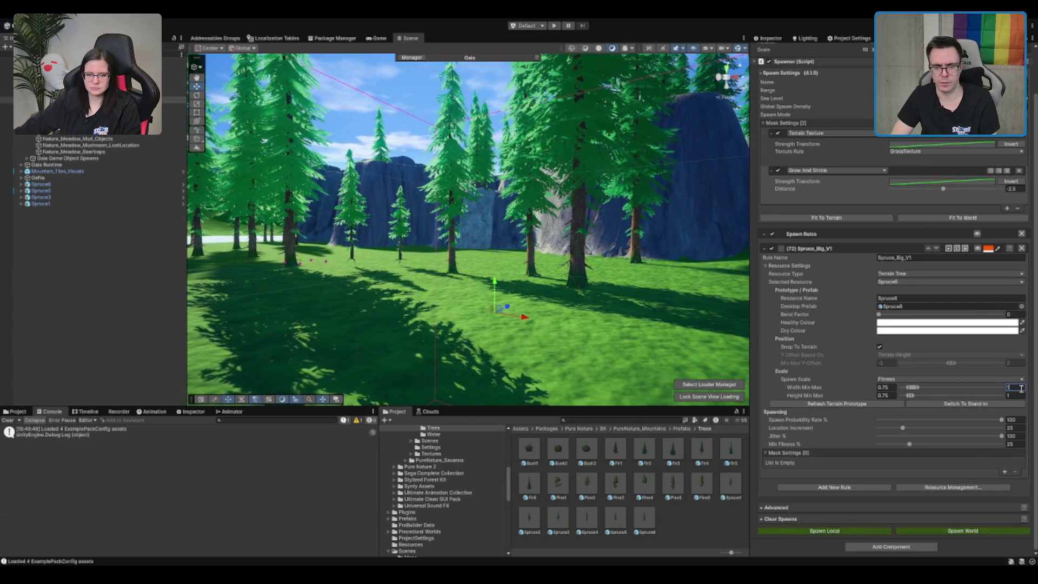
{"action": "left_click", "coordinate": [953, 531]}
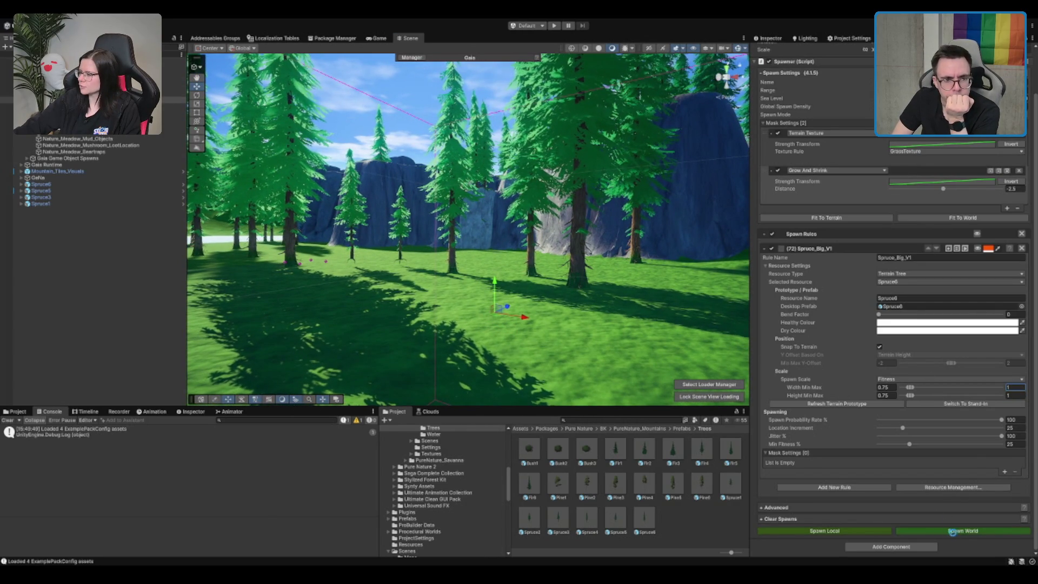
{"action": "mouse_move", "coordinate": [636, 302]}
{"action": "left_mouse_down"}
{"action": "mouse_move", "coordinate": [393, 185]}
{"action": "mouse_move", "coordinate": [1013, 216]}
{"action": "left_mouse_up"}
{"action": "scroll", "coordinate": [462, 224], "scroll_direction": "down", "scroll_amount": 10}
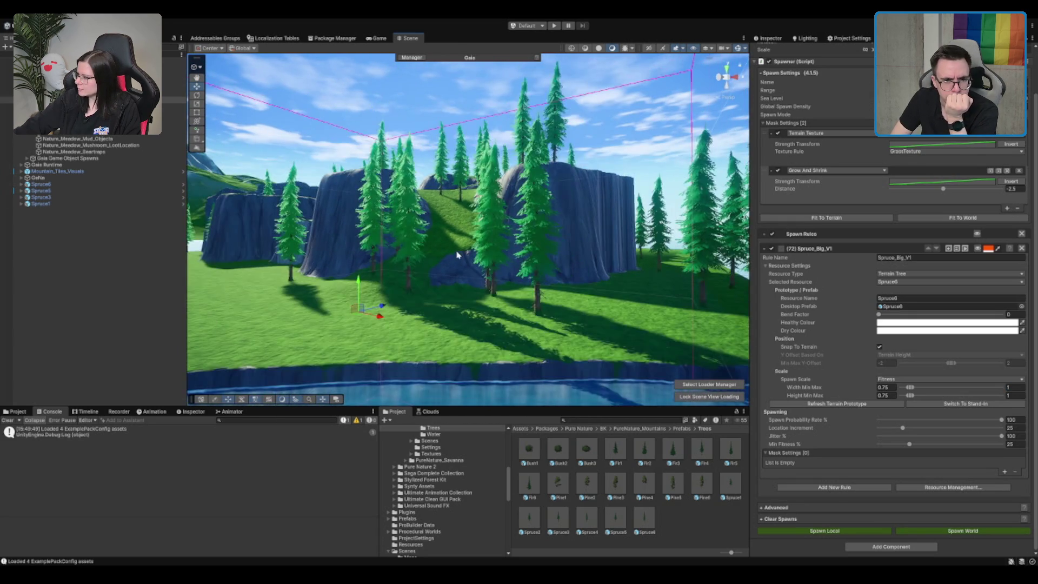
{"action": "left_click_drag", "start_coordinate": [462, 223], "coordinate": [790, 251]}
{"action": "scroll", "coordinate": [790, 251], "scroll_direction": "up", "scroll_amount": 2}
{"action": "mouse_move", "coordinate": [681, 227]}
{"action": "left_mouse_down"}
{"action": "mouse_move", "coordinate": [626, 218]}
{"action": "mouse_move", "coordinate": [986, 167]}
{"action": "left_mouse_up"}
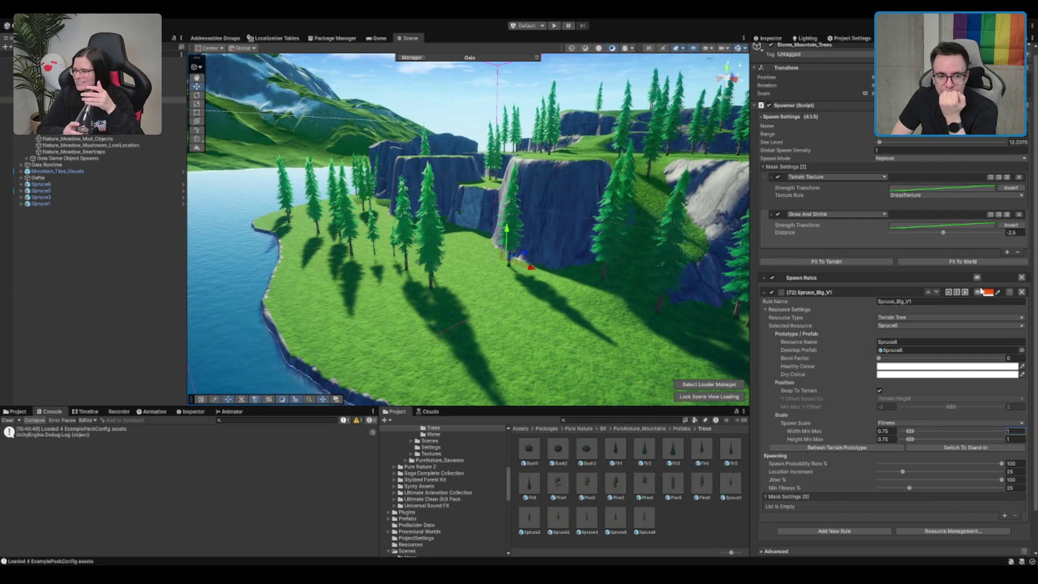
Turn on the Spruce_Big_V1 spawn preview and inspect the red spawn areas and green edge bands.
{"action": "left_click", "coordinate": [980, 291]}
{"action": "left_click_drag", "start_coordinate": [540, 211], "coordinate": [508, 207]}
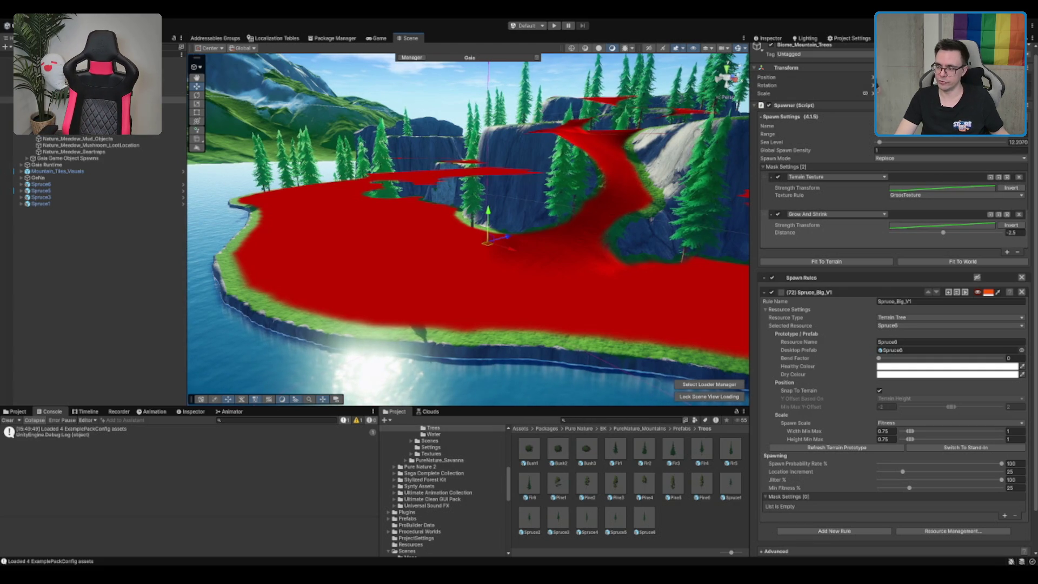
{"action": "left_click_drag", "start_coordinate": [521, 234], "coordinate": [530, 231]}
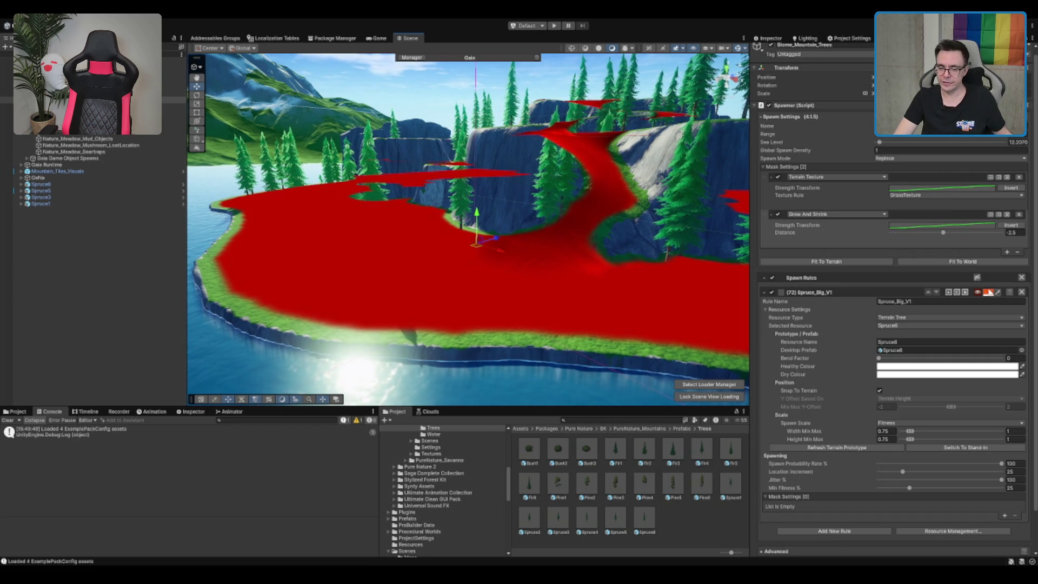
{"action": "scroll", "coordinate": [597, 239], "scroll_direction": "up", "scroll_amount": 5}
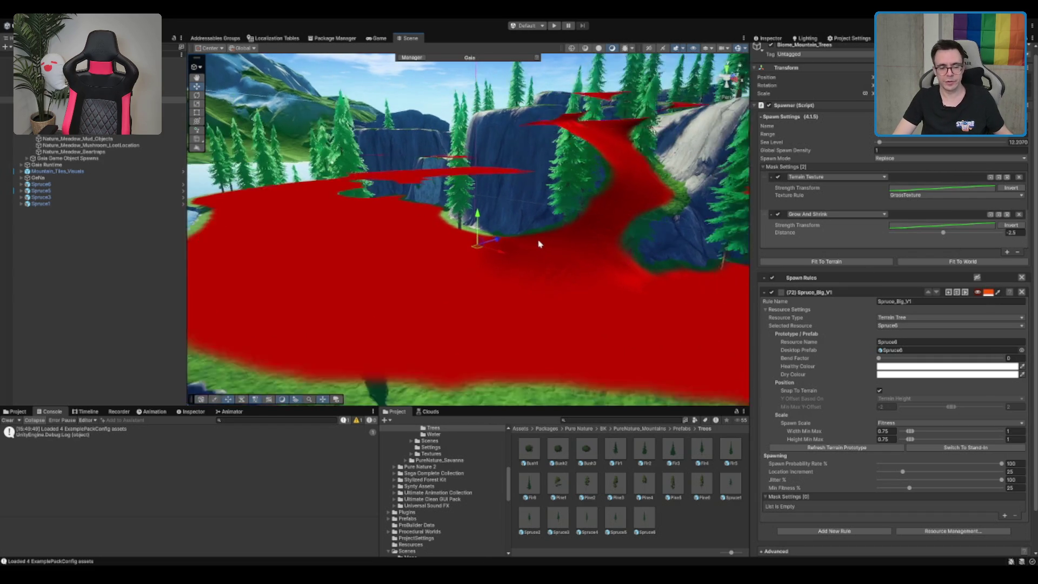
{"action": "scroll", "coordinate": [539, 244], "scroll_direction": "down", "scroll_amount": 3}
{"action": "scroll", "coordinate": [539, 243], "scroll_direction": "up", "scroll_amount": 3}
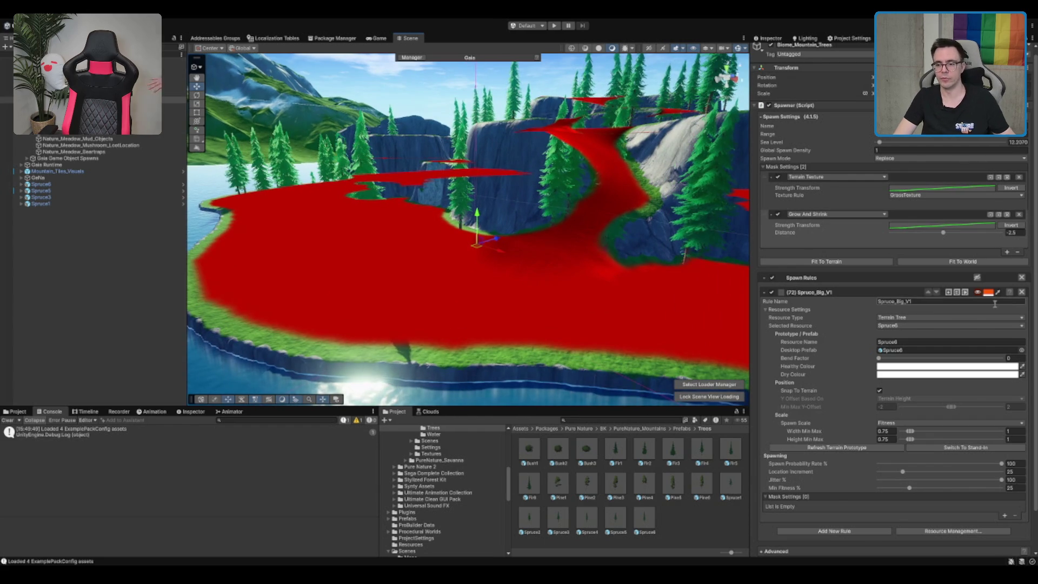
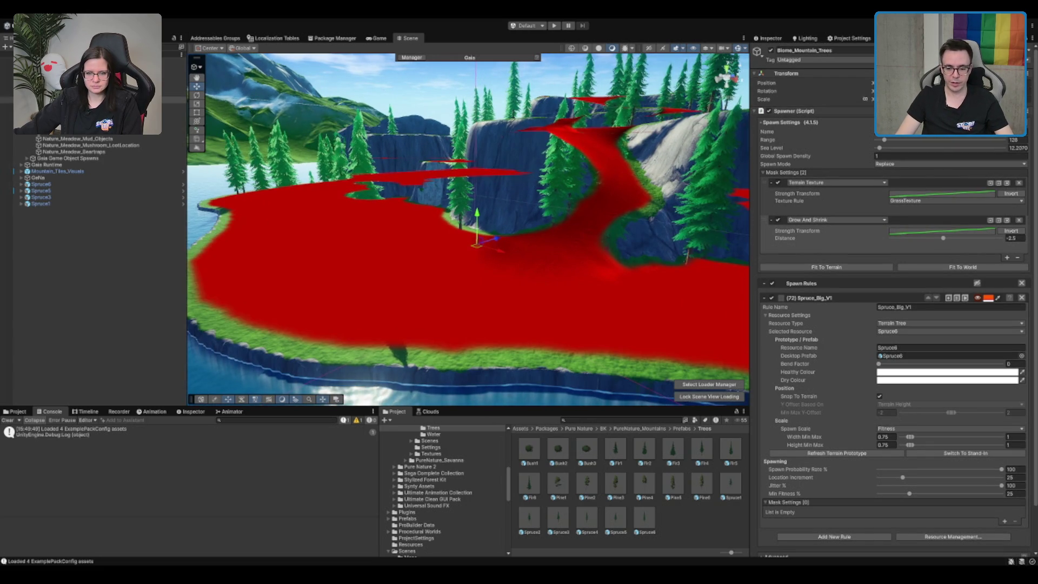
Look over the masked terrain, then delete the Spruce6 object from the scene.
{"action": "mouse_move", "coordinate": [595, 249]}
{"action": "left_mouse_down"}
{"action": "mouse_move", "coordinate": [613, 247]}
{"action": "mouse_move", "coordinate": [412, 241]}
{"action": "mouse_move", "coordinate": [654, 265]}
{"action": "left_mouse_up"}
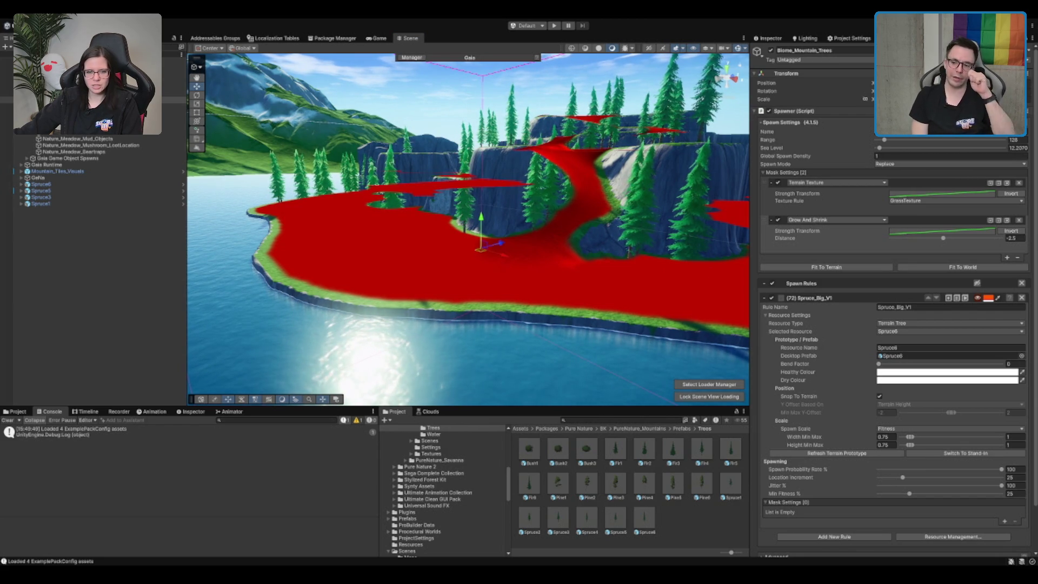
{"action": "scroll", "coordinate": [468, 229], "scroll_direction": "up", "scroll_amount": 5}
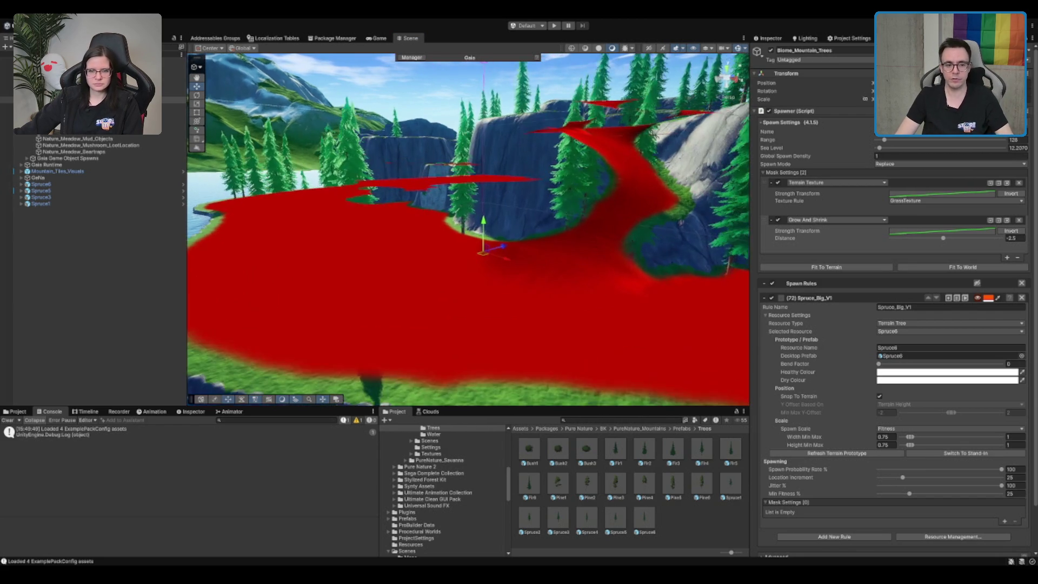
{"action": "scroll", "coordinate": [480, 290], "scroll_direction": "up", "scroll_amount": 2}
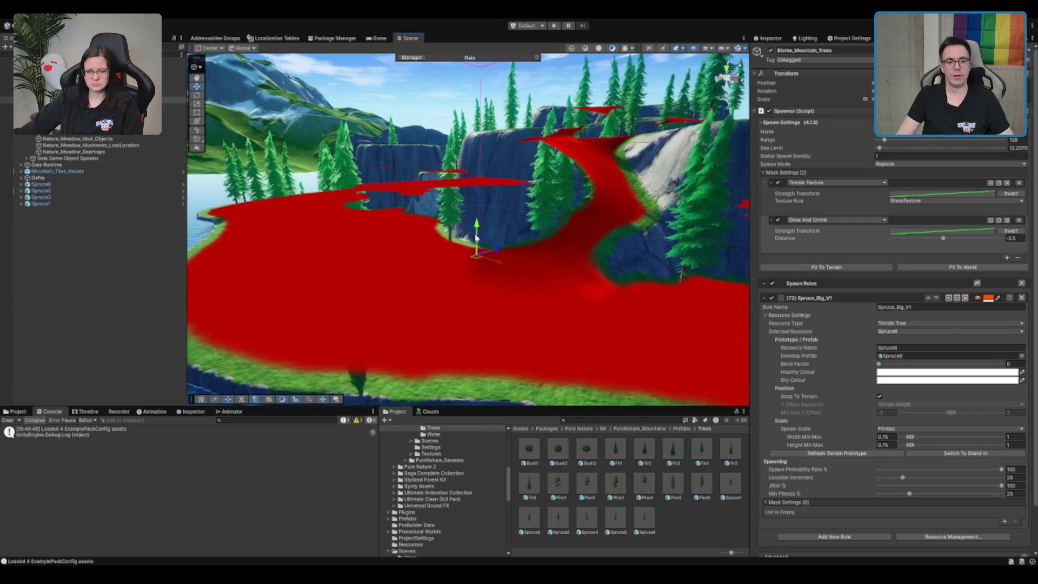
{"action": "scroll", "coordinate": [480, 287], "scroll_direction": "up", "scroll_amount": 3}
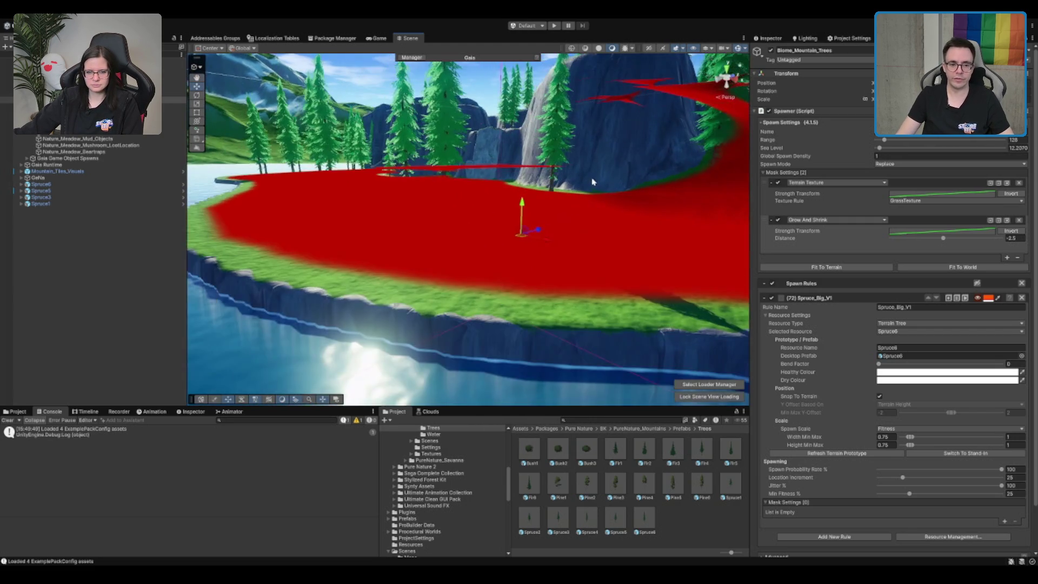
{"action": "scroll", "coordinate": [506, 217], "scroll_direction": "down", "scroll_amount": 2}
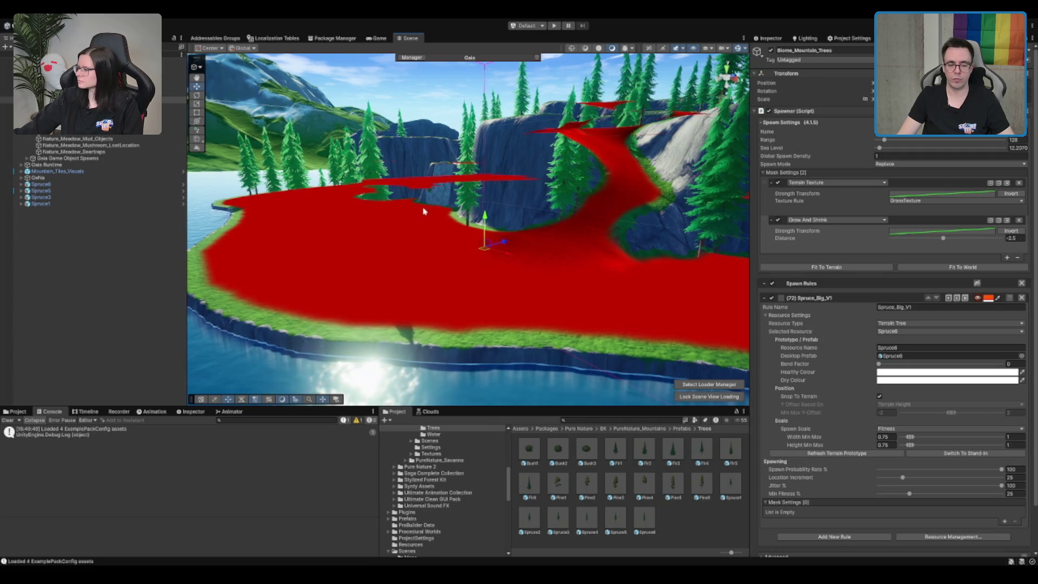
{"action": "scroll", "coordinate": [423, 212], "scroll_direction": "up", "scroll_amount": 2}
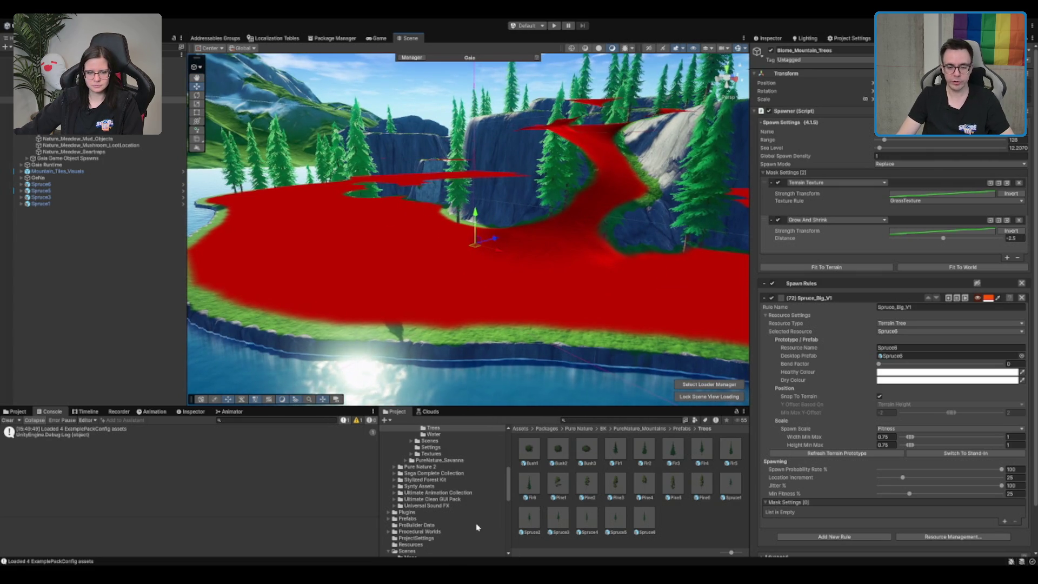
{"action": "scroll", "coordinate": [674, 189], "scroll_direction": "down", "scroll_amount": 2}
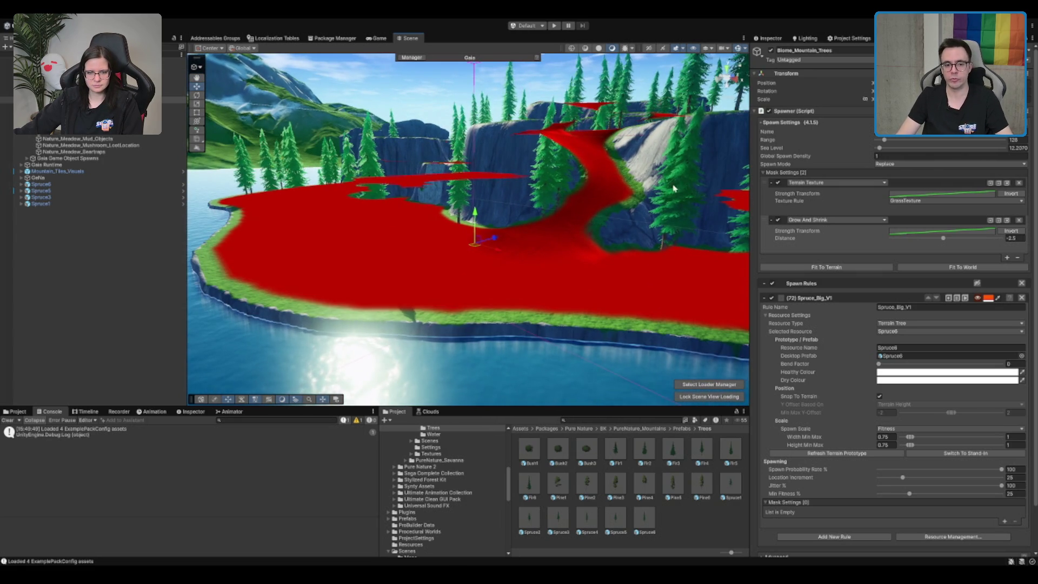
{"action": "scroll", "coordinate": [535, 208], "scroll_direction": "up", "scroll_amount": 2}
{"action": "scroll", "coordinate": [476, 216], "scroll_direction": "down", "scroll_amount": 2}
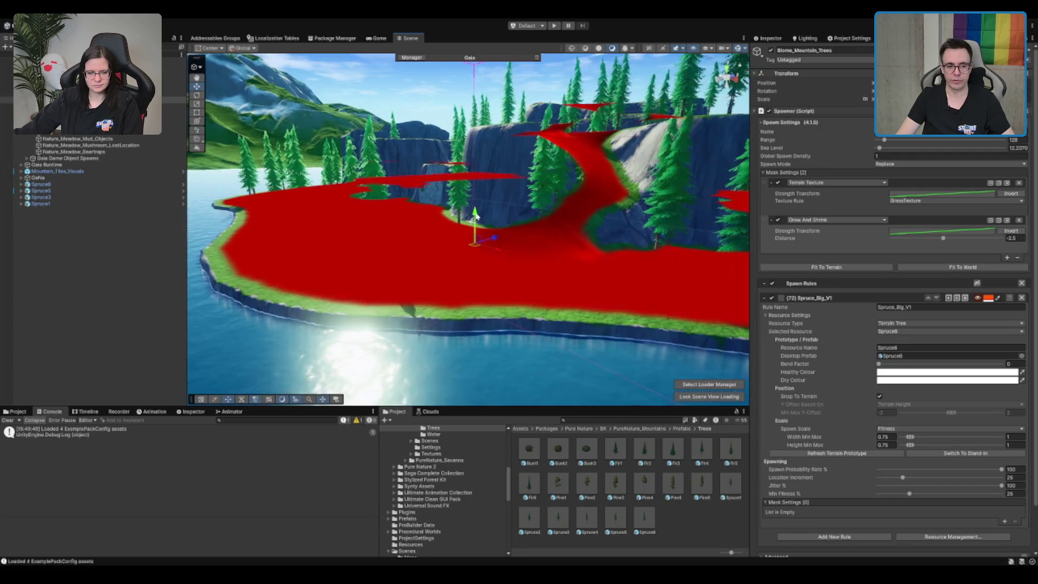
{"action": "scroll", "coordinate": [476, 216], "scroll_direction": "up", "scroll_amount": 1}
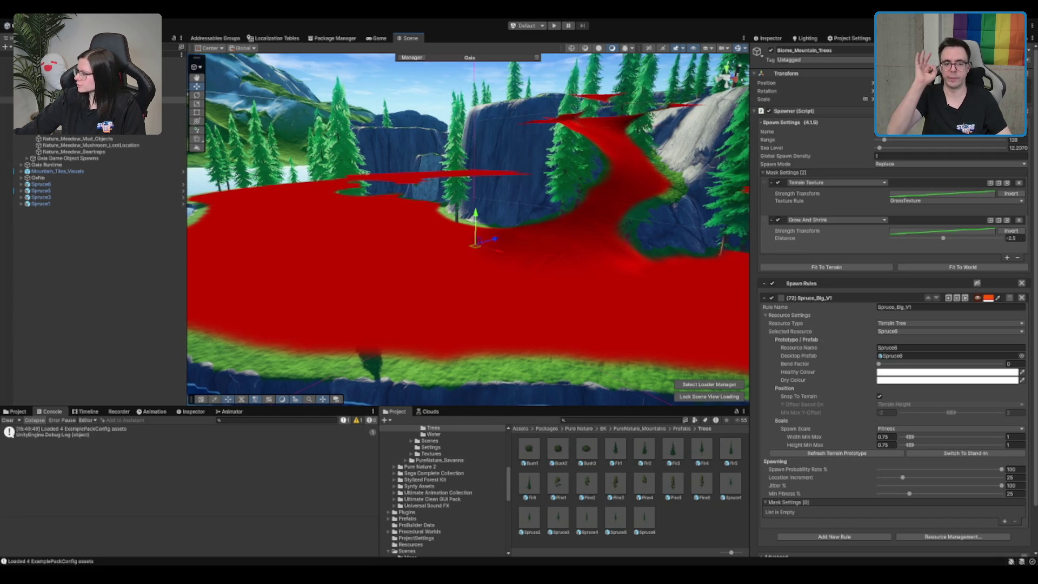
{"action": "scroll", "coordinate": [613, 216], "scroll_direction": "down", "scroll_amount": 2}
{"action": "left_click", "coordinate": [127, 185]}
{"action": "key", "text": "Delete"}
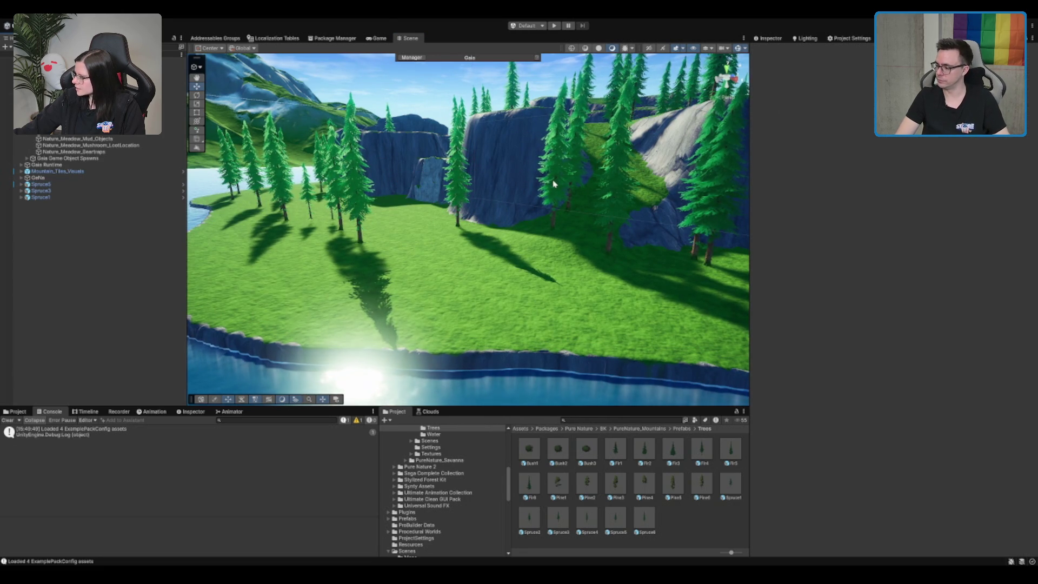
Orbit over the spruce-covered cliffs and plateaus, then frame the view on Spruce5.
{"action": "left_click_drag", "start_coordinate": [553, 184], "coordinate": [560, 193]}
{"action": "scroll", "coordinate": [559, 193], "scroll_direction": "up", "scroll_amount": 2}
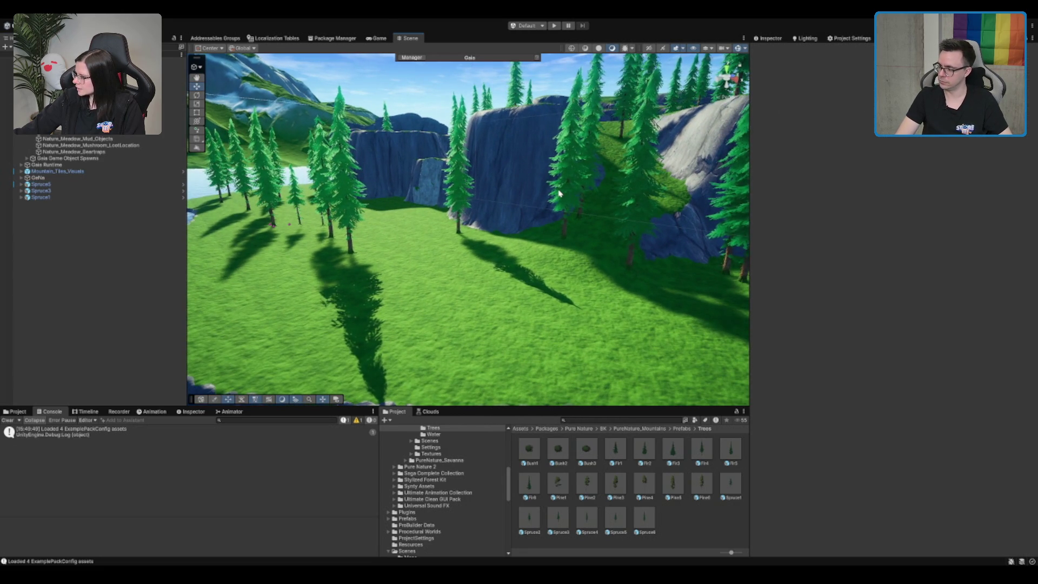
{"action": "scroll", "coordinate": [559, 193], "scroll_direction": "up", "scroll_amount": 1}
{"action": "scroll", "coordinate": [559, 195], "scroll_direction": "down", "scroll_amount": 5}
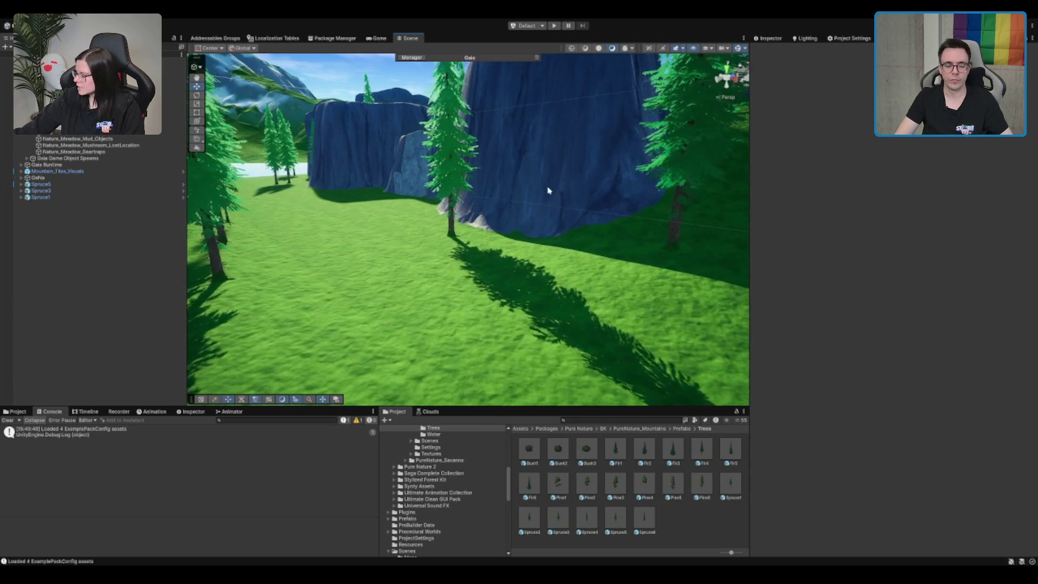
{"action": "scroll", "coordinate": [463, 169], "scroll_direction": "up", "scroll_amount": 5}
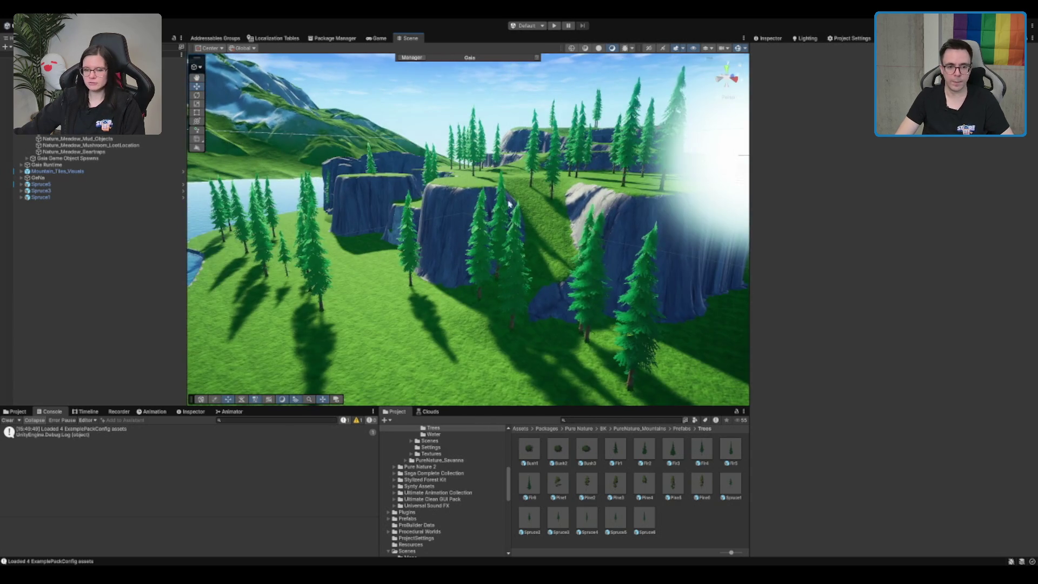
{"action": "scroll", "coordinate": [614, 135], "scroll_direction": "down", "scroll_amount": 3}
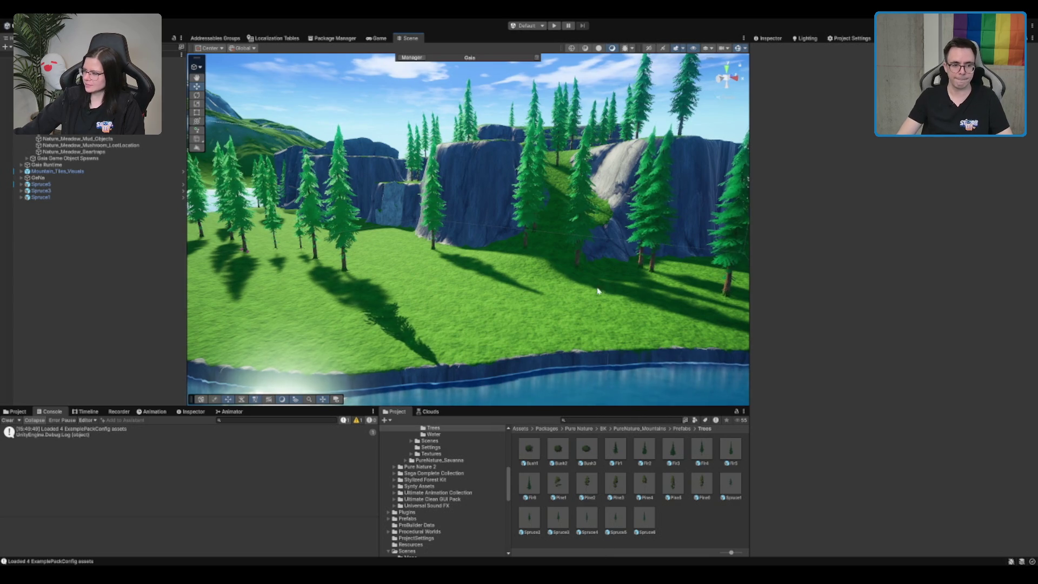
{"action": "scroll", "coordinate": [597, 291], "scroll_direction": "down", "scroll_amount": 5}
{"action": "left_click_drag", "start_coordinate": [335, 280], "coordinate": [409, 290]}
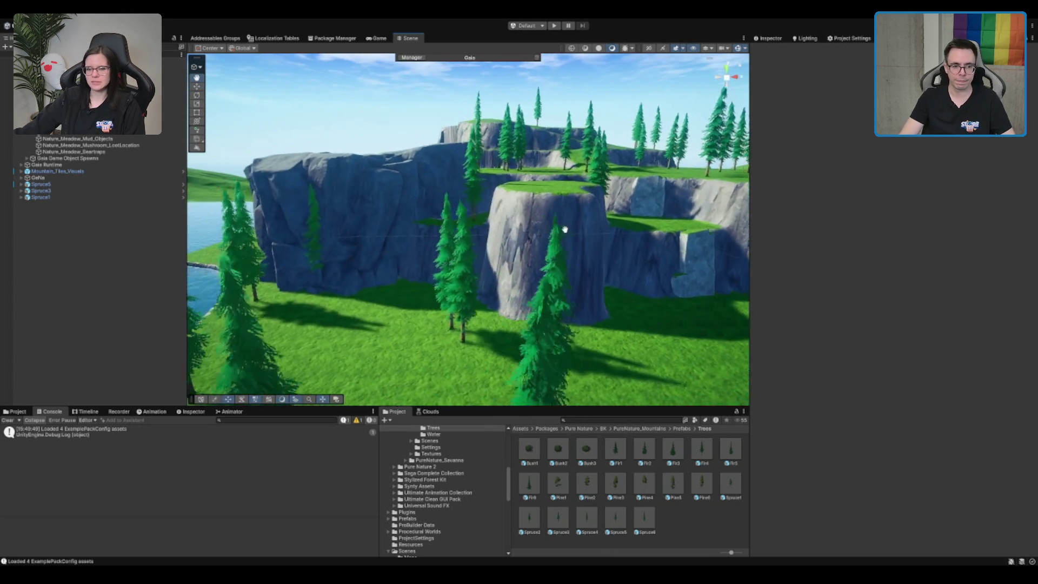
{"action": "mouse_move", "coordinate": [443, 238]}
{"action": "left_mouse_down"}
{"action": "mouse_move", "coordinate": [518, 240]}
{"action": "mouse_move", "coordinate": [239, 298]}
{"action": "mouse_move", "coordinate": [609, 309]}
{"action": "left_mouse_up"}
{"action": "left_click_drag", "start_coordinate": [483, 222], "coordinate": [528, 251]}
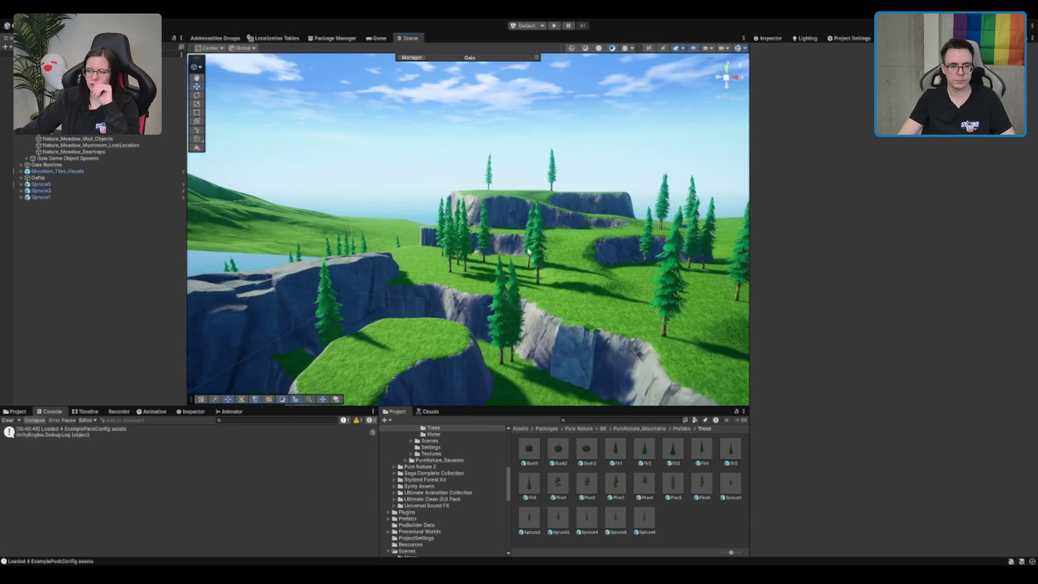
{"action": "mouse_move", "coordinate": [496, 290]}
{"action": "left_mouse_down"}
{"action": "mouse_move", "coordinate": [597, 305]}
{"action": "mouse_move", "coordinate": [589, 299]}
{"action": "mouse_move", "coordinate": [618, 248]}
{"action": "mouse_move", "coordinate": [471, 258]}
{"action": "left_mouse_up"}
{"action": "double_click", "coordinate": [72, 185]}
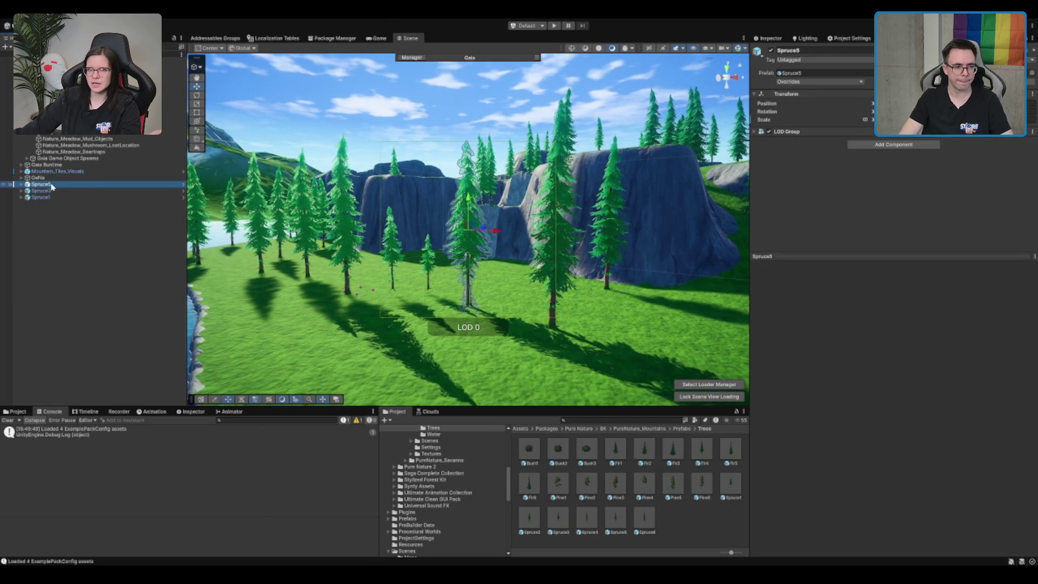
Give Biome_Mountain_Trees' Spruce_Big_V1 rule location increment 50, respawn the world (48 spruces), and collapse it.
{"action": "left_click", "coordinate": [81, 113]}
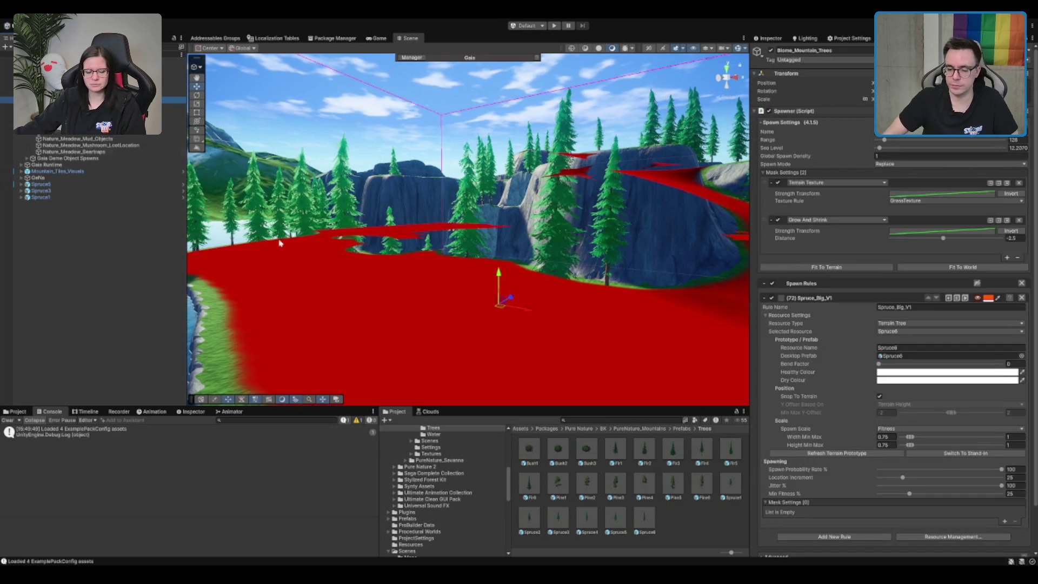
{"action": "scroll", "coordinate": [821, 421], "scroll_direction": "down", "scroll_amount": 3}
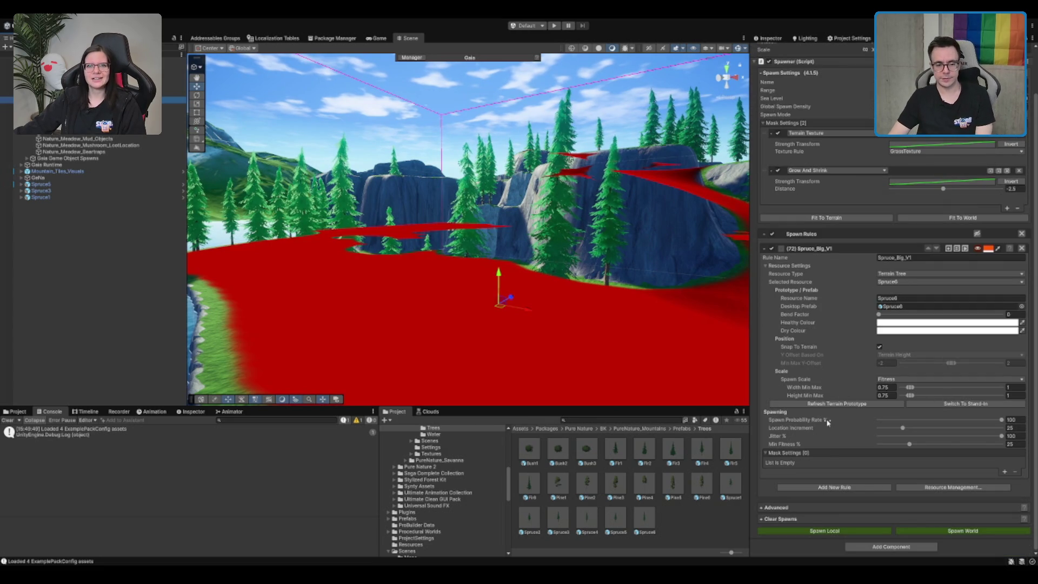
{"action": "left_click", "coordinate": [1018, 427]}
{"action": "type", "text": "30"}
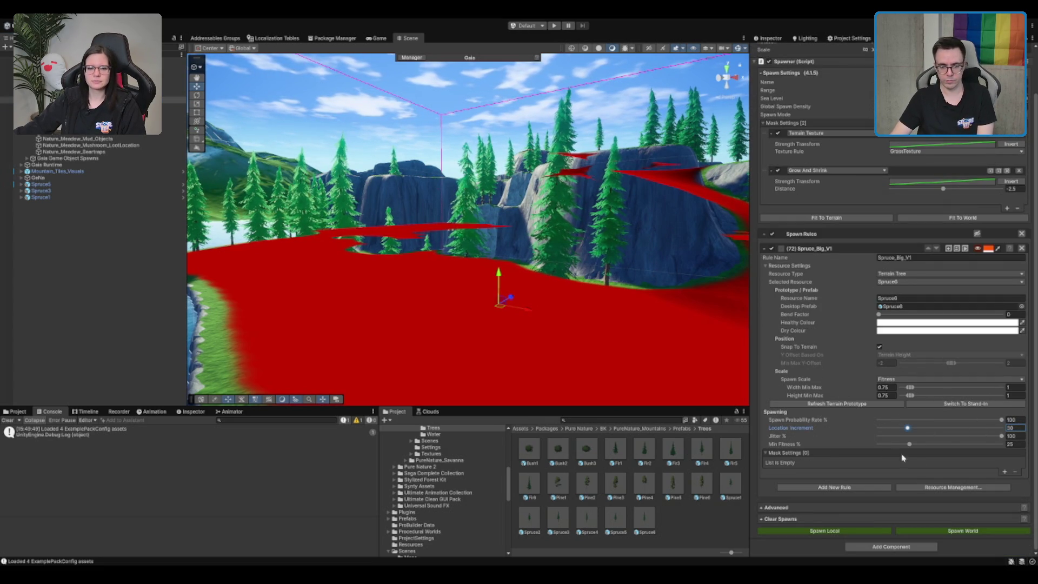
{"action": "left_click", "coordinate": [976, 532]}
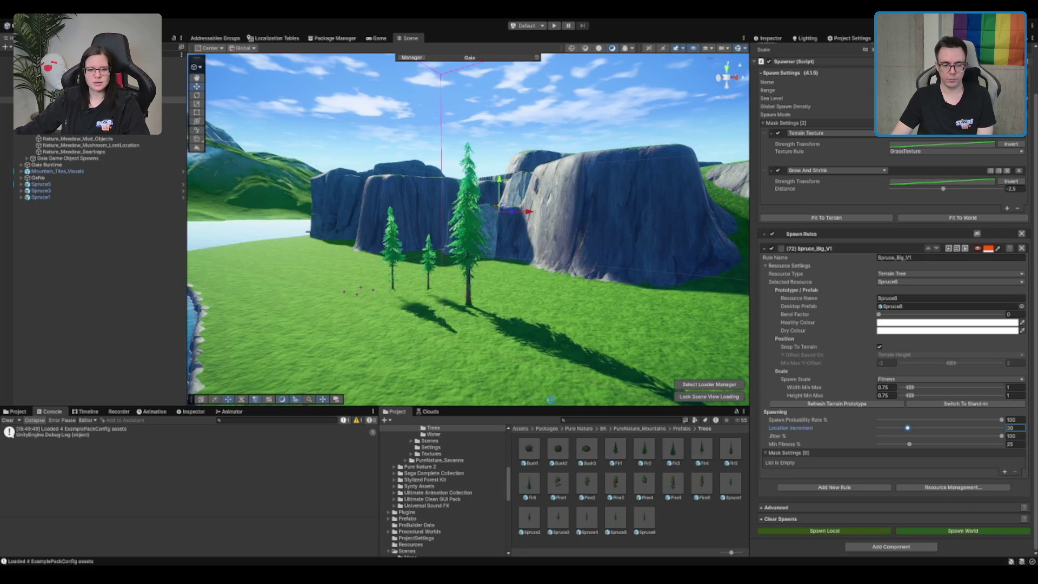
{"action": "left_click", "coordinate": [764, 249]}
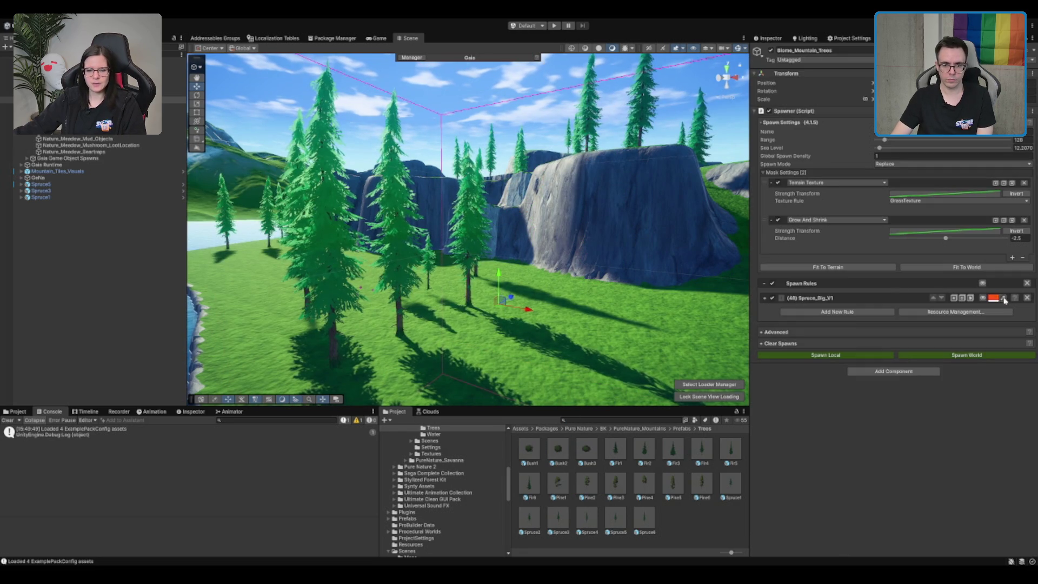
Add a second spawn rule using the Spruce5 prefab and name it Spruce_Big_V2.
{"action": "left_click", "coordinate": [865, 314]}
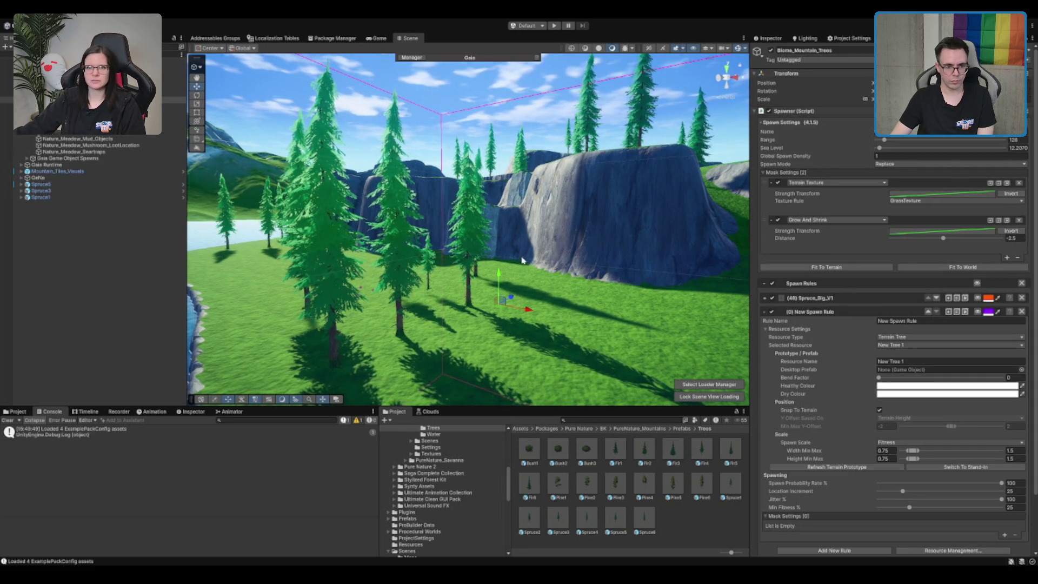
{"action": "left_click", "coordinate": [43, 185]}
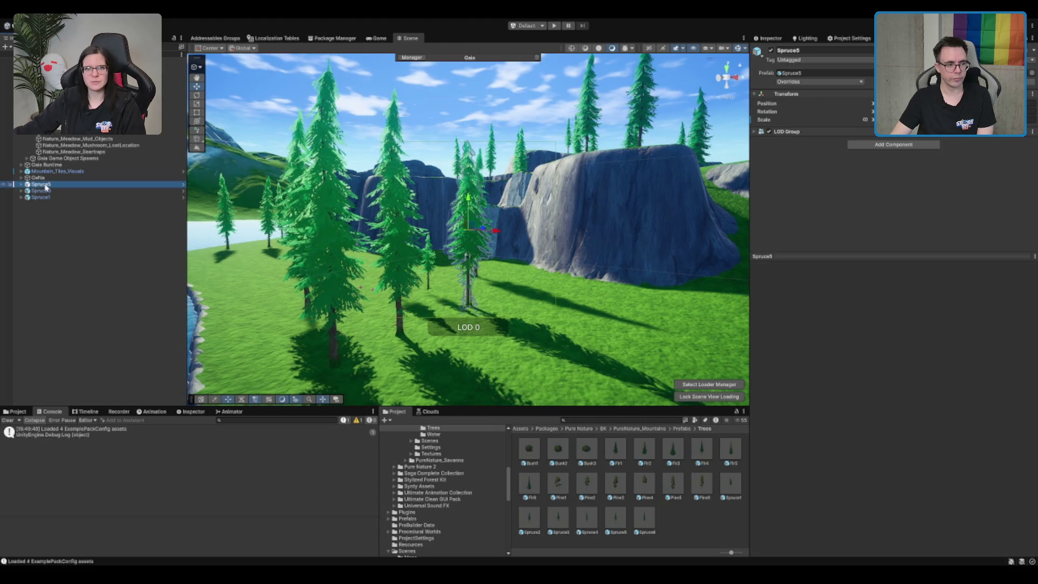
{"action": "left_click", "coordinate": [615, 518]}
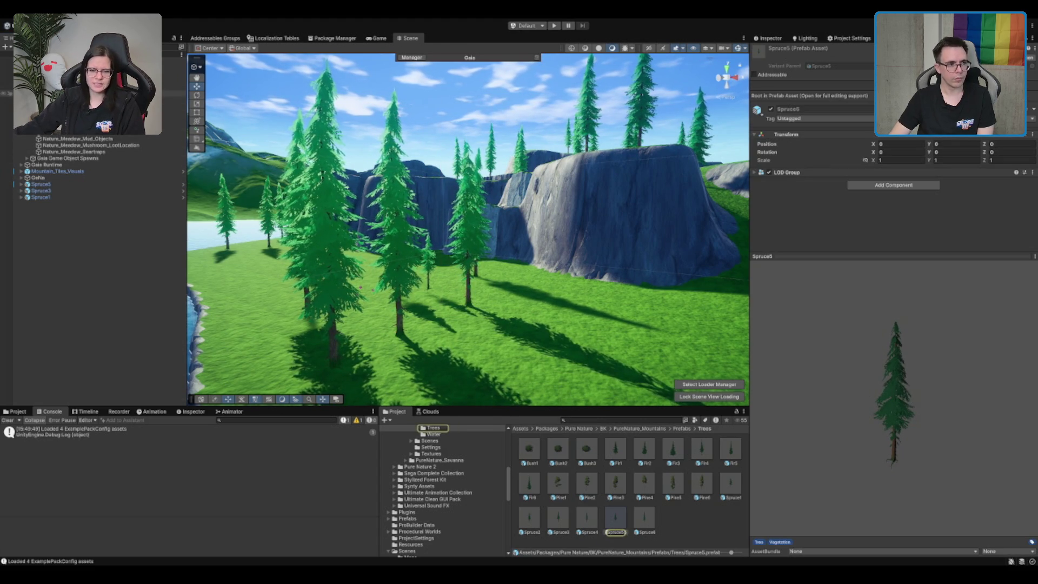
{"action": "left_click", "coordinate": [87, 100]}
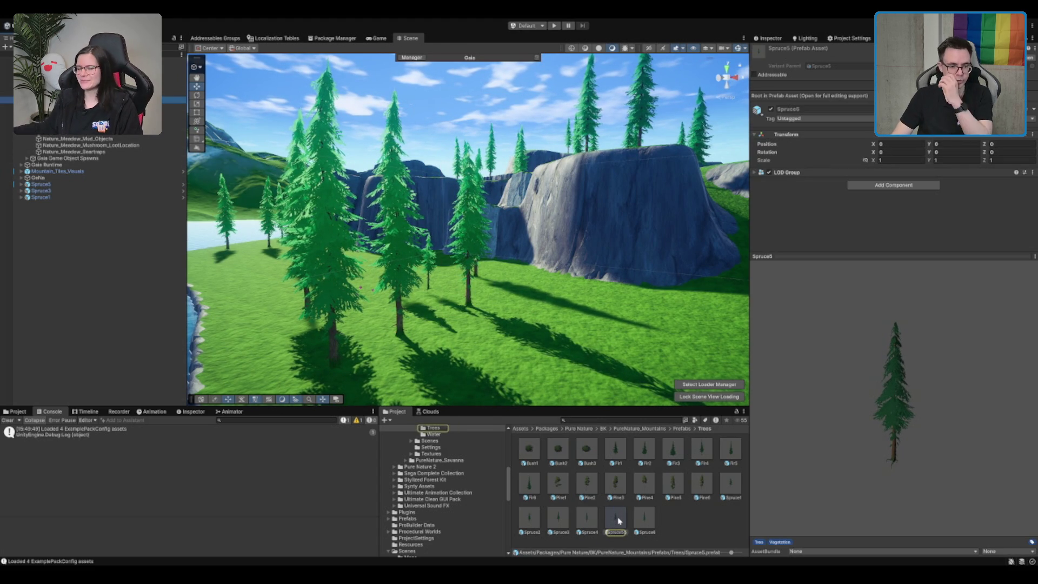
{"action": "mouse_move", "coordinate": [619, 522]}
{"action": "left_mouse_down"}
{"action": "mouse_move", "coordinate": [939, 355]}
{"action": "mouse_move", "coordinate": [934, 368]}
{"action": "left_mouse_up"}
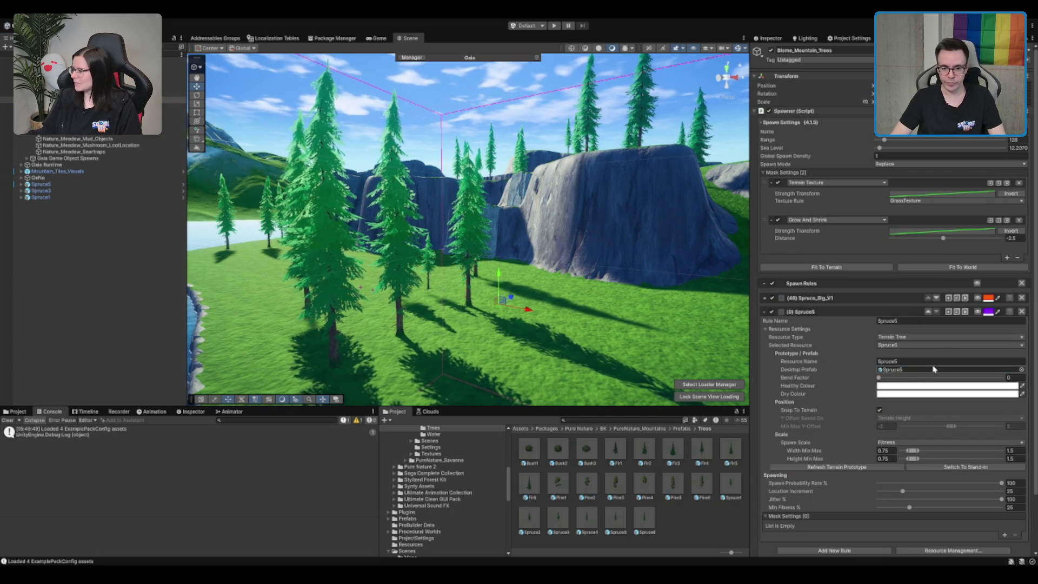
{"action": "left_click", "coordinate": [938, 323]}
{"action": "type", "text": "Spruce_Big_V2"}
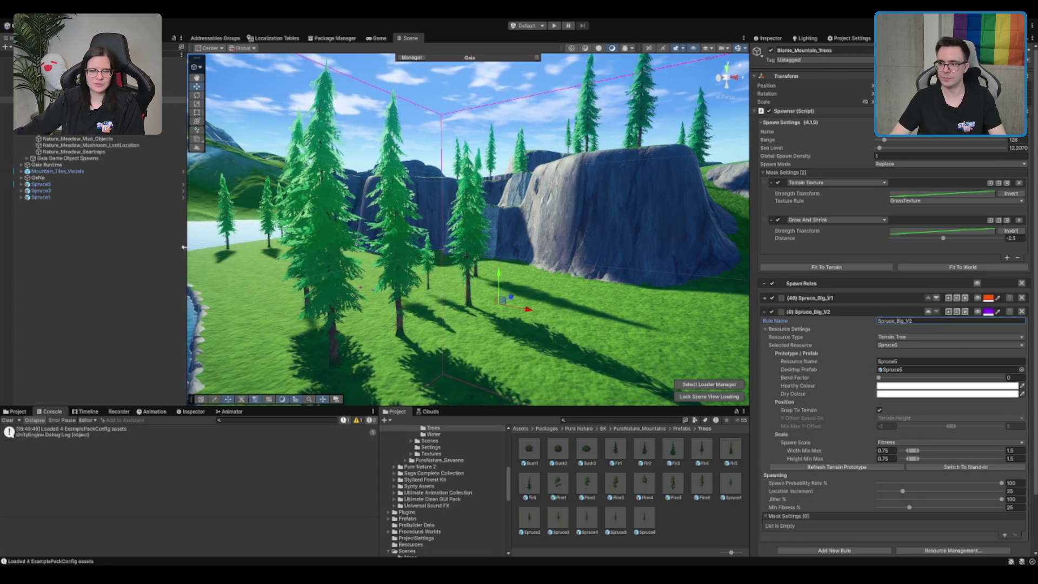
Cap Spruce_Big_V2's width and height scale at 1 and set location increment to 50.
{"action": "scroll", "coordinate": [393, 317], "scroll_direction": "down", "scroll_amount": 2}
{"action": "scroll", "coordinate": [862, 325], "scroll_direction": "down", "scroll_amount": 2}
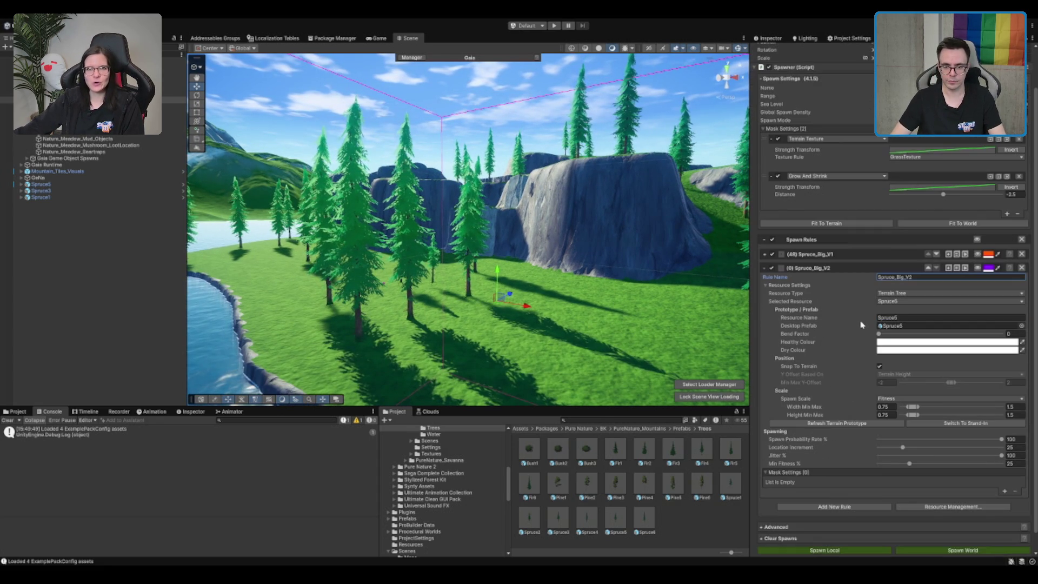
{"action": "left_click", "coordinate": [1013, 407]}
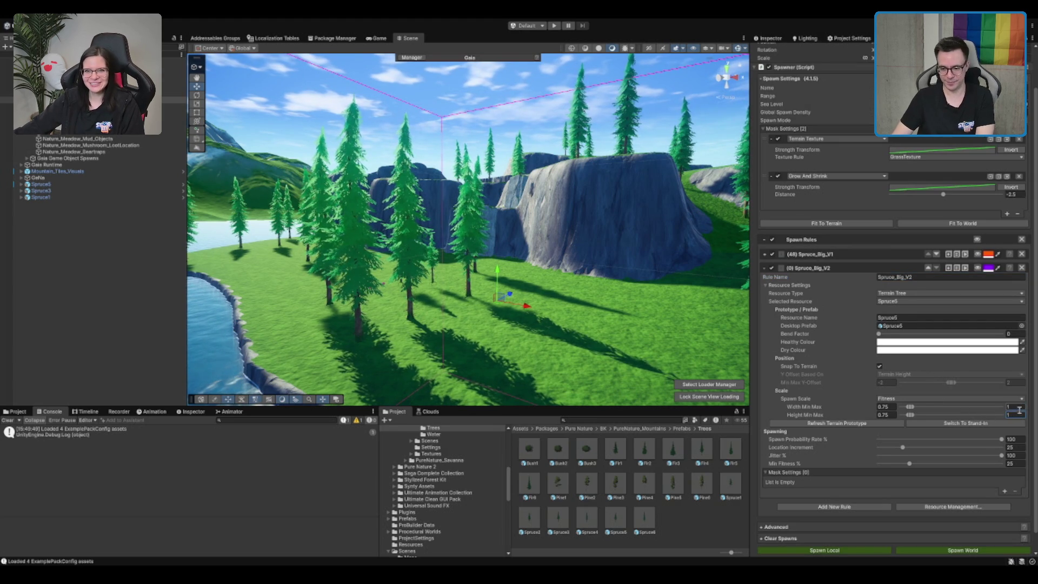
{"action": "scroll", "coordinate": [1019, 409], "scroll_direction": "down", "scroll_amount": 1}
{"action": "left_click", "coordinate": [1014, 428]}
{"action": "type", "text": "5"}
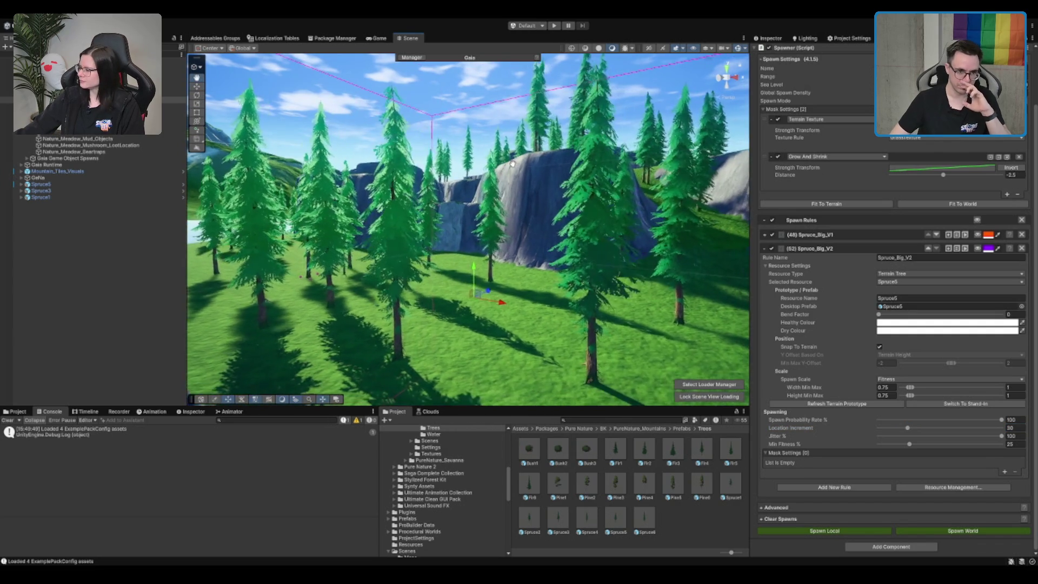
Orbit the view to inspect the spruces, then collapse the Spruce_Big_V2 rule.
{"action": "scroll", "coordinate": [511, 163], "scroll_direction": "down", "scroll_amount": 5}
{"action": "mouse_move", "coordinate": [549, 202]}
{"action": "left_mouse_down"}
{"action": "mouse_move", "coordinate": [612, 253]}
{"action": "mouse_move", "coordinate": [593, 234]}
{"action": "mouse_move", "coordinate": [292, 215]}
{"action": "left_mouse_up"}
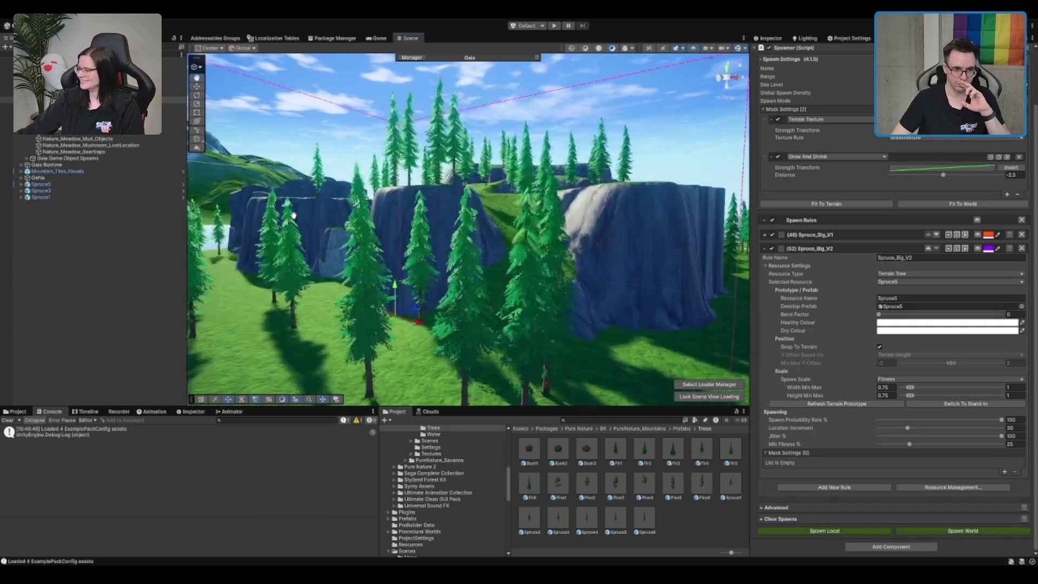
{"action": "scroll", "coordinate": [293, 215], "scroll_direction": "down", "scroll_amount": 5}
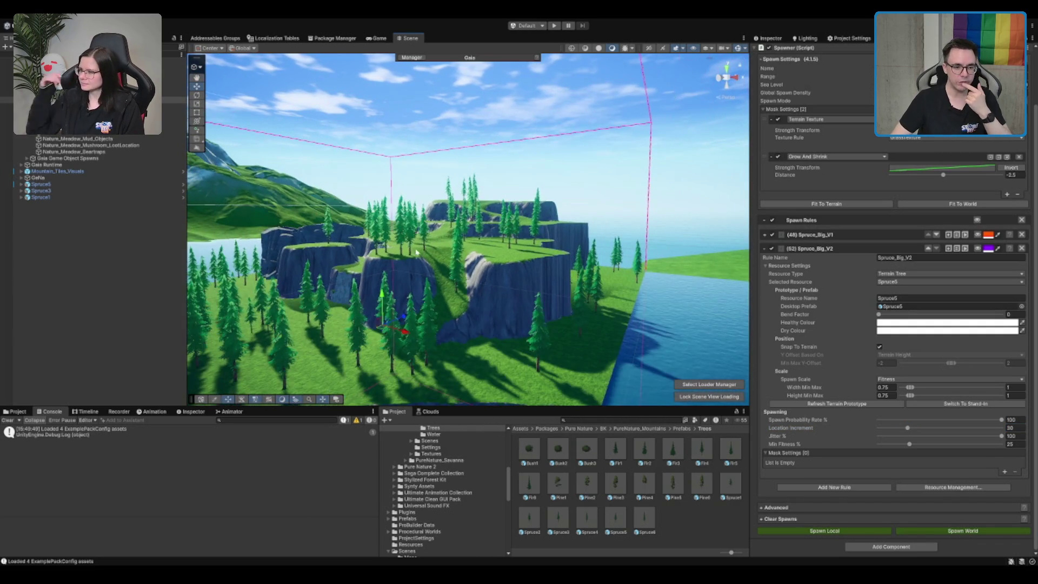
{"action": "scroll", "coordinate": [416, 252], "scroll_direction": "up", "scroll_amount": 8}
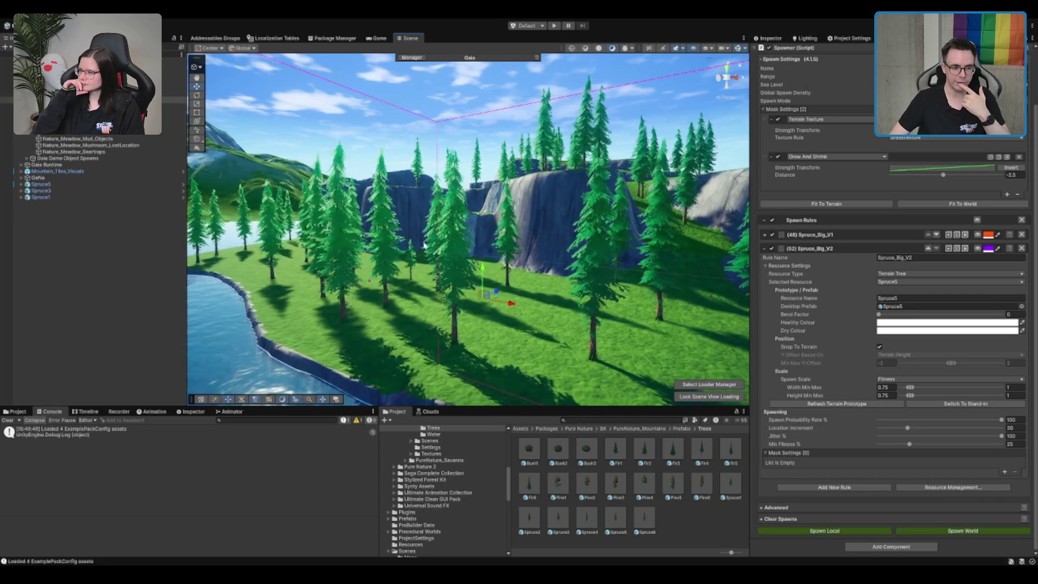
{"action": "scroll", "coordinate": [425, 246], "scroll_direction": "down", "scroll_amount": 5}
{"action": "scroll", "coordinate": [424, 246], "scroll_direction": "up", "scroll_amount": 5}
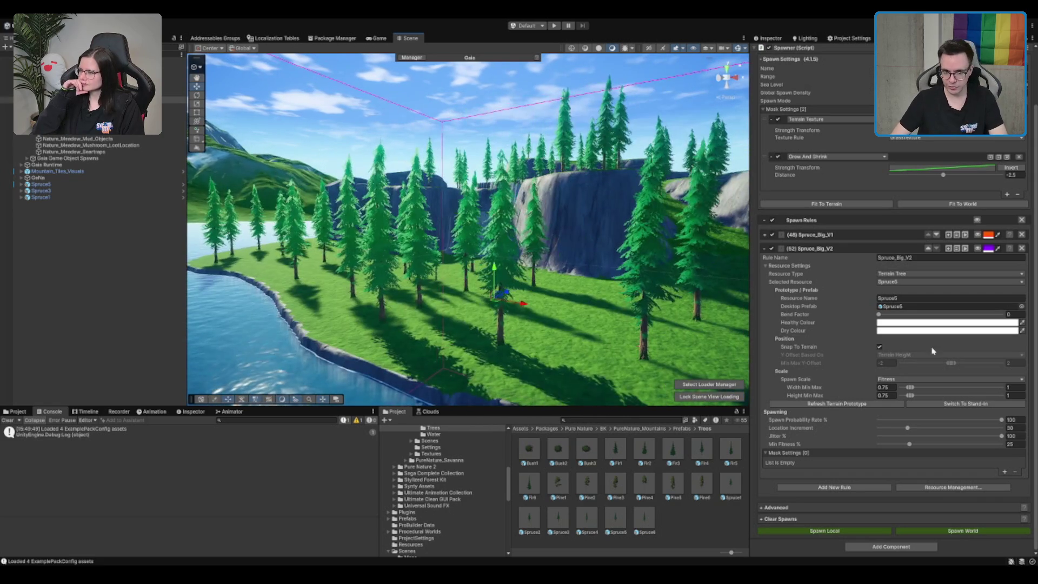
{"action": "left_click", "coordinate": [765, 249]}
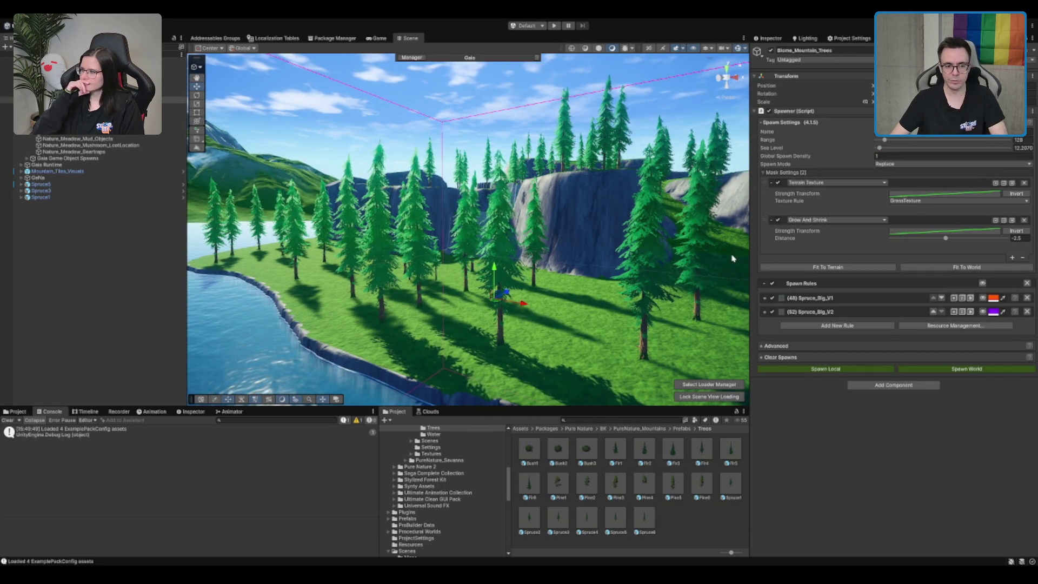
Survey the terrain and add a third, empty spawn rule to the spawner.
{"action": "scroll", "coordinate": [493, 382], "scroll_direction": "down", "scroll_amount": 10}
{"action": "mouse_move", "coordinate": [493, 382]}
{"action": "left_mouse_down"}
{"action": "mouse_move", "coordinate": [519, 308]}
{"action": "mouse_move", "coordinate": [517, 184]}
{"action": "left_mouse_up"}
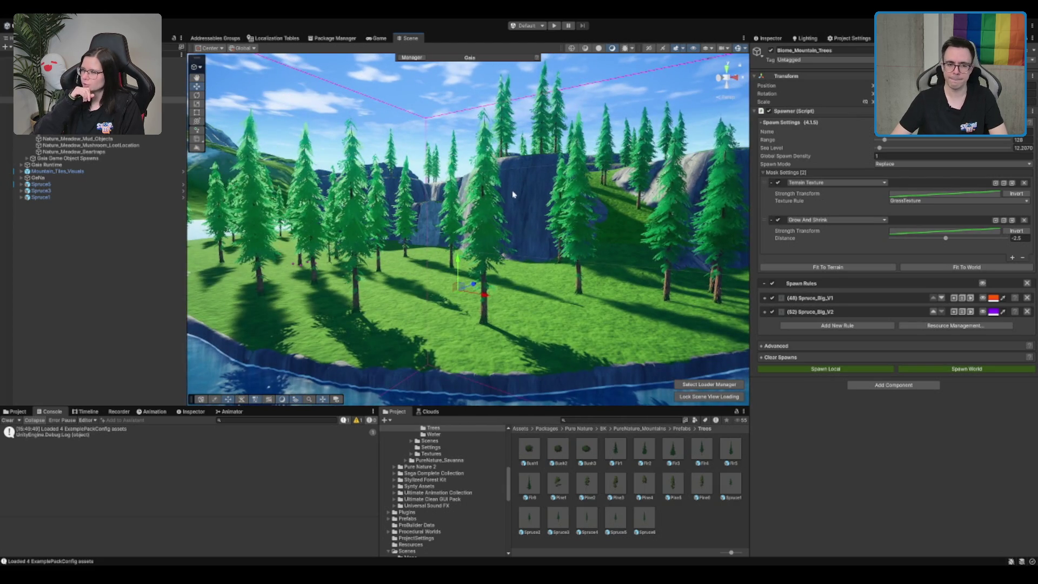
{"action": "scroll", "coordinate": [525, 214], "scroll_direction": "up", "scroll_amount": 10}
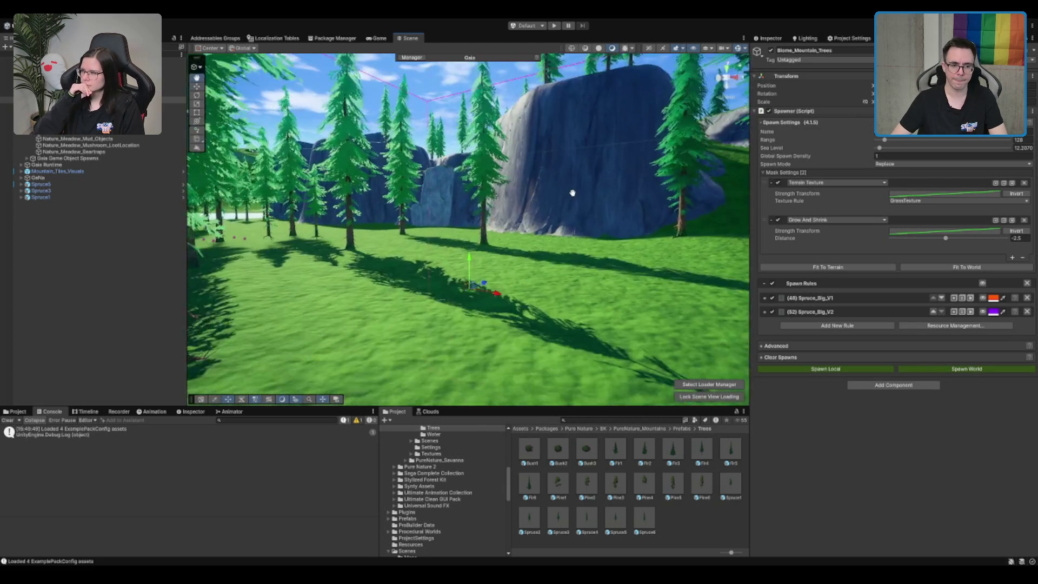
{"action": "scroll", "coordinate": [577, 184], "scroll_direction": "up", "scroll_amount": 10}
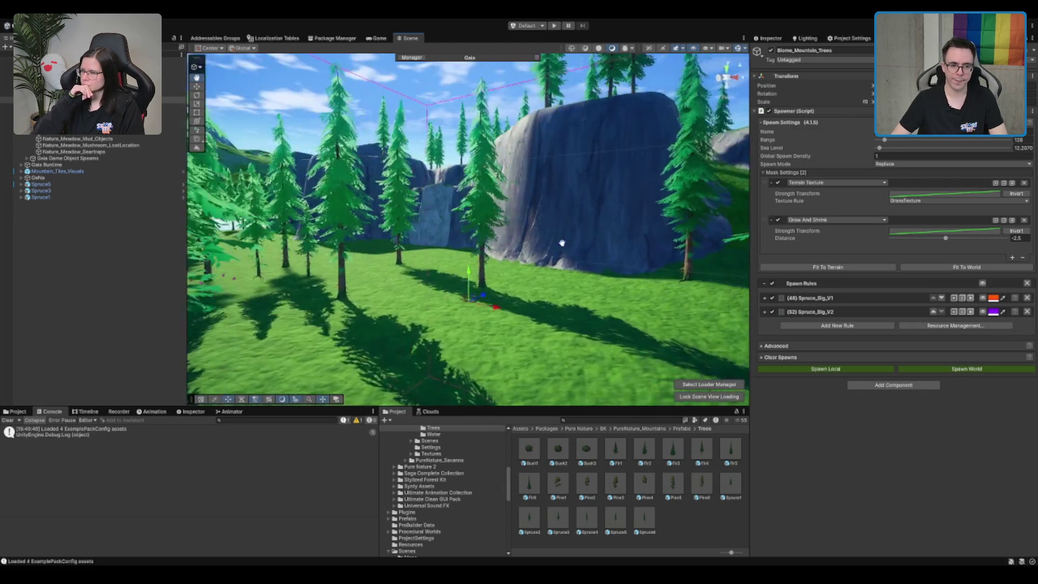
{"action": "scroll", "coordinate": [482, 235], "scroll_direction": "down", "scroll_amount": 10}
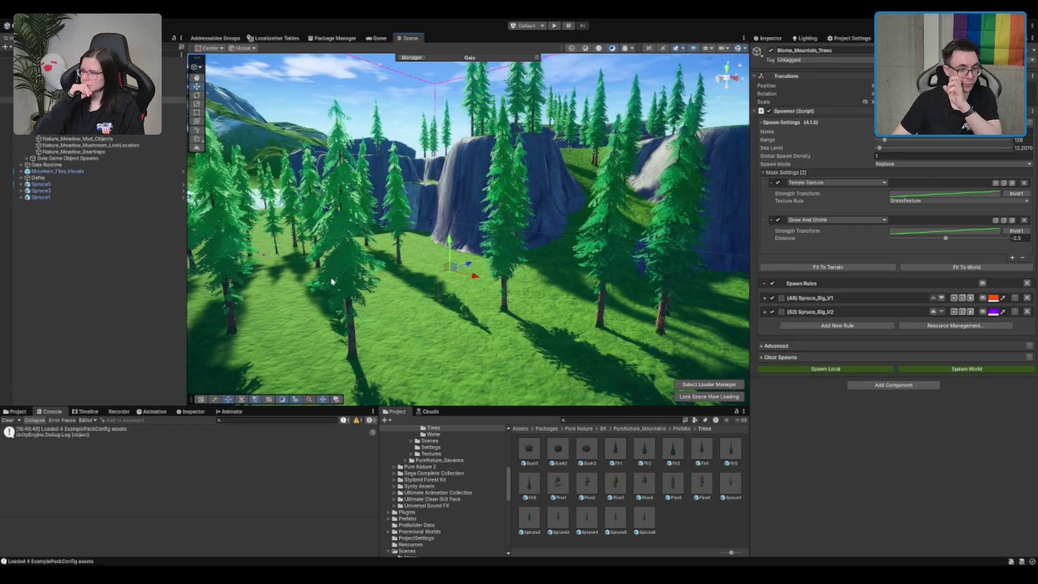
{"action": "scroll", "coordinate": [432, 290], "scroll_direction": "up", "scroll_amount": 3}
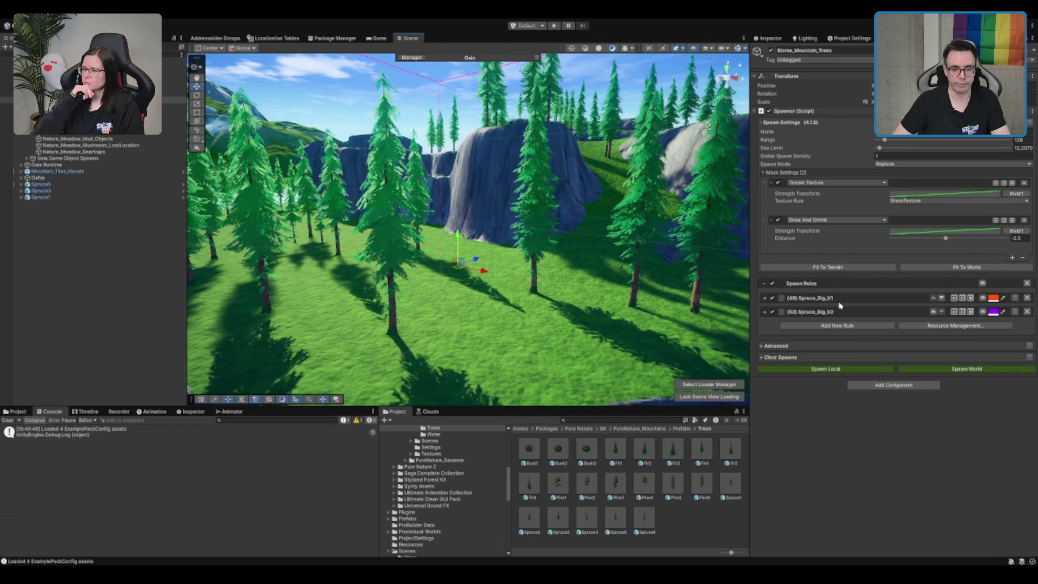
{"action": "left_click", "coordinate": [833, 326]}
Assign the Spruce3 prefab to the third rule and name it Spruce_Small_V1.
{"action": "left_click", "coordinate": [913, 333]}
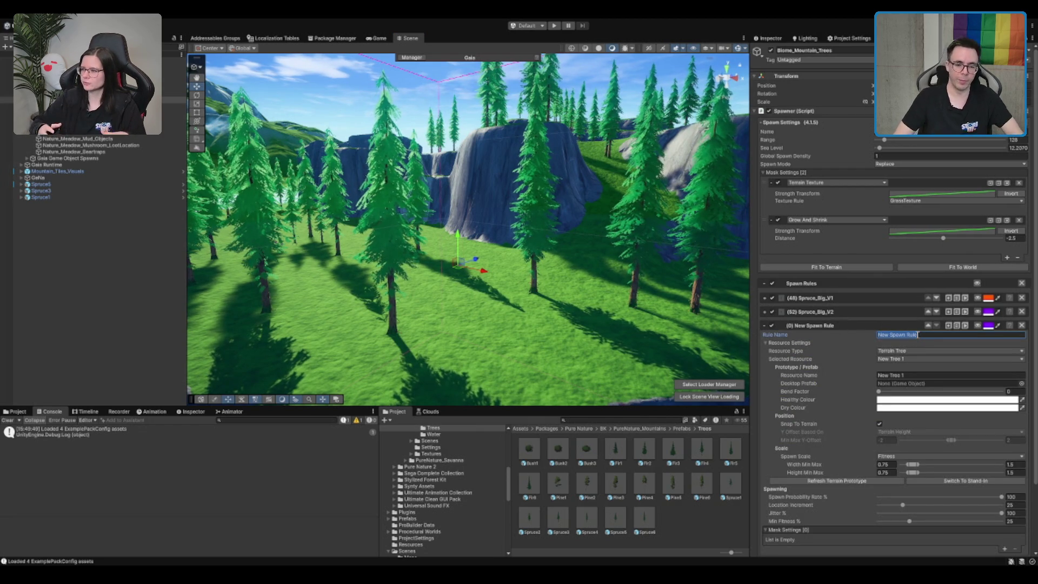
{"action": "left_click", "coordinate": [74, 192]}
{"action": "left_click", "coordinate": [827, 69]}
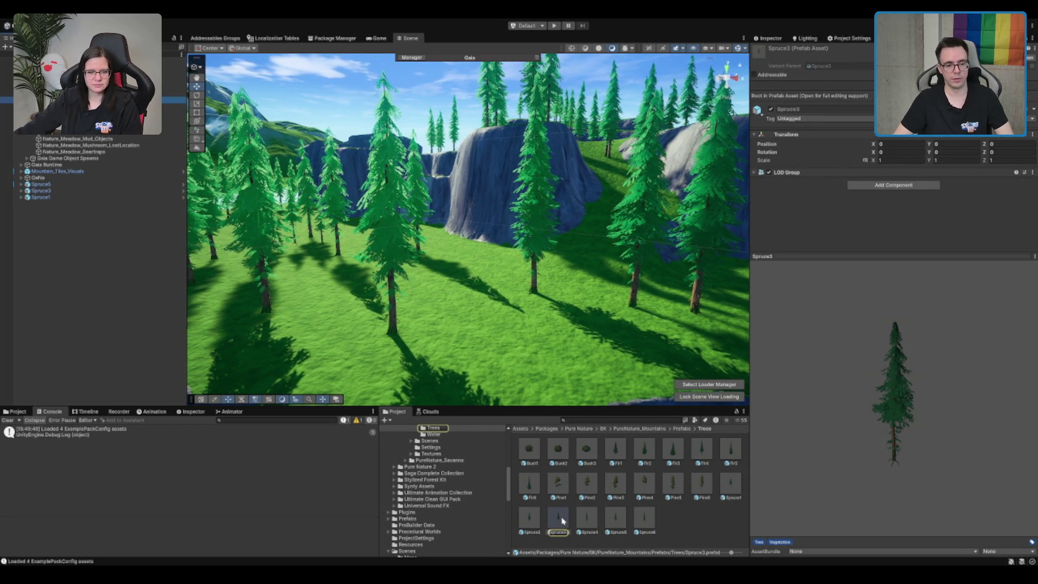
{"action": "left_click_drag", "start_coordinate": [558, 521], "coordinate": [860, 374]}
{"action": "left_click_drag", "start_coordinate": [922, 387], "coordinate": [926, 388]}
{"action": "left_click", "coordinate": [912, 334]}
{"action": "type", "text": "Spruce_Small_V1"}
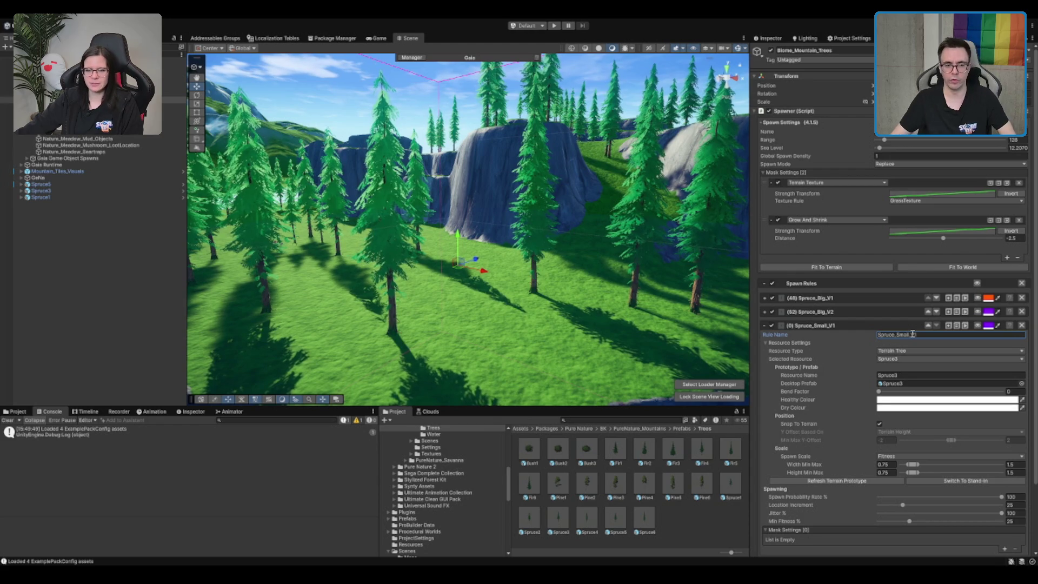
Set Spruce_Small_V1's width and height max to 1, location increment 35, and spawn the world.
{"action": "mouse_move", "coordinate": [541, 205]}
{"action": "left_mouse_down"}
{"action": "mouse_move", "coordinate": [544, 194]}
{"action": "mouse_move", "coordinate": [511, 272]}
{"action": "left_mouse_up"}
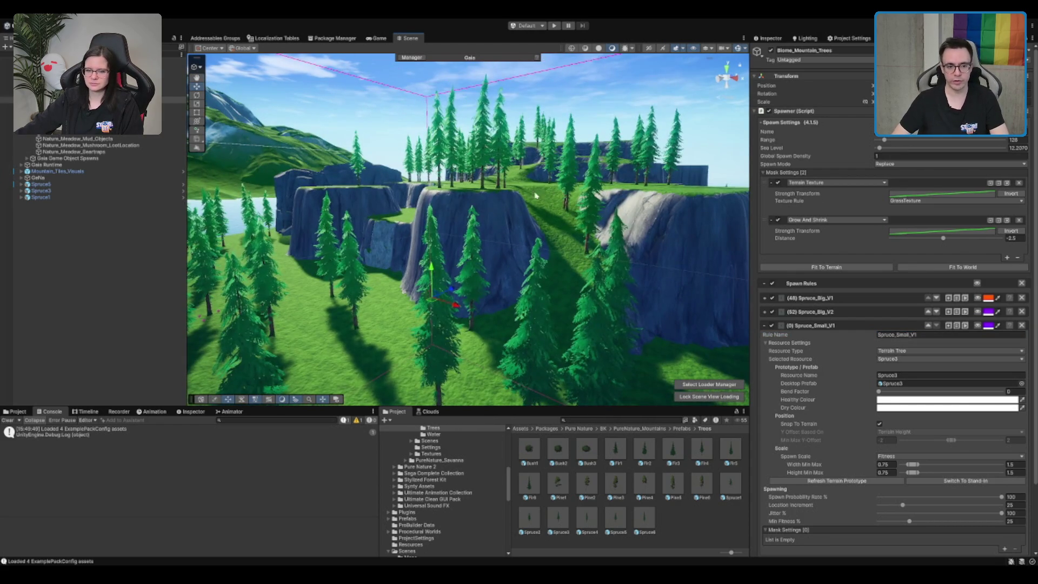
{"action": "left_click_drag", "start_coordinate": [496, 319], "coordinate": [299, 277]}
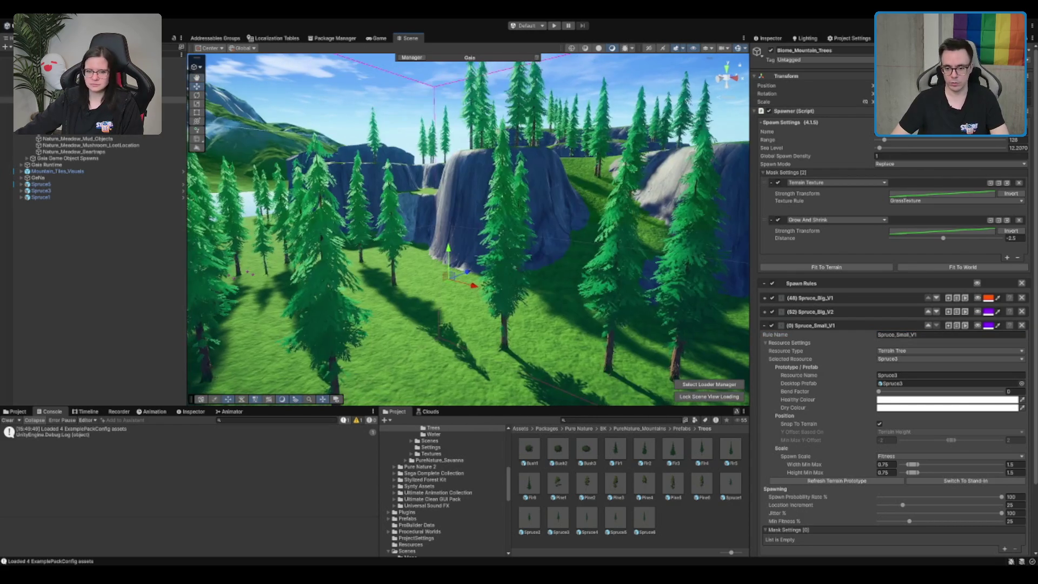
{"action": "scroll", "coordinate": [962, 389], "scroll_direction": "down", "scroll_amount": 3}
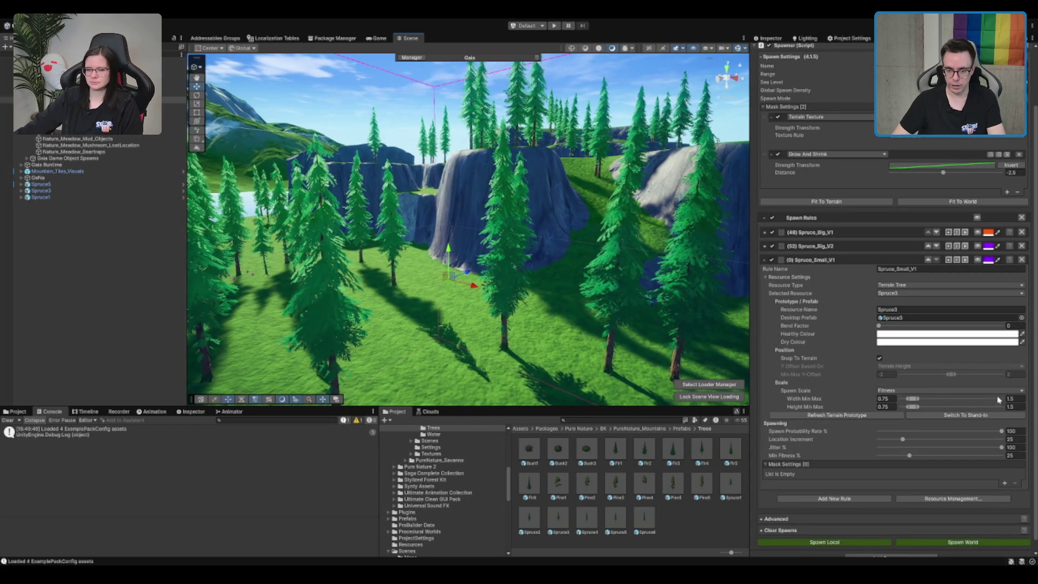
{"action": "type", "text": "1"}
{"action": "key", "text": "Tab"}
{"action": "type", "text": "1"}
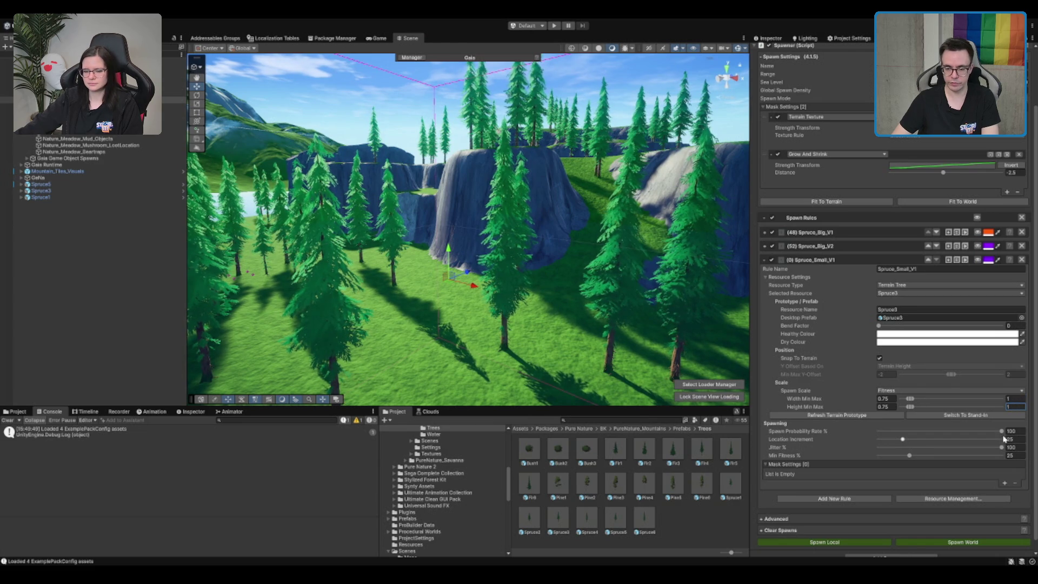
{"action": "left_click", "coordinate": [1015, 439]}
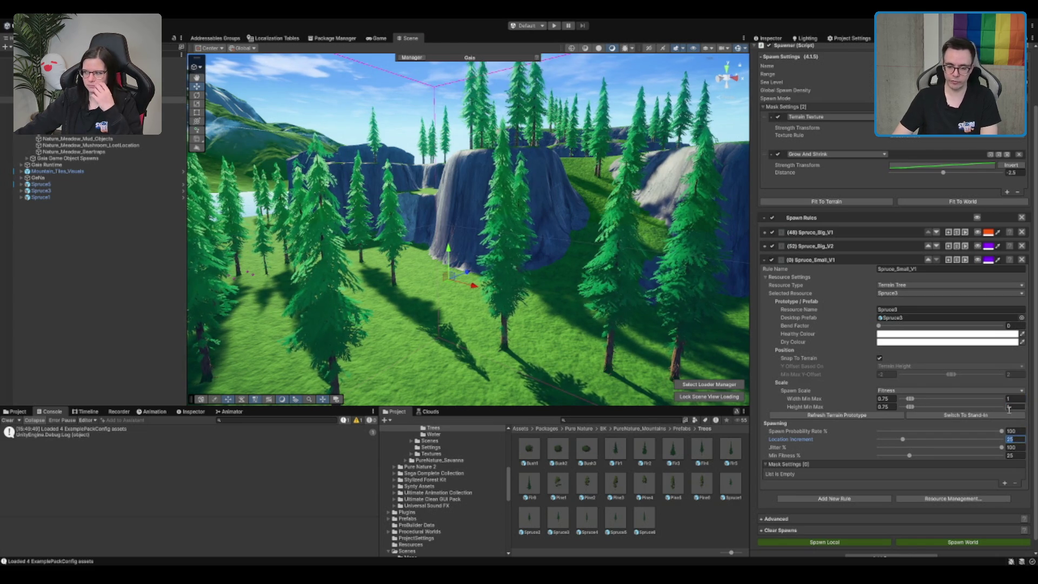
{"action": "type", "text": "5"}
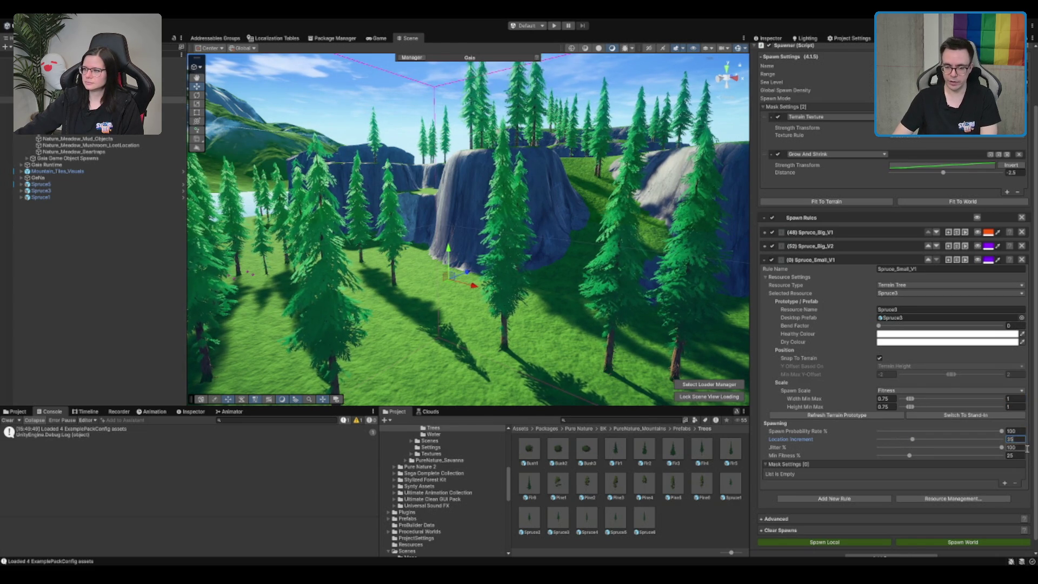
{"action": "left_click", "coordinate": [991, 543]}
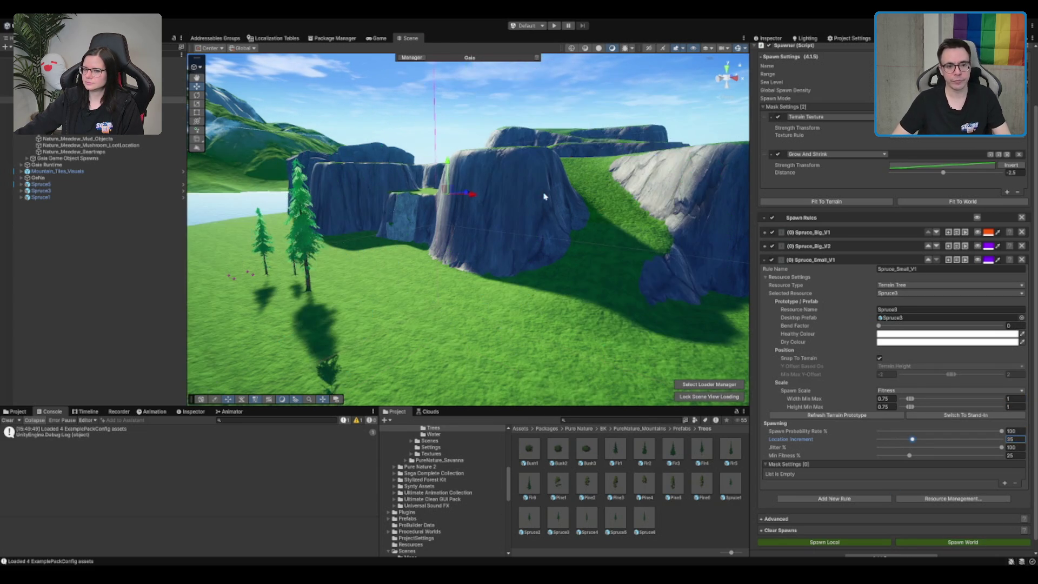
{"action": "mouse_move", "coordinate": [540, 206]}
{"action": "left_mouse_down"}
{"action": "mouse_move", "coordinate": [401, 250]}
{"action": "mouse_move", "coordinate": [231, 157]}
{"action": "mouse_move", "coordinate": [568, 162]}
{"action": "mouse_move", "coordinate": [583, 152]}
{"action": "mouse_move", "coordinate": [512, 183]}
{"action": "left_mouse_up"}
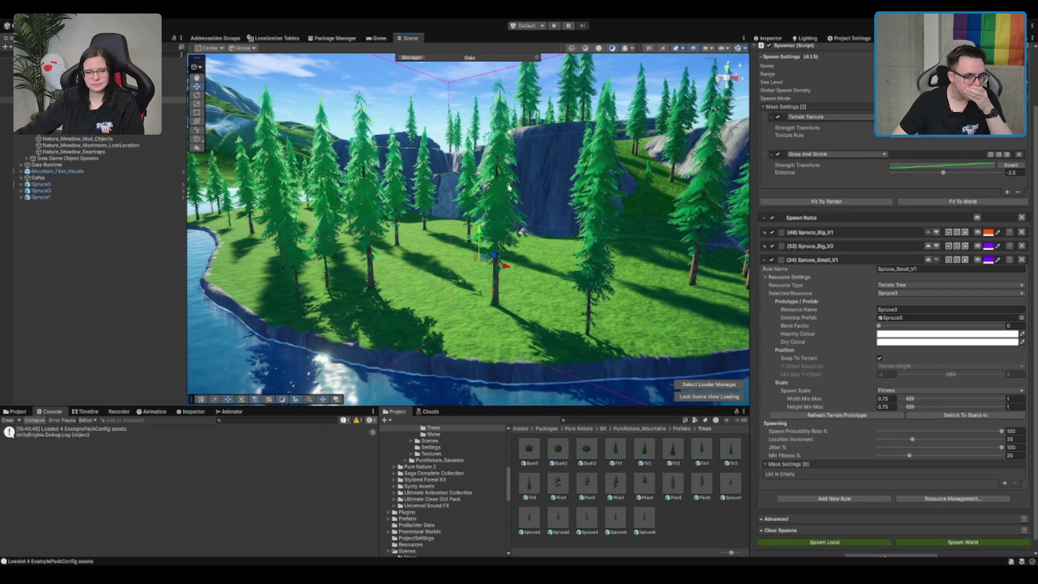
Remove the Spruce_Small_V1 rule from the spawner and select the Biome_Mountain biome controller.
{"action": "scroll", "coordinate": [508, 187], "scroll_direction": "up", "scroll_amount": 3}
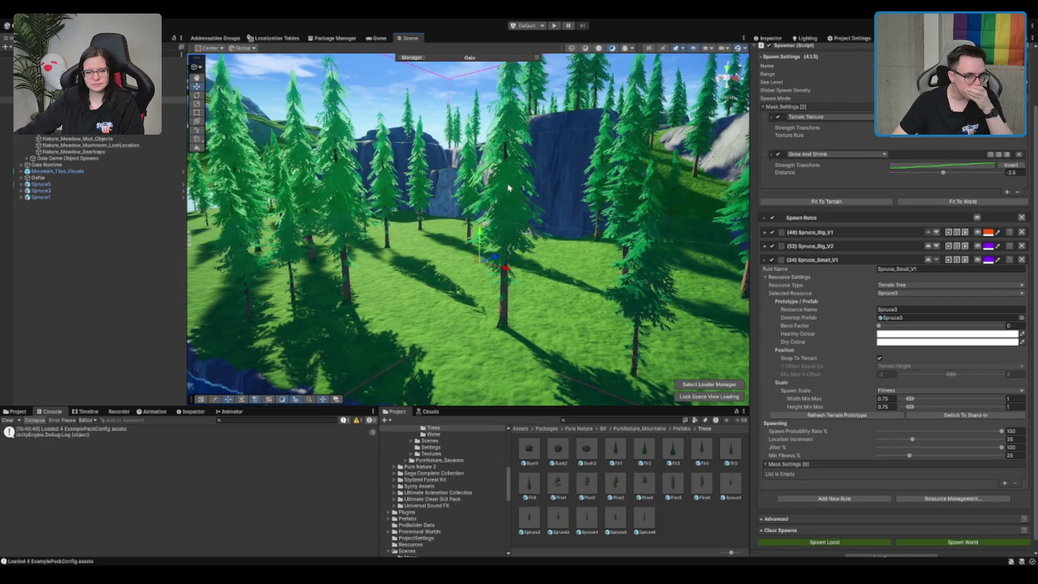
{"action": "left_click", "coordinate": [1022, 260]}
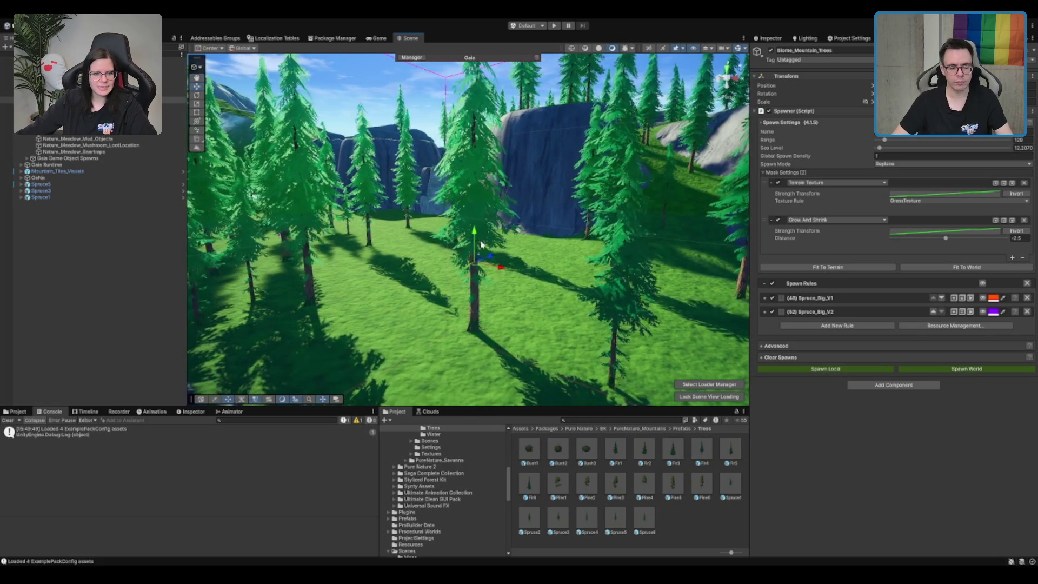
{"action": "left_click", "coordinate": [64, 99]}
Create a new spawner, Biome_Mountain-New Spawner, from the Biome_Mountain biome controller.
{"action": "left_click", "coordinate": [9, 87]}
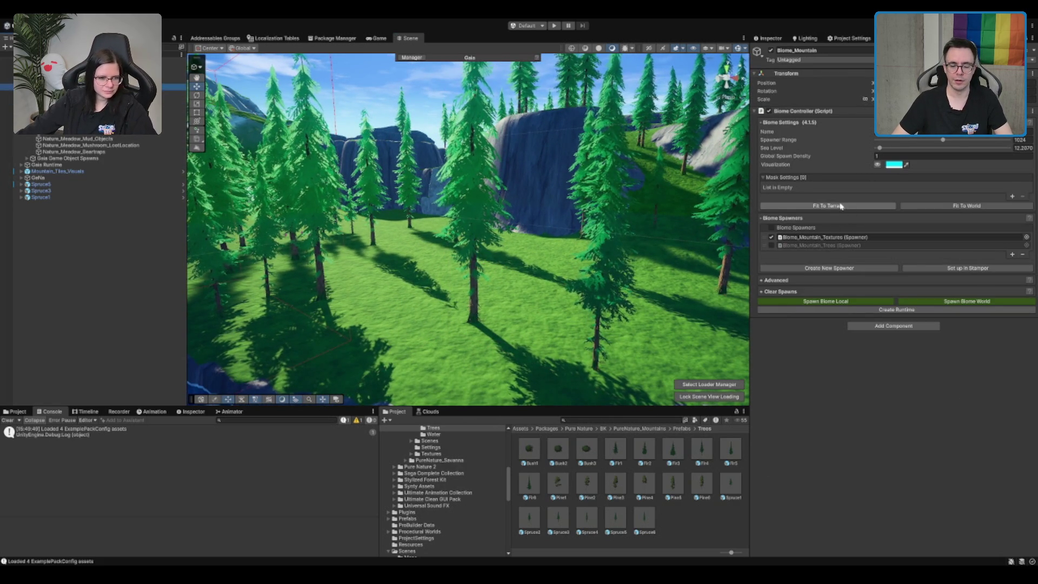
{"action": "left_click", "coordinate": [812, 271]}
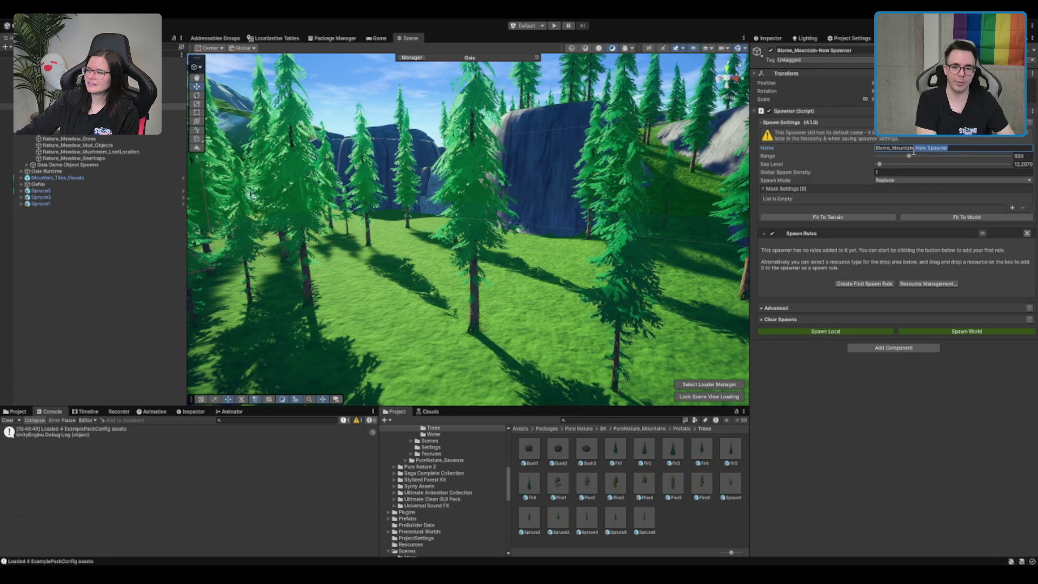
Rename the new spawner to Biome_Mountain_Trees_Small.
{"action": "type", "text": "_Trees_Small"}
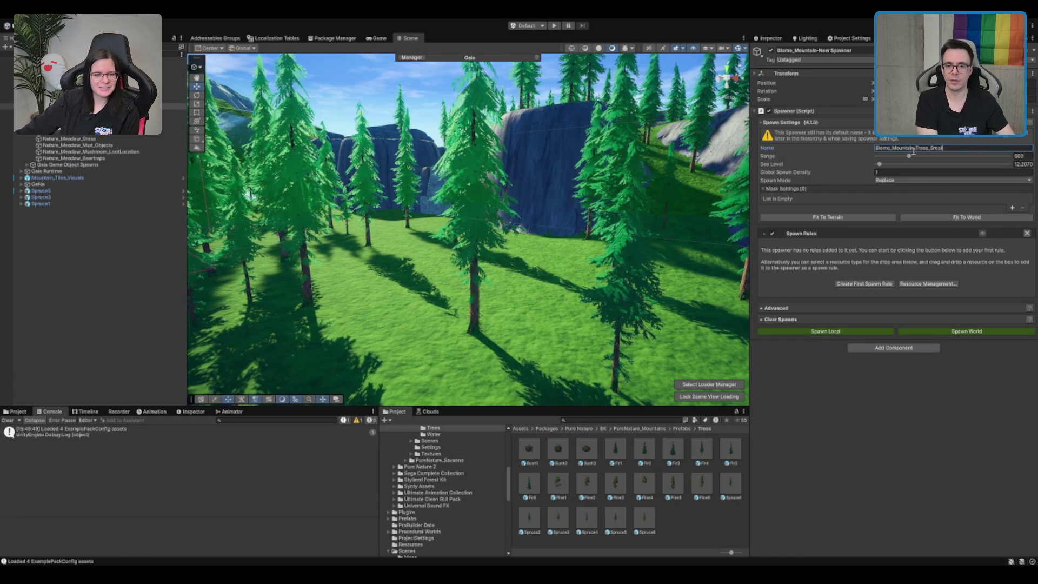
{"action": "key", "text": "Return"}
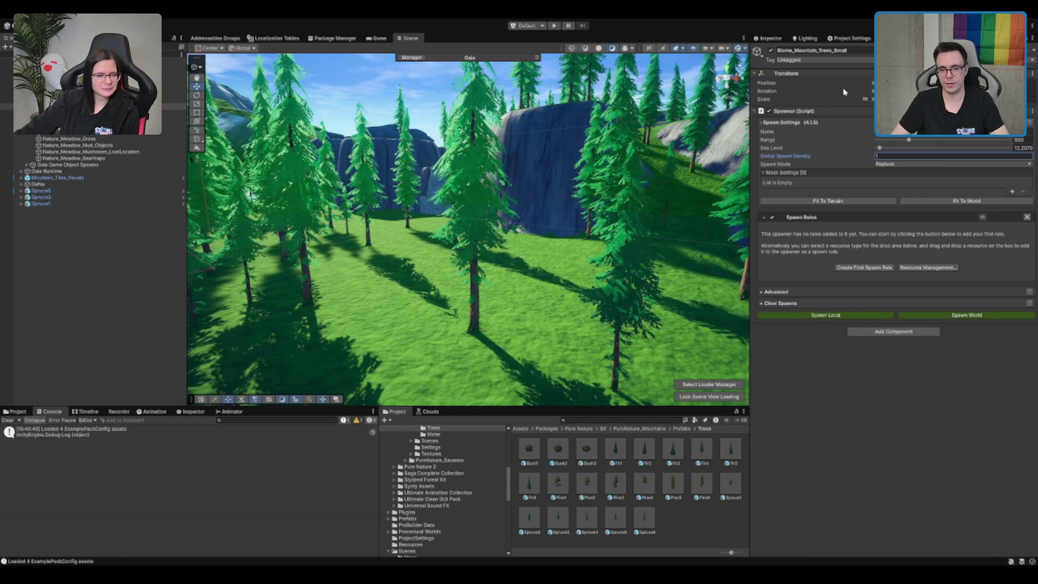
{"action": "left_click", "coordinate": [859, 202]}
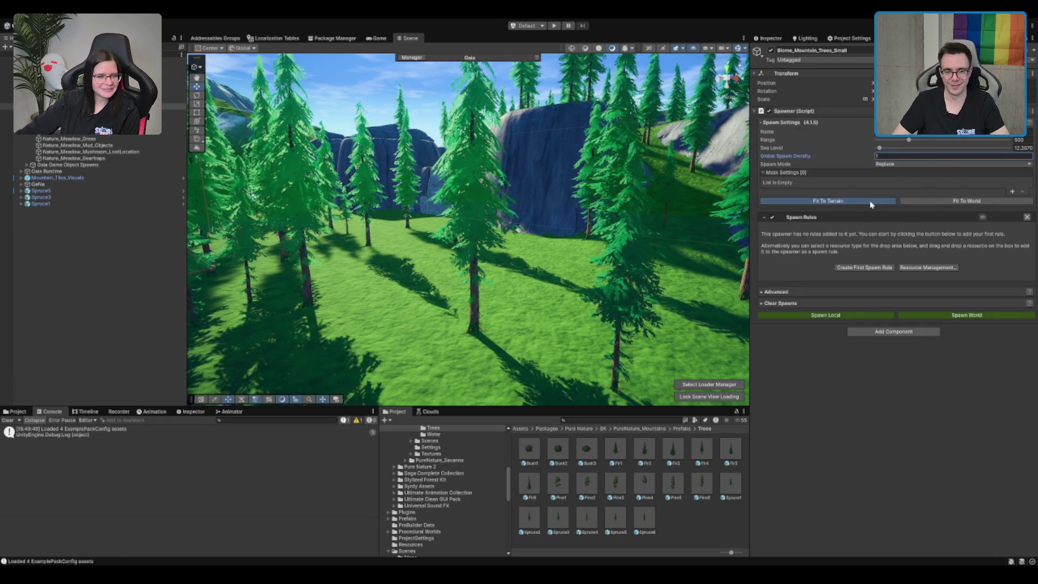
Add a refreshed collision mask respecting tree-radius collisions and create the first spawn rule.
{"action": "left_click", "coordinate": [1011, 193]}
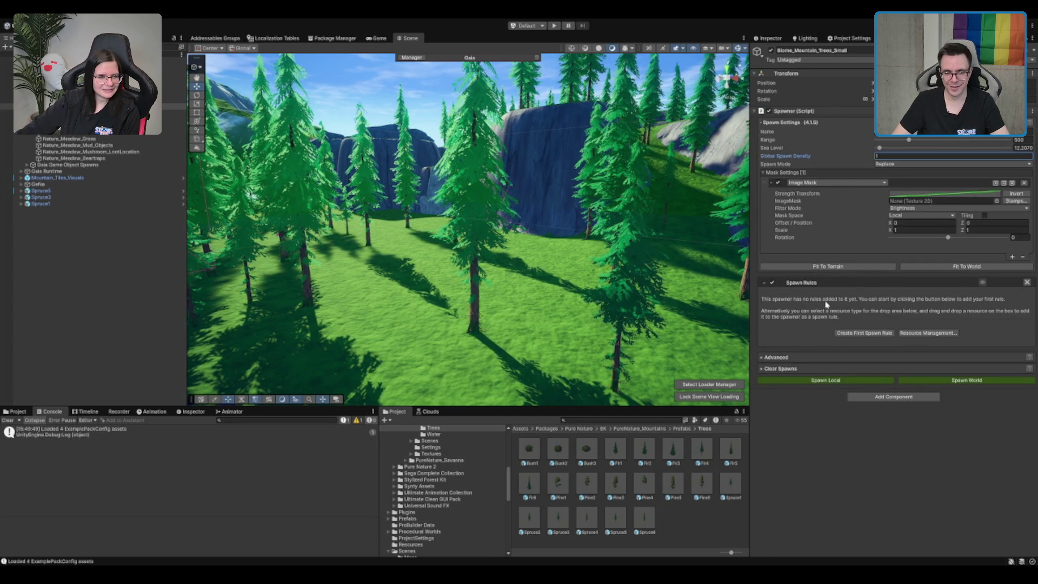
{"action": "left_click", "coordinate": [835, 182]}
{"action": "left_click", "coordinate": [841, 201]}
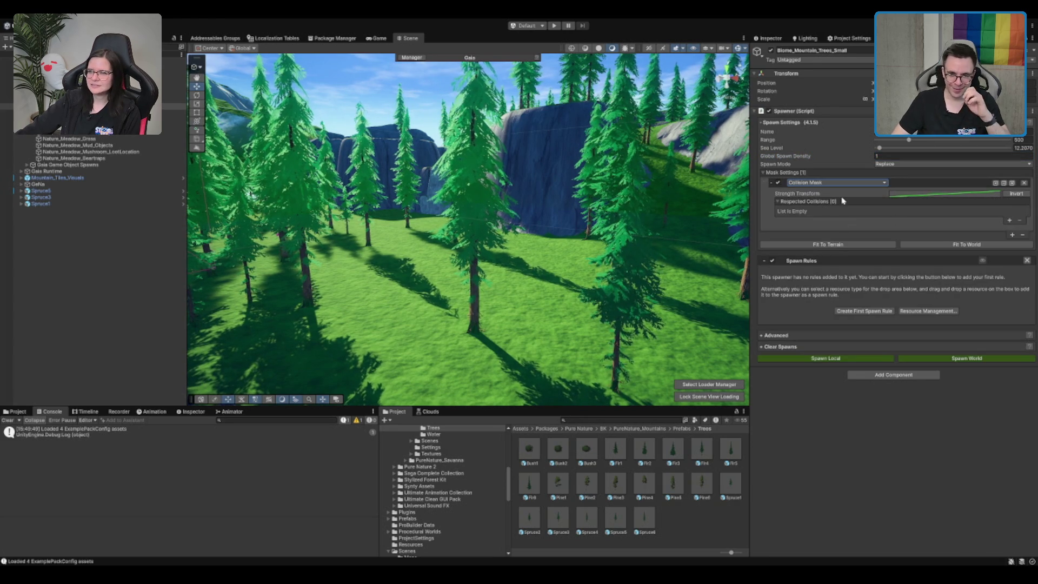
{"action": "left_click", "coordinate": [1009, 220]}
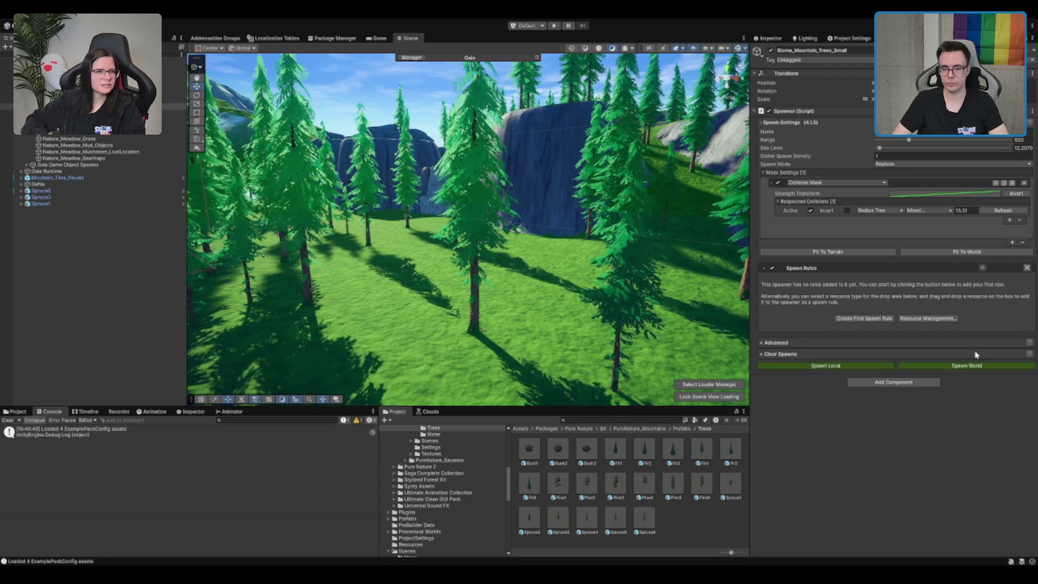
{"action": "left_click", "coordinate": [1001, 211]}
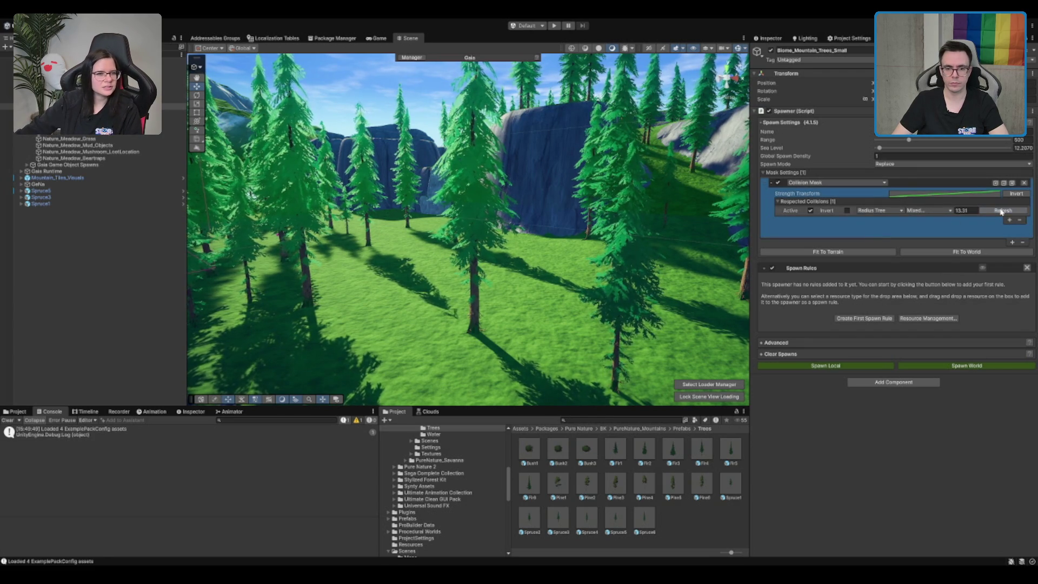
{"action": "left_click", "coordinate": [867, 318]}
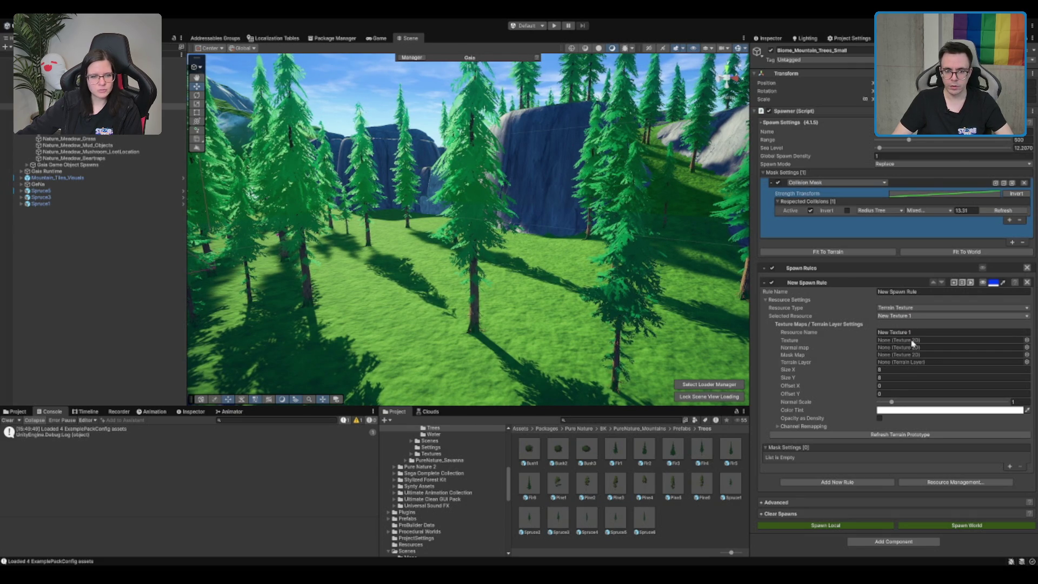
Make the rule a Terrain Tree spawning the Spruce3 prefab and name it Spruce_Small_V1.
{"action": "left_click", "coordinate": [930, 326]}
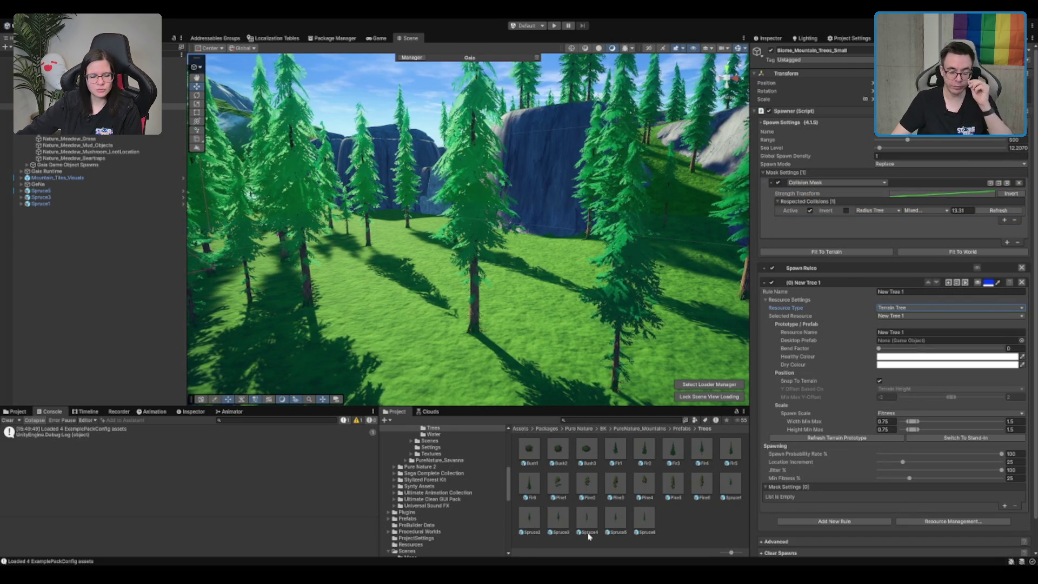
{"action": "mouse_move", "coordinate": [565, 518]}
{"action": "left_mouse_down"}
{"action": "mouse_move", "coordinate": [844, 346]}
{"action": "mouse_move", "coordinate": [923, 335]}
{"action": "left_mouse_up"}
{"action": "left_click", "coordinate": [917, 291]}
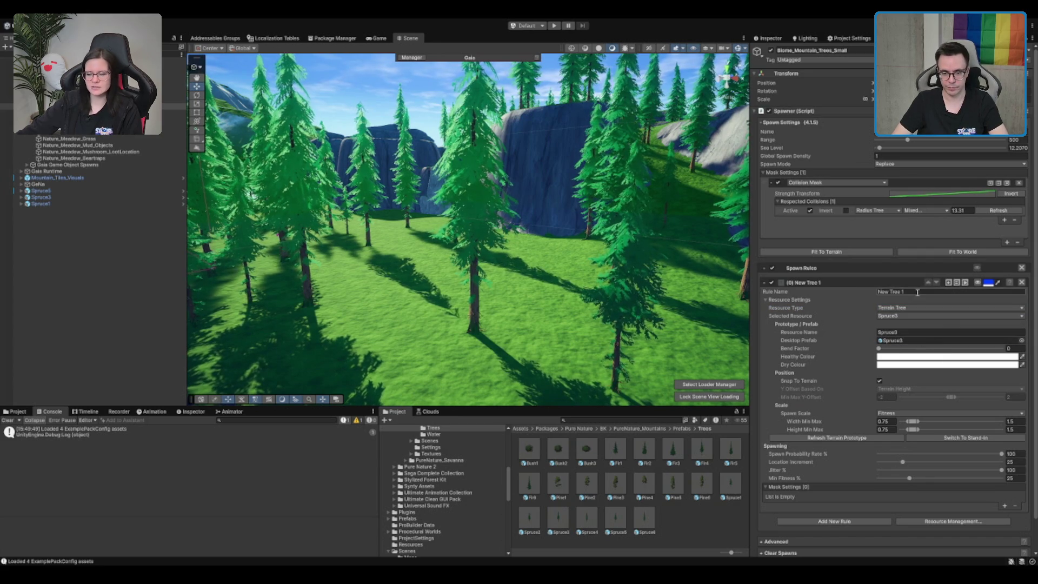
{"action": "type", "text": "Spruce_"}
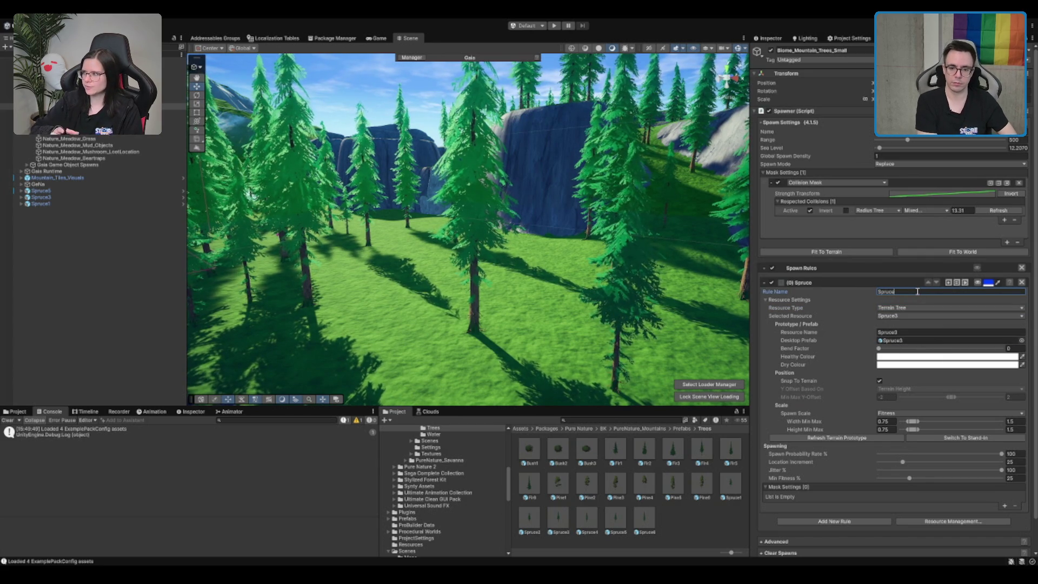
{"action": "type", "text": "Sma"}
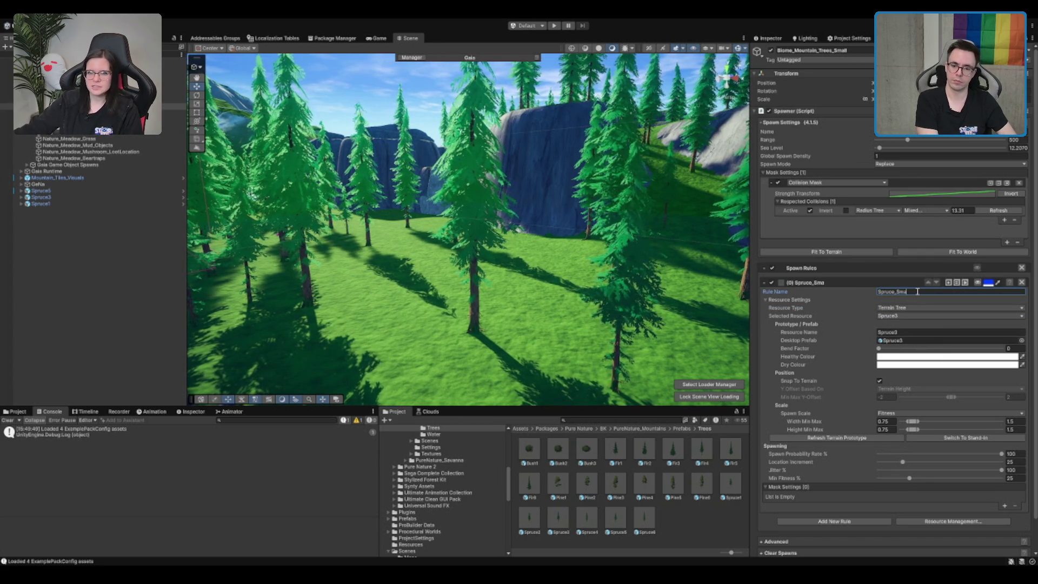
{"action": "type", "text": "ll_V1"}
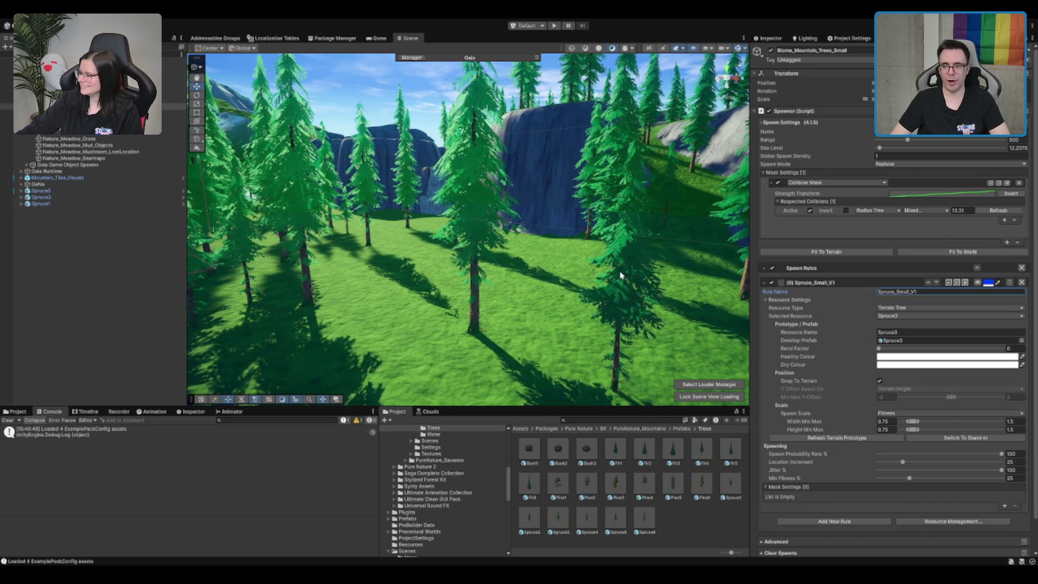
{"action": "scroll", "coordinate": [599, 238], "scroll_direction": "up", "scroll_amount": 2}
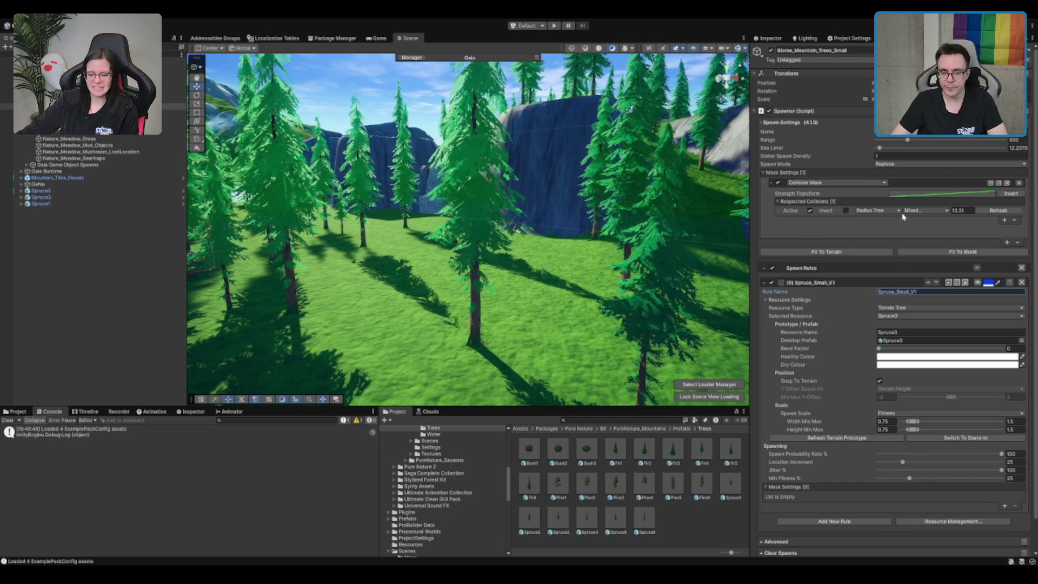
{"action": "scroll", "coordinate": [597, 216], "scroll_direction": "down", "scroll_amount": 5}
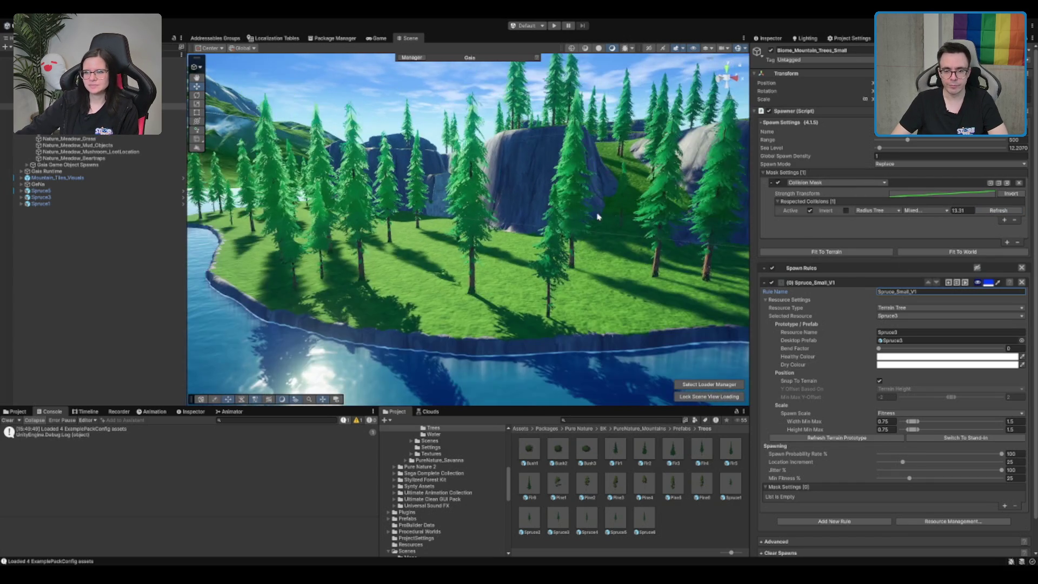
Fit the small-spruce spawner to the whole world to show its blue spawn preview.
{"action": "scroll", "coordinate": [882, 209], "scroll_direction": "down", "scroll_amount": 2}
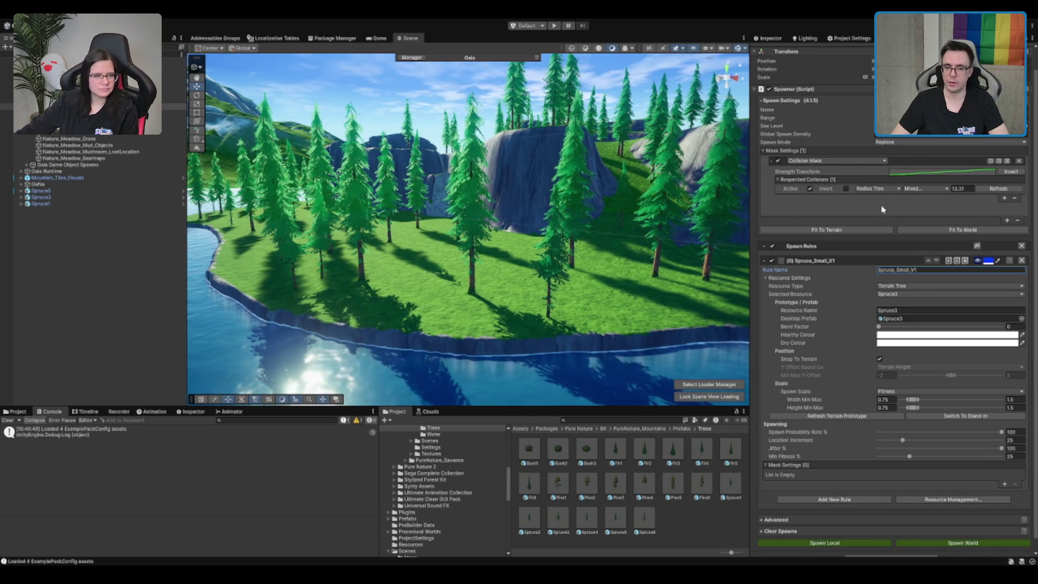
{"action": "left_click", "coordinate": [1019, 229]}
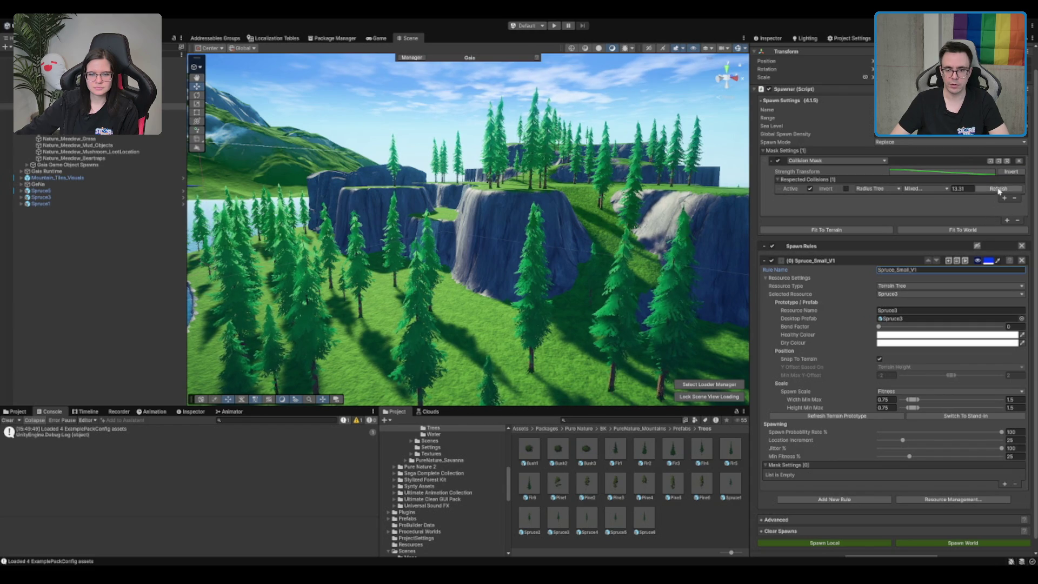
{"action": "left_click", "coordinate": [968, 233]}
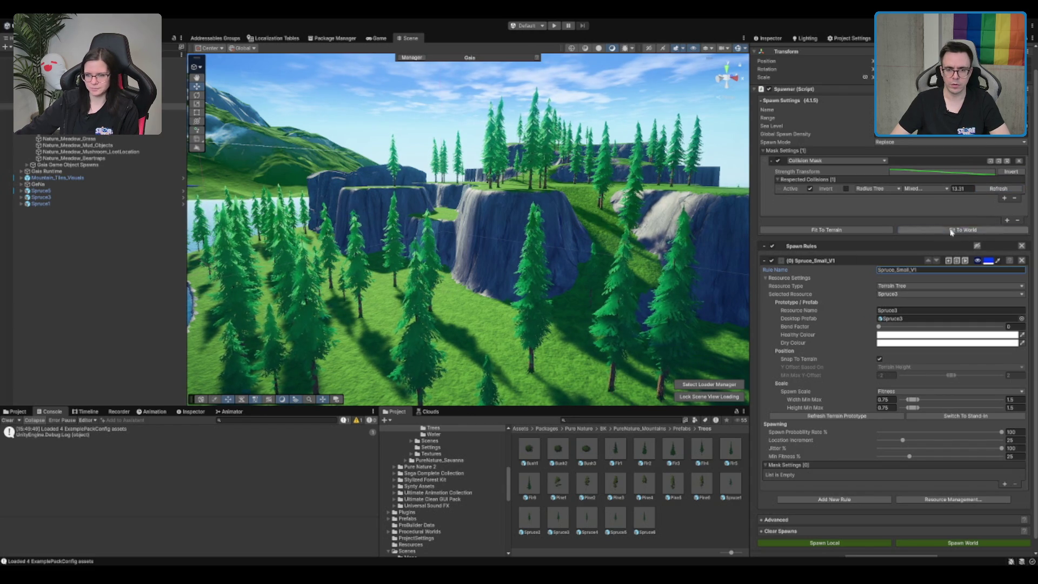
{"action": "mouse_move", "coordinate": [519, 248]}
{"action": "left_mouse_down"}
{"action": "mouse_move", "coordinate": [520, 314]}
{"action": "mouse_move", "coordinate": [528, 273]}
{"action": "mouse_move", "coordinate": [507, 263]}
{"action": "left_mouse_up"}
{"action": "scroll", "coordinate": [524, 271], "scroll_direction": "up", "scroll_amount": 4}
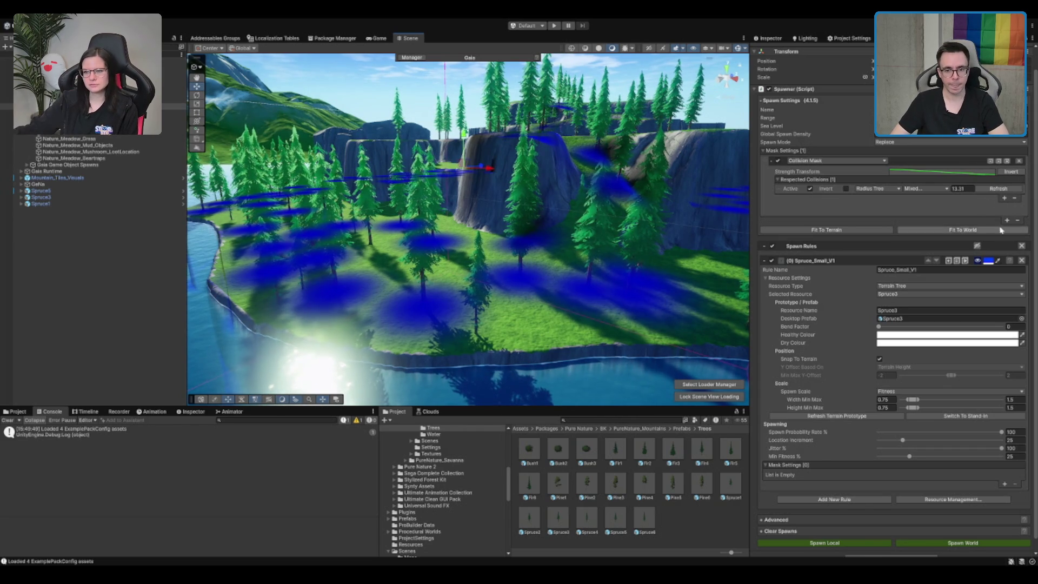
Add a second Collision Mask carrying one tree-radius respected collision entry.
{"action": "left_click", "coordinate": [1003, 199]}
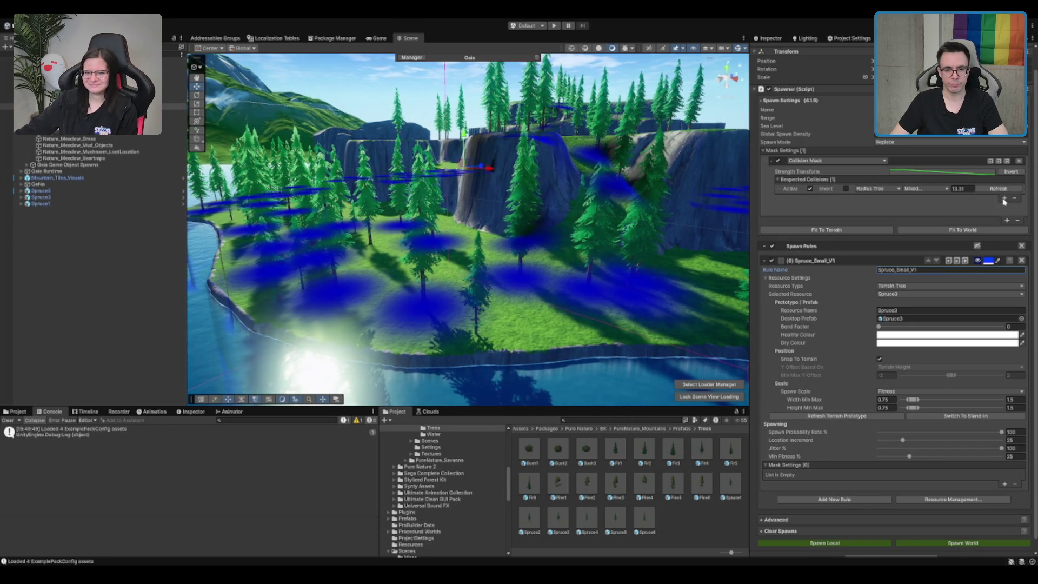
{"action": "left_click", "coordinate": [1004, 199]}
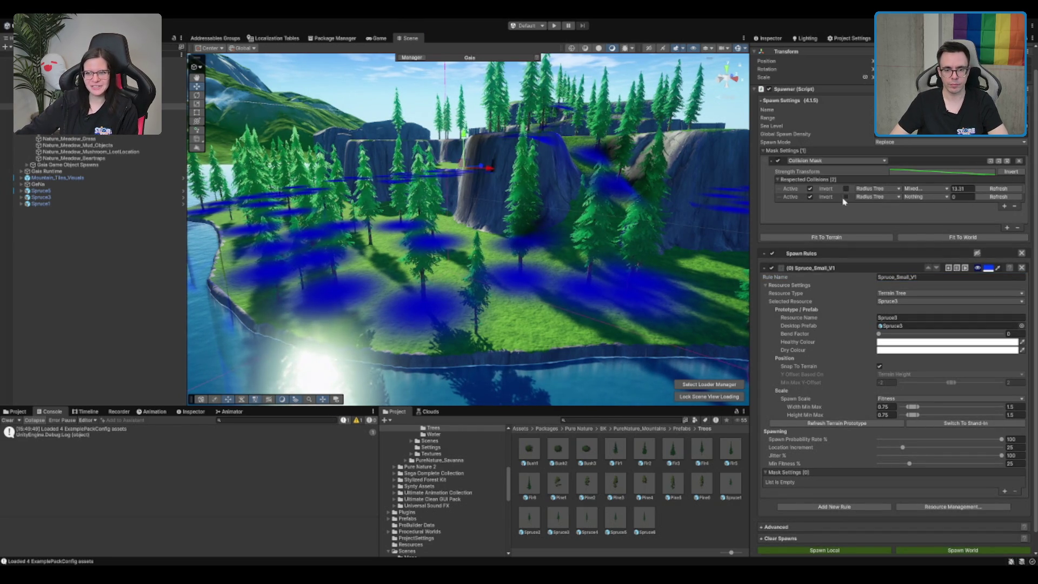
{"action": "left_click", "coordinate": [1015, 206]}
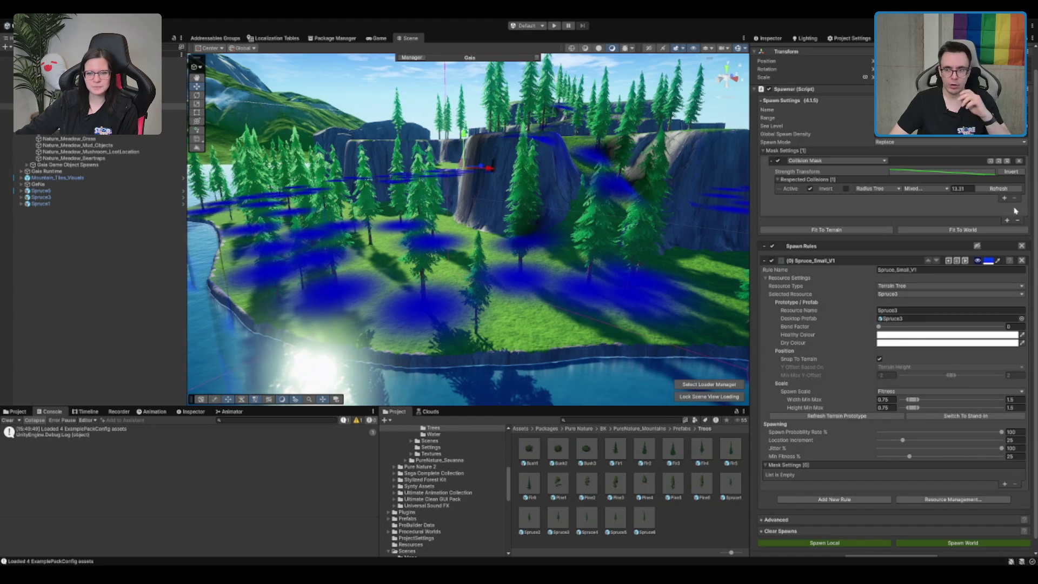
{"action": "left_click", "coordinate": [1006, 219]}
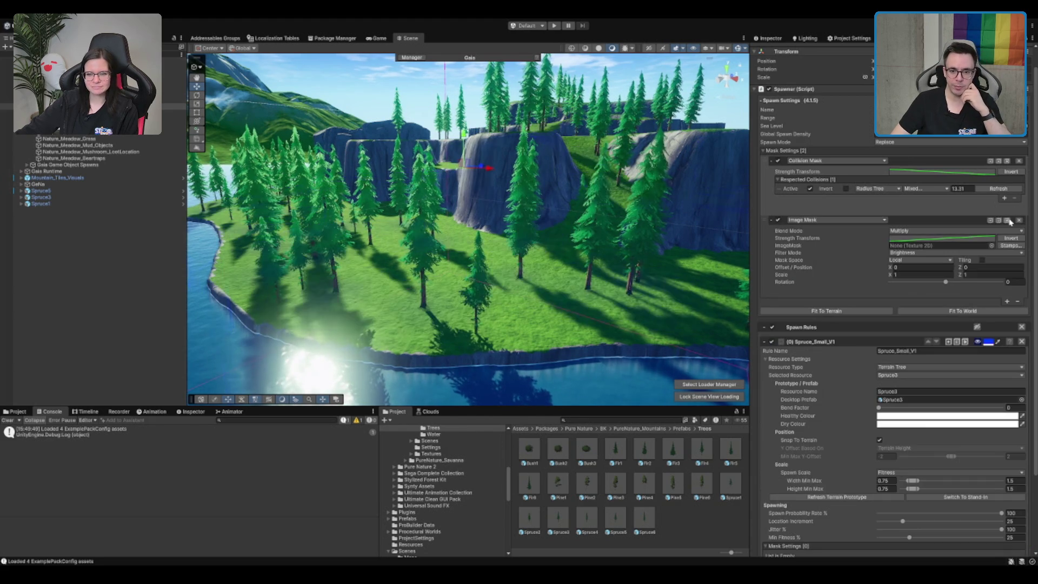
{"action": "left_click", "coordinate": [846, 237]}
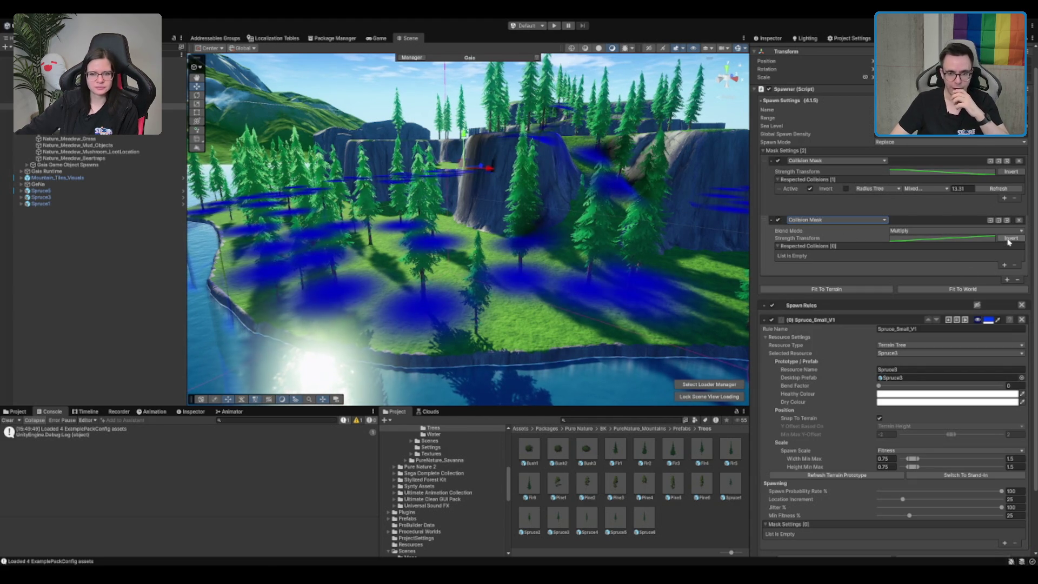
{"action": "left_click", "coordinate": [1003, 265]}
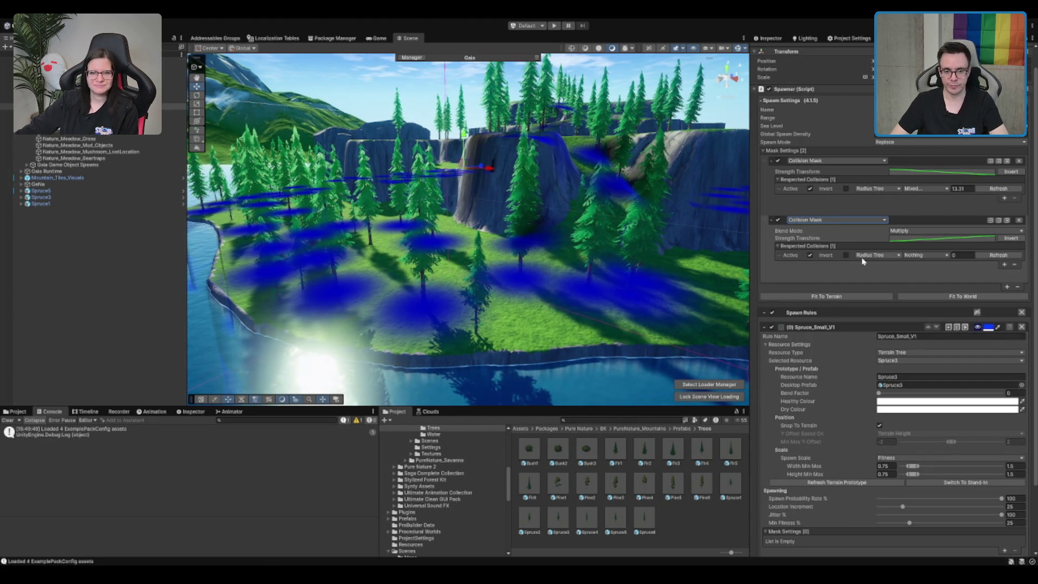